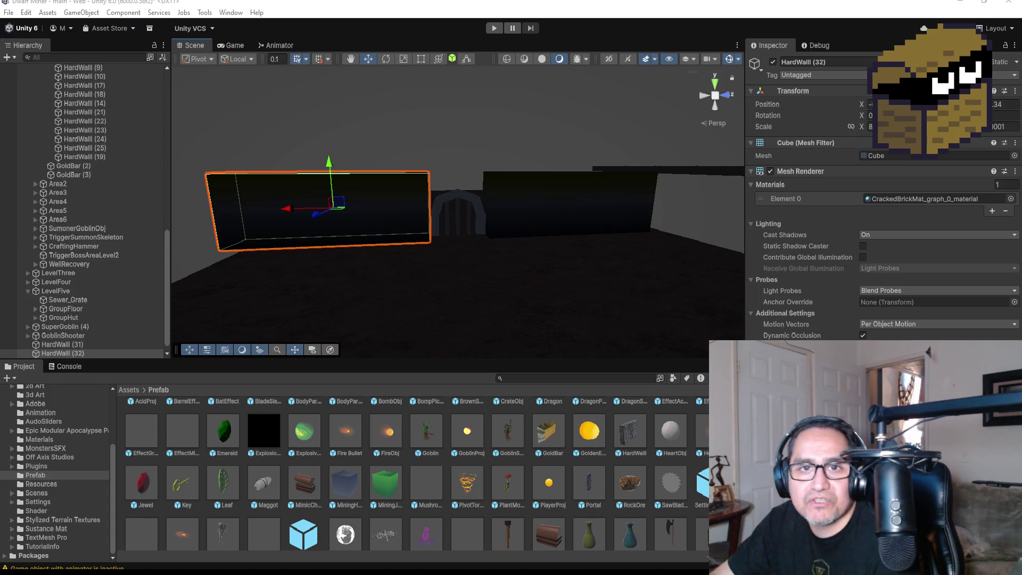
- Expand and read Google's full AI overview on HDRP vs URP, then close Chrome
{"action": "key", "text": "alt+Tab"}
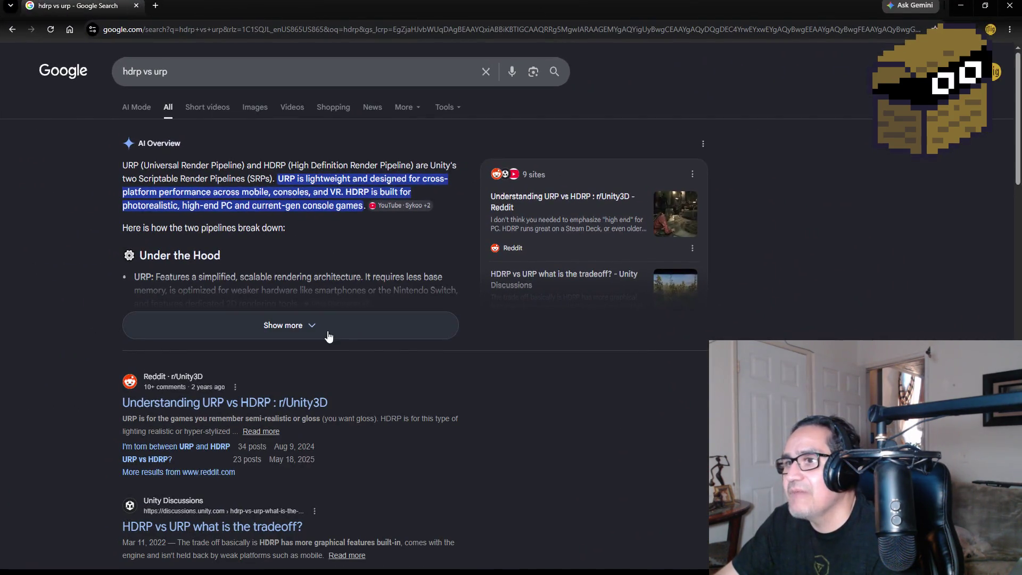
{"action": "left_click", "coordinate": [296, 324]}
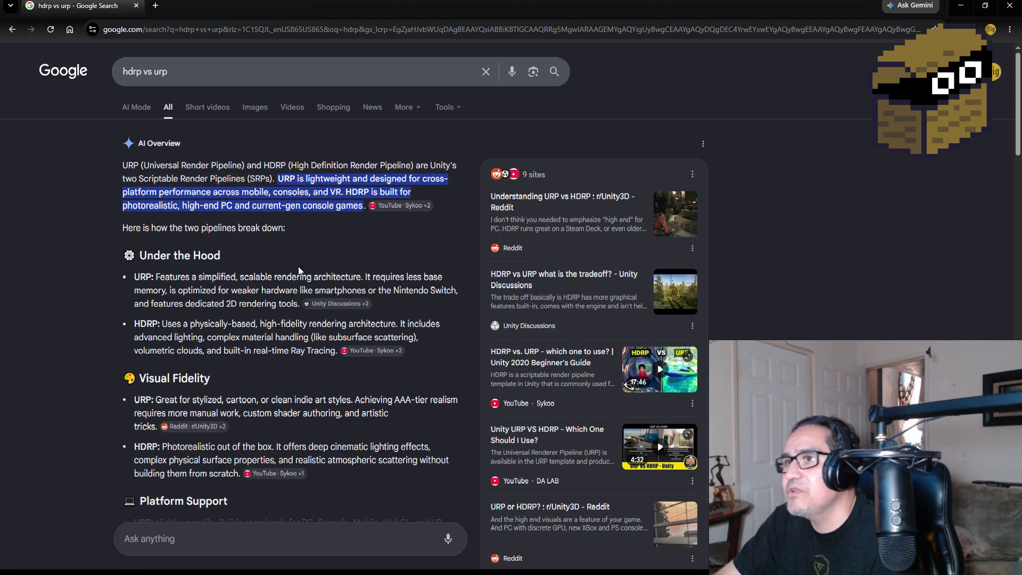
{"action": "scroll", "coordinate": [258, 339], "scroll_direction": "down", "scroll_amount": 3}
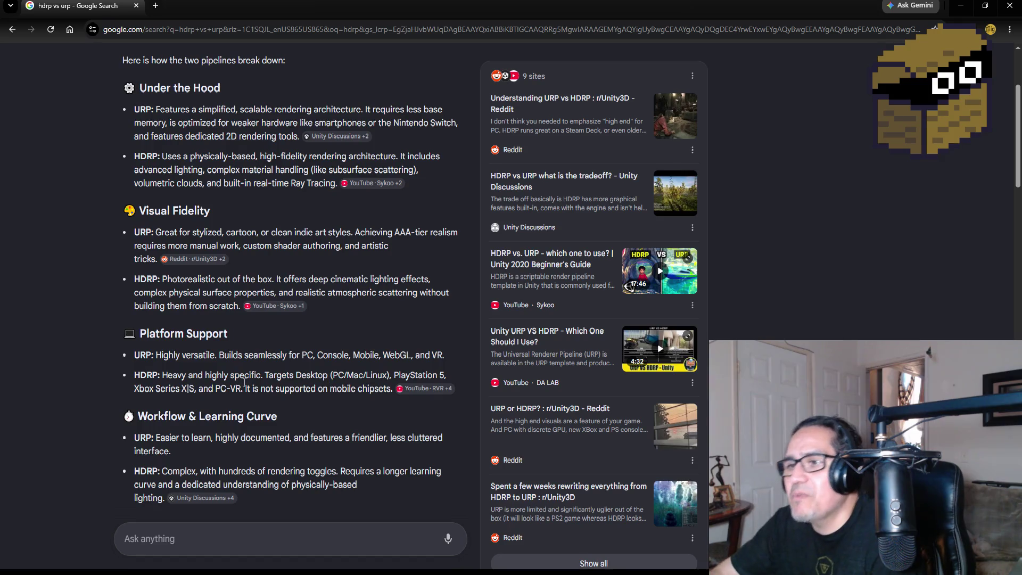
{"action": "scroll", "coordinate": [244, 382], "scroll_direction": "down", "scroll_amount": 2}
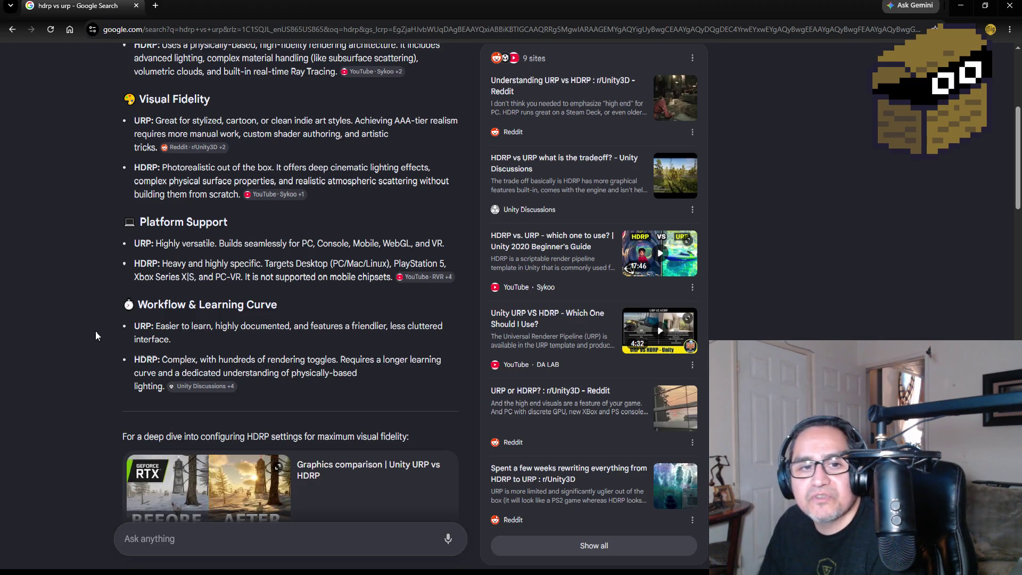
{"action": "scroll", "coordinate": [91, 256], "scroll_direction": "up", "scroll_amount": 4}
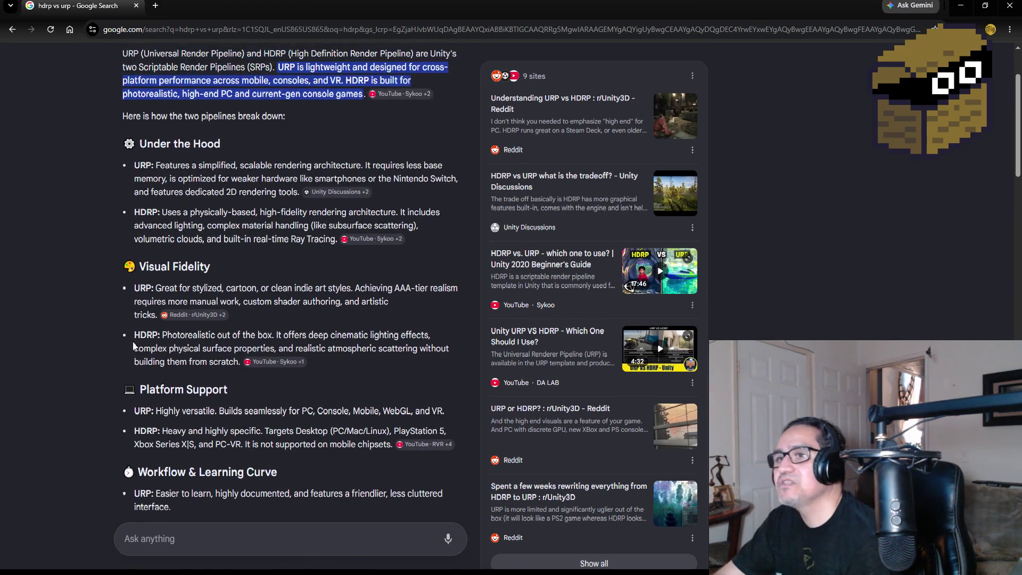
{"action": "scroll", "coordinate": [110, 340], "scroll_direction": "down", "scroll_amount": 4}
{"action": "scroll", "coordinate": [111, 336], "scroll_direction": "down", "scroll_amount": 2}
{"action": "scroll", "coordinate": [111, 319], "scroll_direction": "up", "scroll_amount": 4}
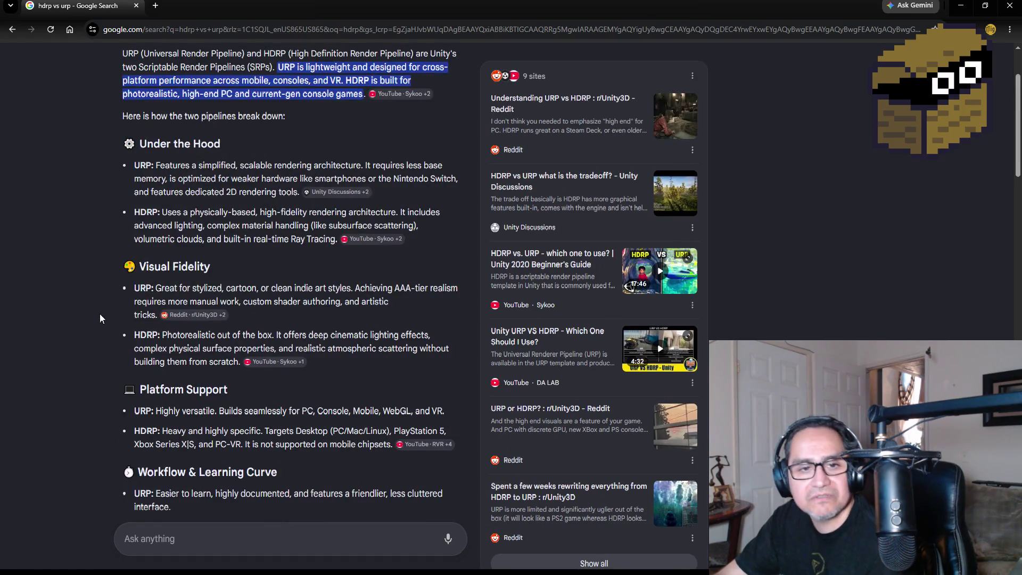
{"action": "scroll", "coordinate": [98, 309], "scroll_direction": "up", "scroll_amount": 2}
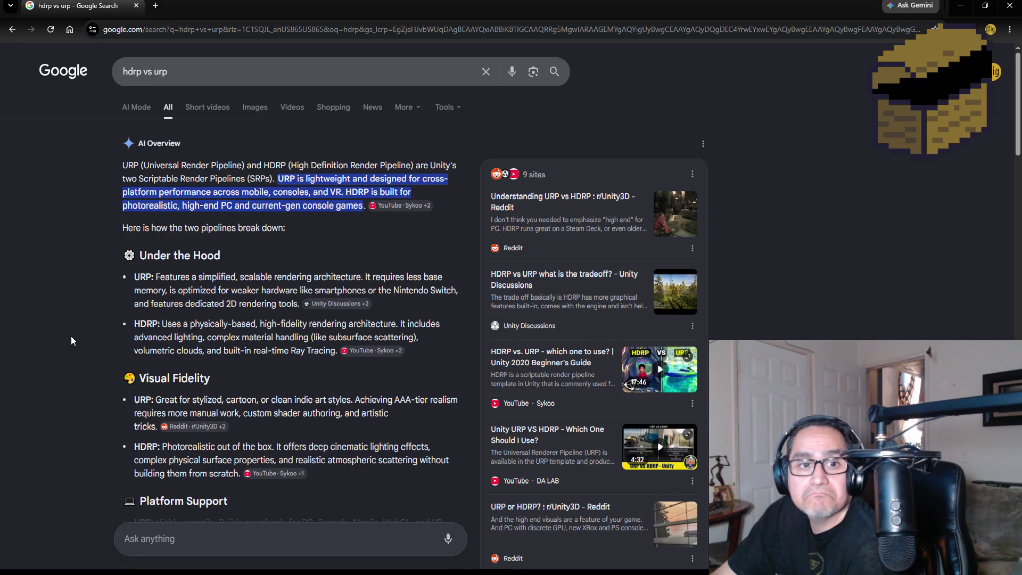
{"action": "left_click", "coordinate": [1010, 9]}
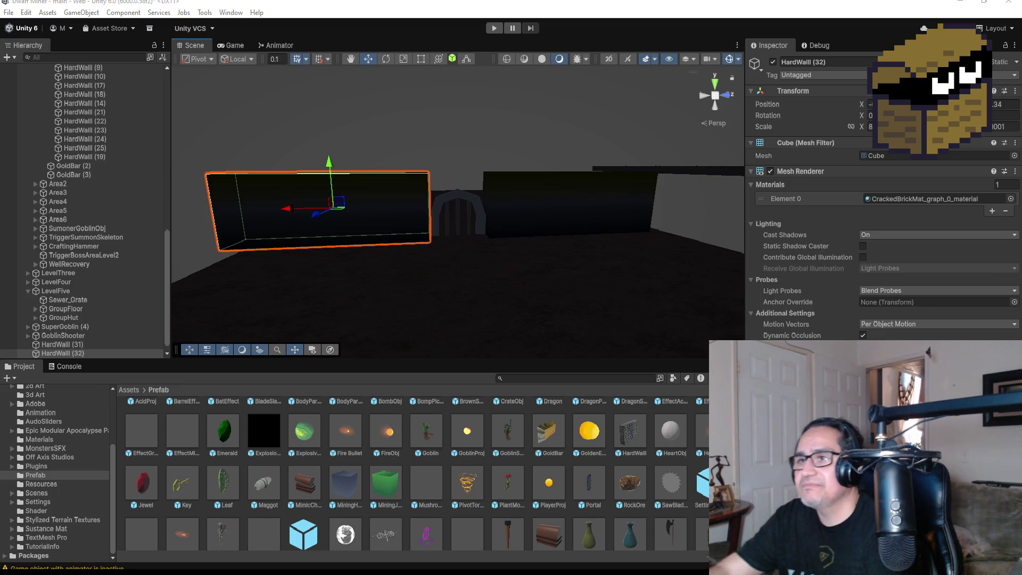
{"action": "scroll", "coordinate": [493, 168], "scroll_direction": "up", "scroll_amount": 2}
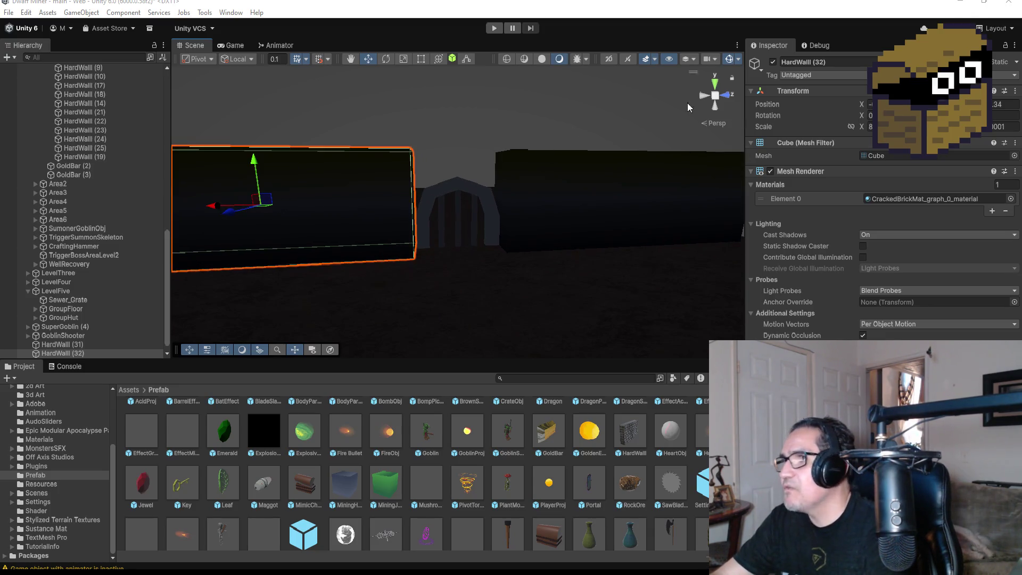
- Drag ShooterPos in the Hierarchy so it sits directly under GoblinShooter
{"action": "left_click", "coordinate": [715, 85]}
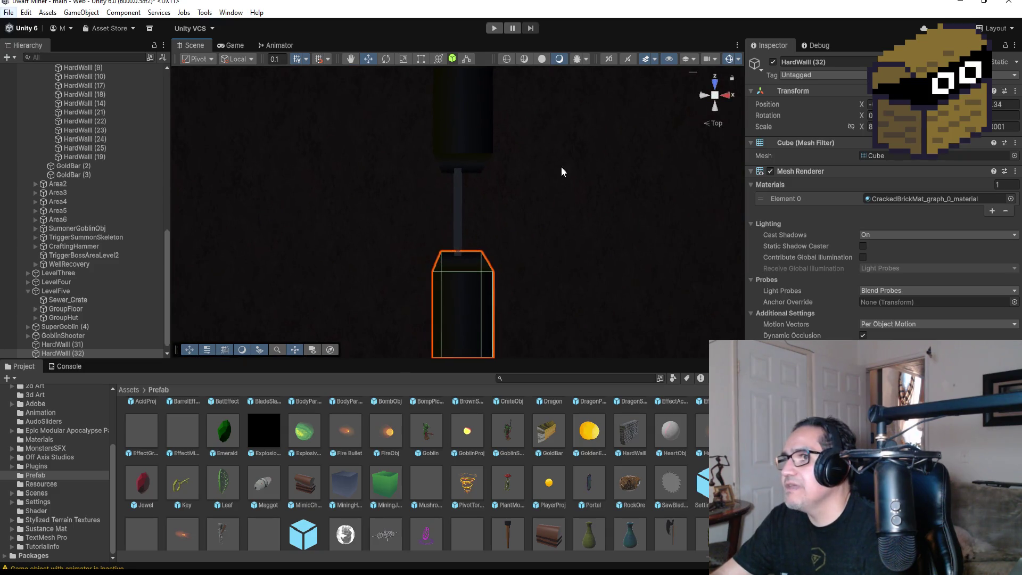
{"action": "left_click", "coordinate": [728, 96]}
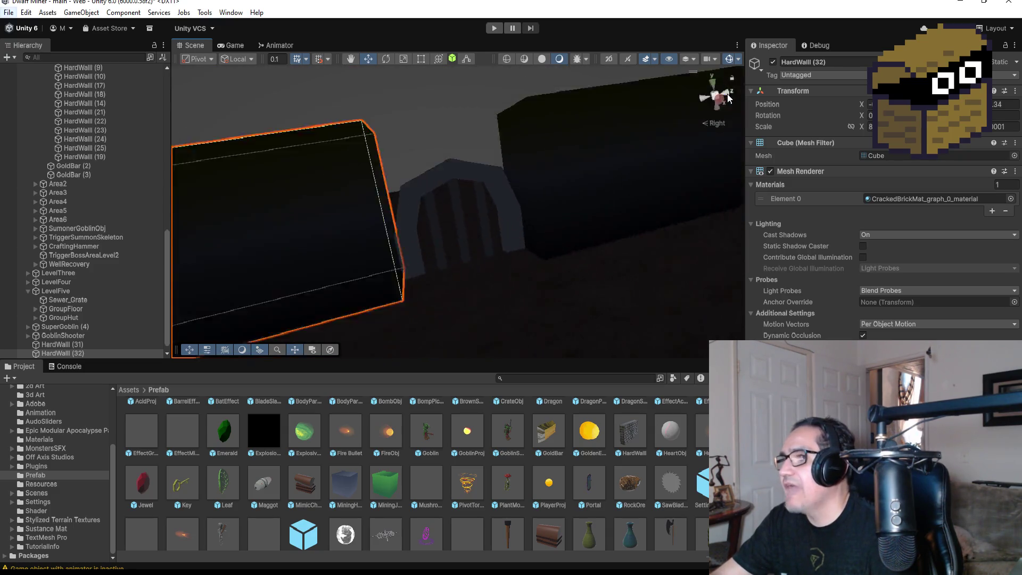
{"action": "scroll", "coordinate": [452, 146], "scroll_direction": "down", "scroll_amount": 2}
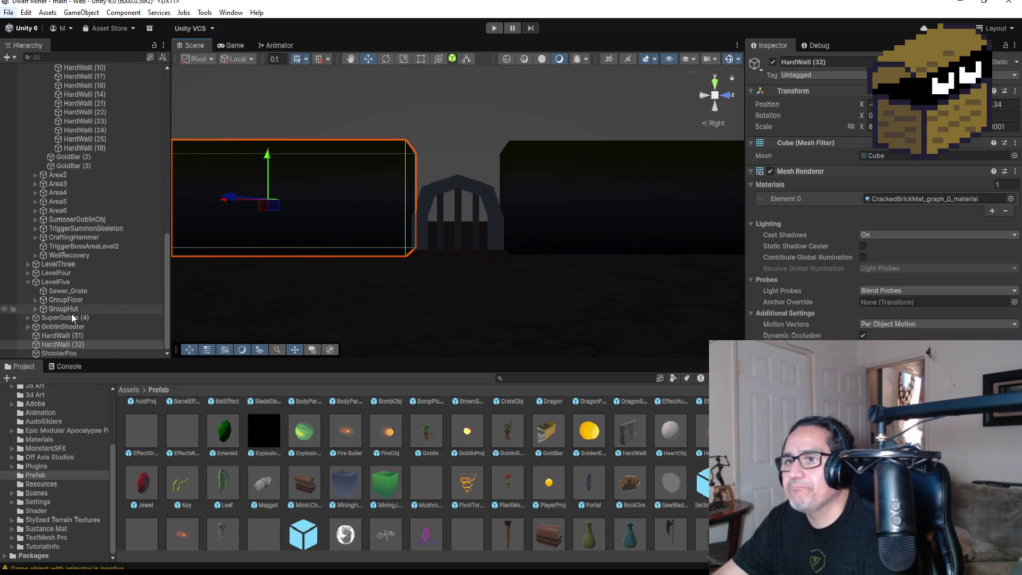
{"action": "left_click", "coordinate": [101, 353]}
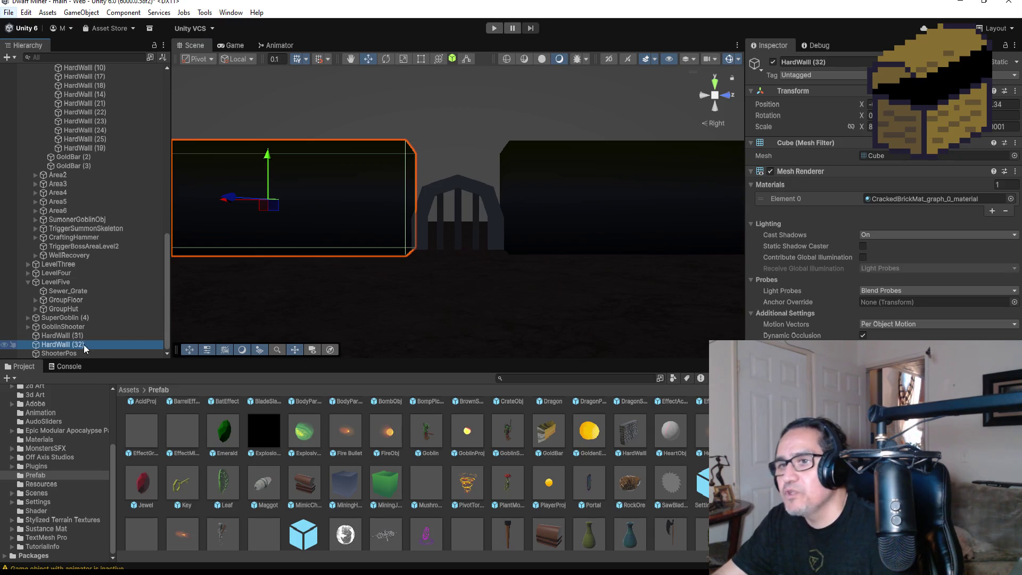
{"action": "left_click", "coordinate": [84, 350]}
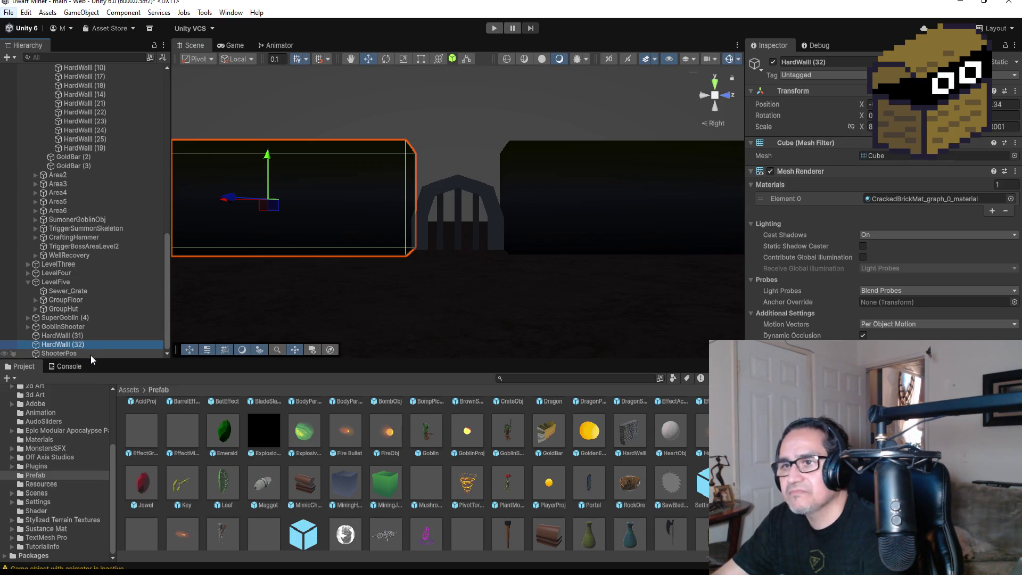
{"action": "left_click_drag", "start_coordinate": [79, 353], "coordinate": [80, 336]}
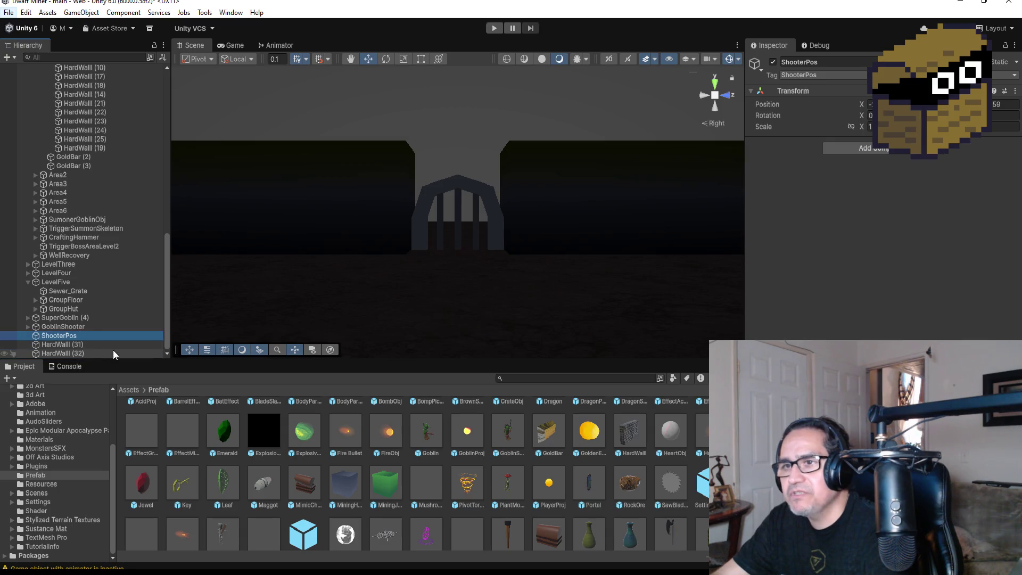
{"action": "left_click", "coordinate": [85, 327]}
{"action": "left_click", "coordinate": [68, 334]}
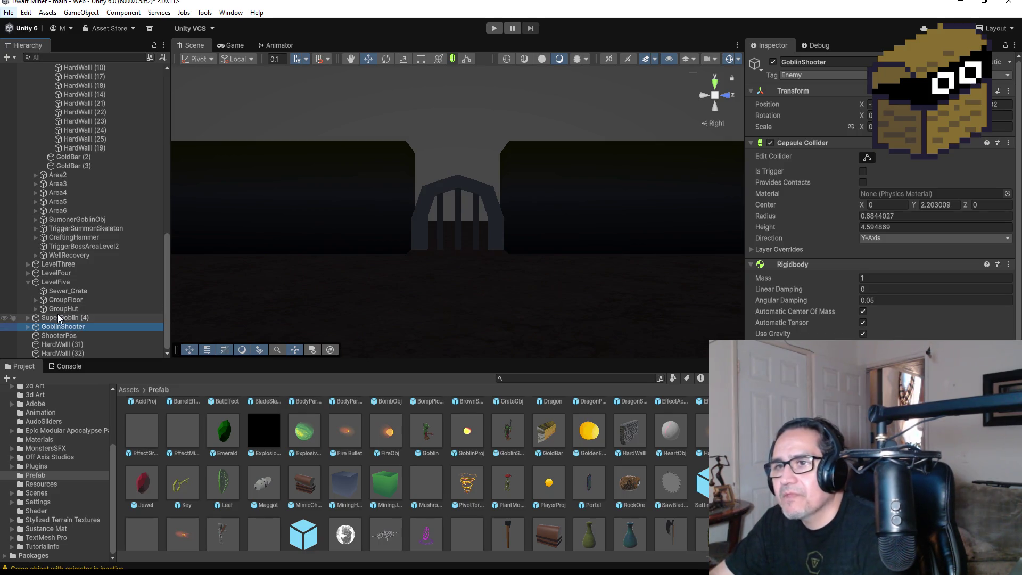
{"action": "right_click", "coordinate": [62, 284]}
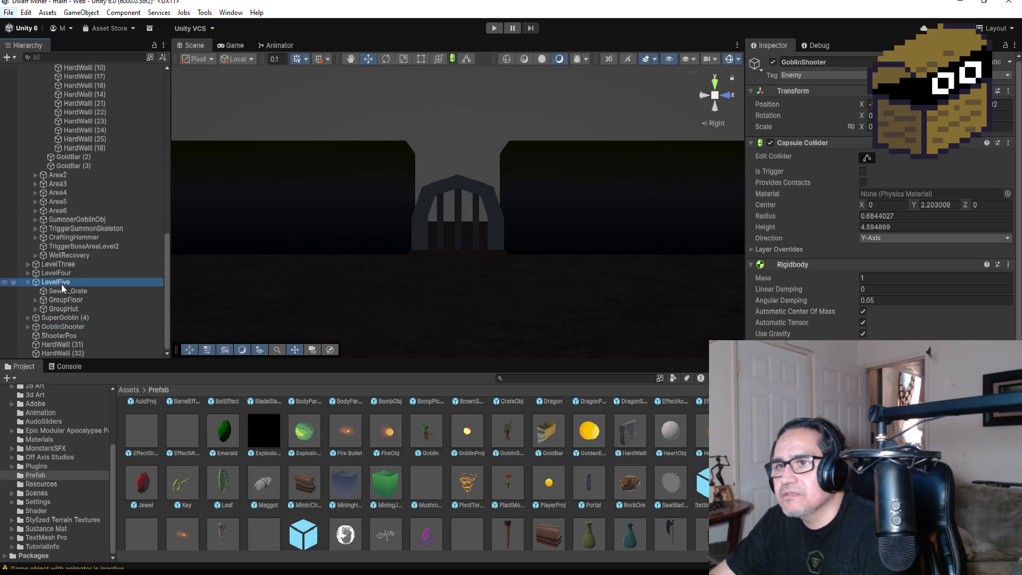
- Create an empty object under LevelFive named GroupWalls
{"action": "left_click", "coordinate": [120, 328]}
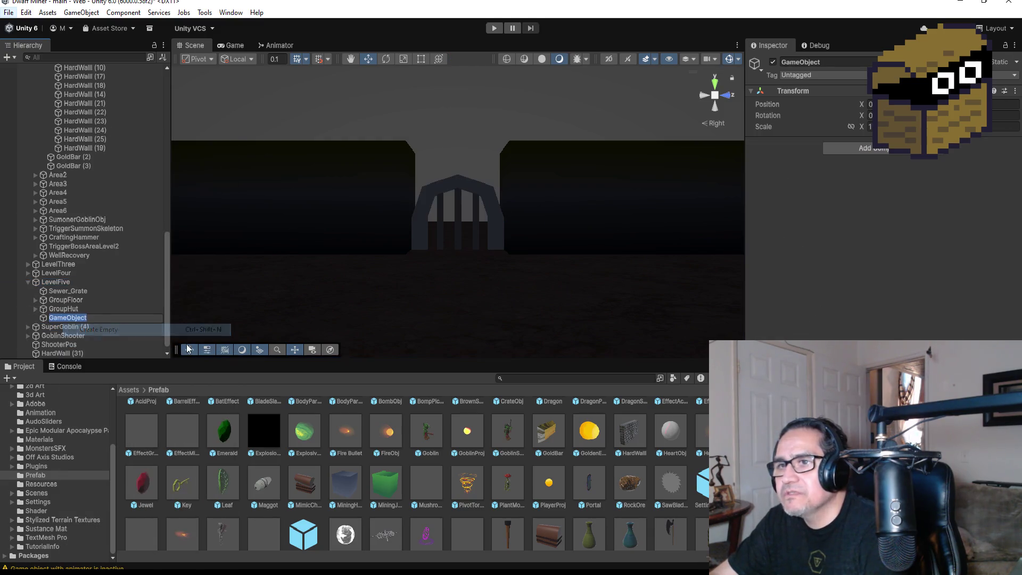
{"action": "type", "text": "GroupWalls"}
{"action": "key", "text": "Return"}
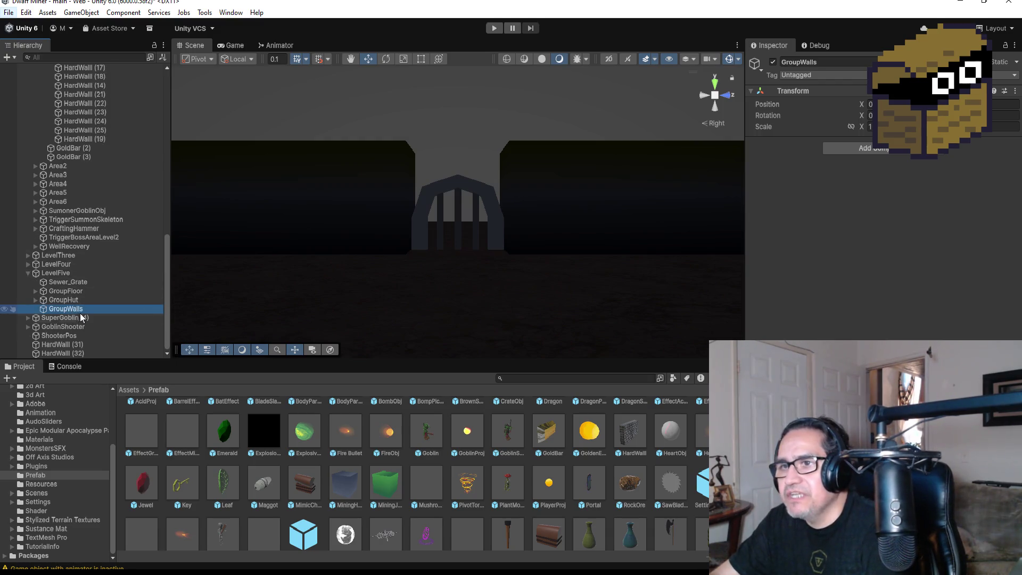
- Move HardWall (31) and HardWall (32) into GroupWalls and collapse the group
{"action": "left_click", "coordinate": [78, 345]}
{"action": "left_click", "coordinate": [80, 352], "text": "shift"}
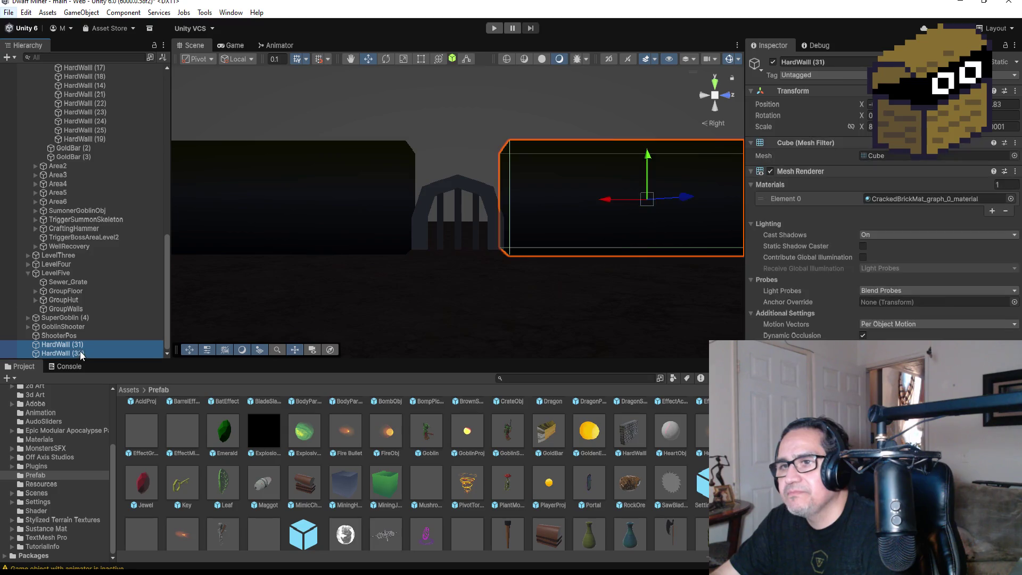
{"action": "left_click_drag", "start_coordinate": [79, 352], "coordinate": [83, 309]}
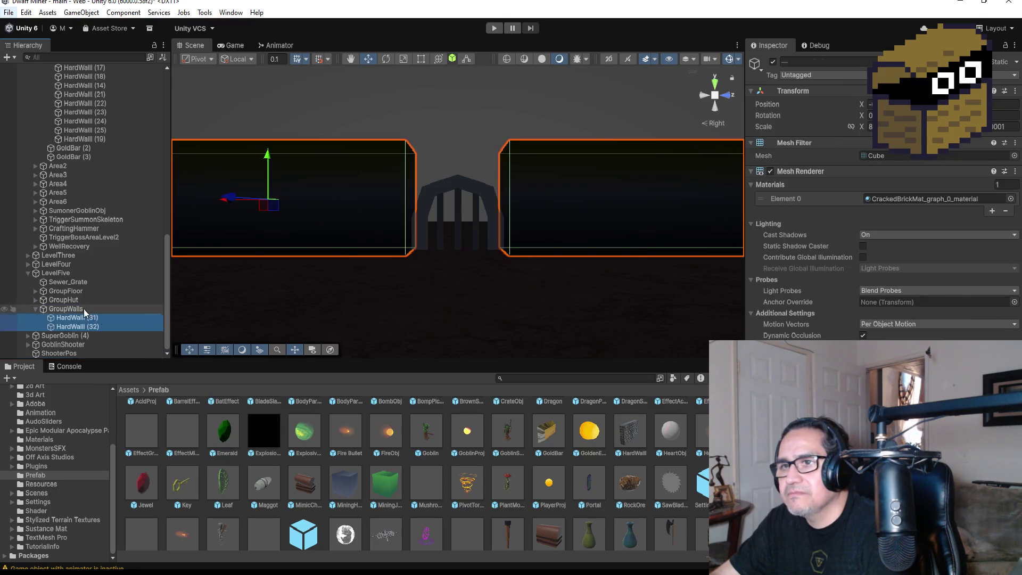
{"action": "left_click", "coordinate": [35, 309]}
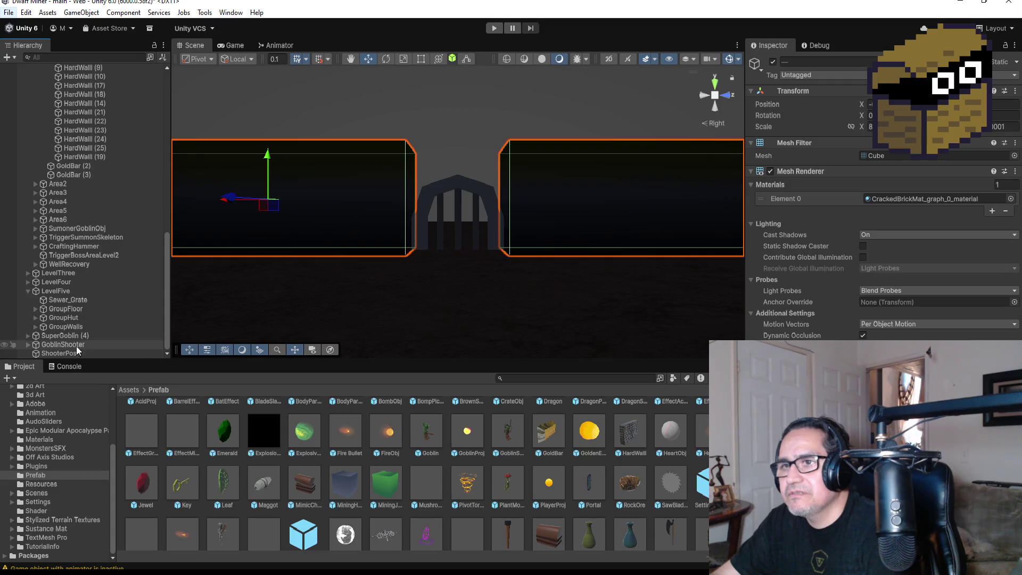
{"action": "left_click", "coordinate": [85, 337]}
{"action": "left_click", "coordinate": [83, 345]}
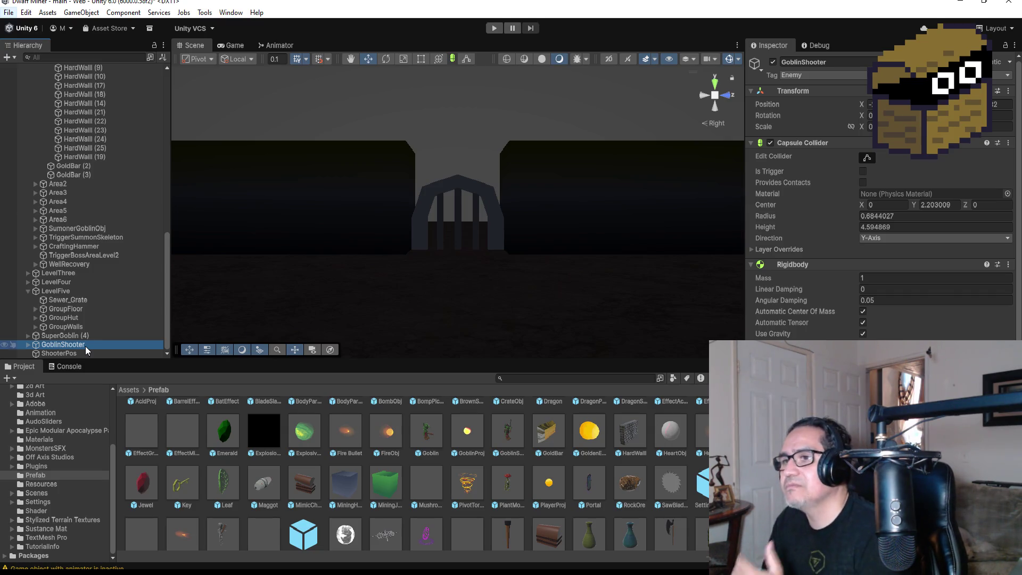
- Duplicate HardWall (32) and position the copy, HardWall (33), above the archway
{"action": "left_click", "coordinate": [61, 325]}
{"action": "left_click", "coordinate": [35, 326]}
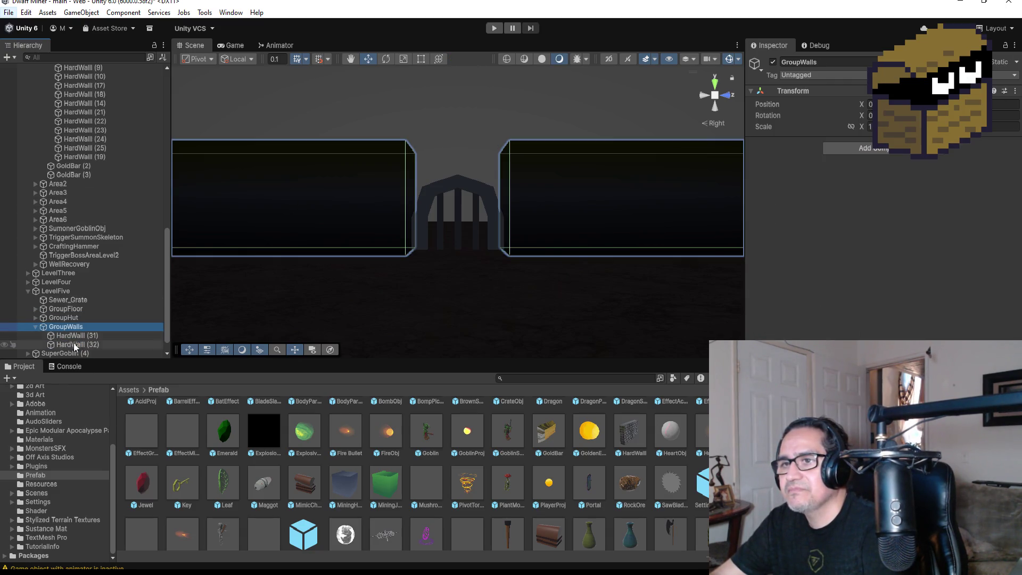
{"action": "scroll", "coordinate": [79, 351], "scroll_direction": "down", "scroll_amount": 1}
{"action": "left_click", "coordinate": [80, 327]}
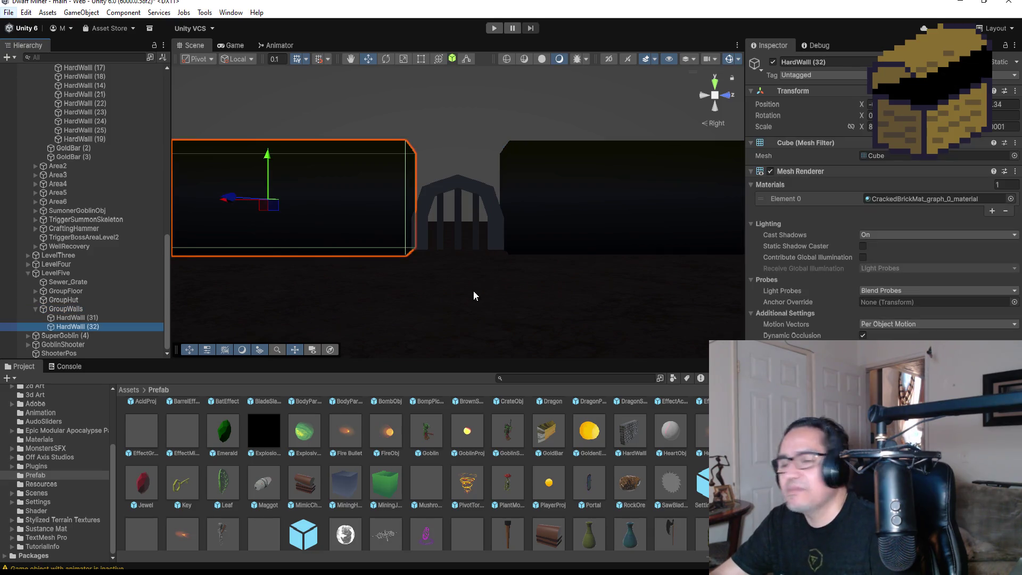
{"action": "key", "text": "ctrl+d"}
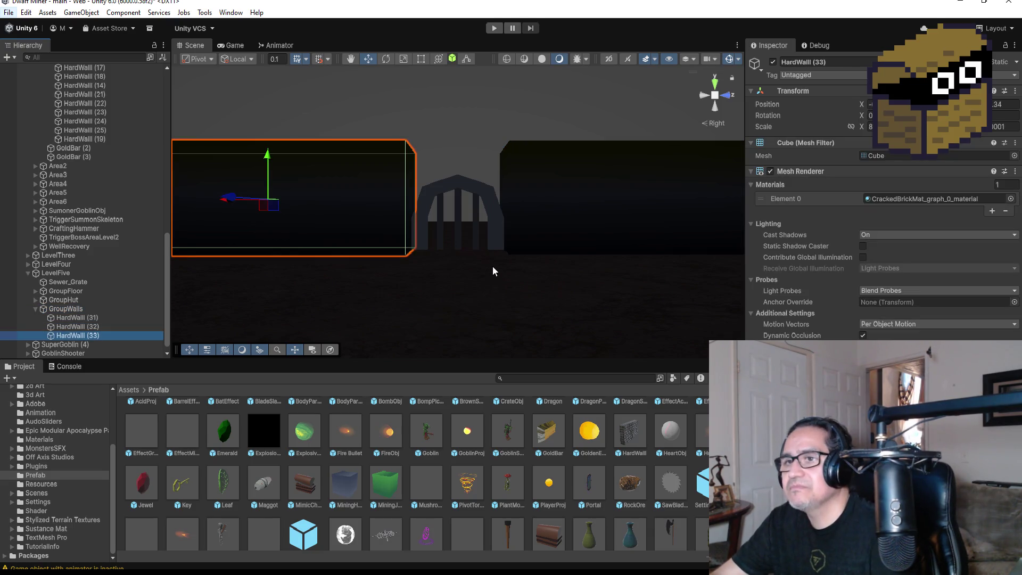
{"action": "mouse_move", "coordinate": [272, 159]}
{"action": "left_mouse_down"}
{"action": "mouse_move", "coordinate": [309, 66]}
{"action": "mouse_move", "coordinate": [317, 81]}
{"action": "left_mouse_up"}
{"action": "left_click_drag", "start_coordinate": [227, 112], "coordinate": [427, 134]}
{"action": "scroll", "coordinate": [427, 134], "scroll_direction": "down", "scroll_amount": 2}
{"action": "left_click_drag", "start_coordinate": [465, 94], "coordinate": [464, 99]}
{"action": "scroll", "coordinate": [534, 153], "scroll_direction": "up", "scroll_amount": 2}
- Shorten the HardWall (33) slab's height with the Rect tool in Right view
{"action": "key", "text": "f"}
{"action": "scroll", "coordinate": [573, 257], "scroll_direction": "up", "scroll_amount": 3}
{"action": "scroll", "coordinate": [506, 296], "scroll_direction": "down", "scroll_amount": 3}
{"action": "mouse_move", "coordinate": [507, 299]}
{"action": "left_mouse_down"}
{"action": "mouse_move", "coordinate": [522, 237]}
{"action": "mouse_move", "coordinate": [521, 258]}
{"action": "left_mouse_up"}
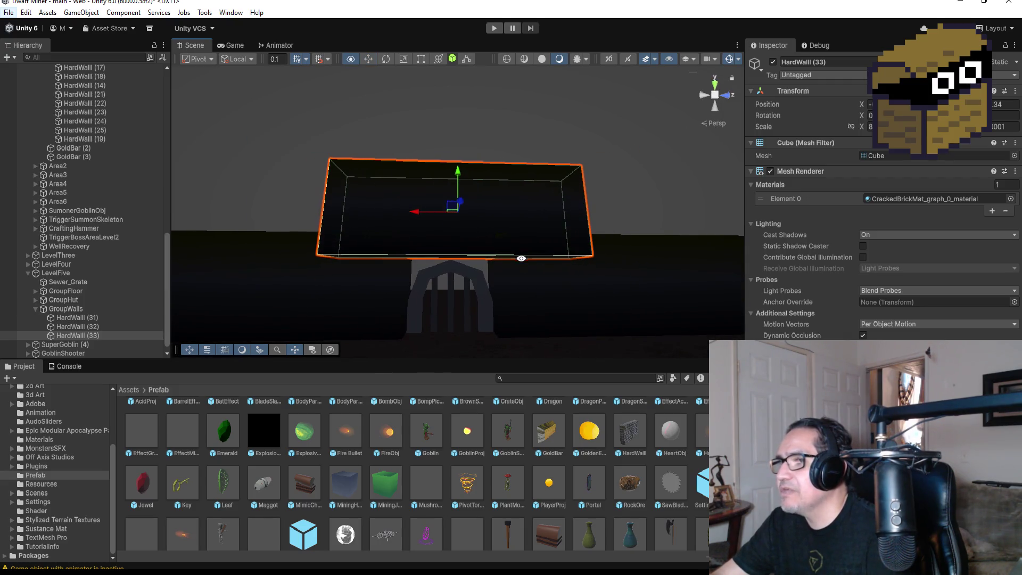
{"action": "left_click", "coordinate": [719, 85]}
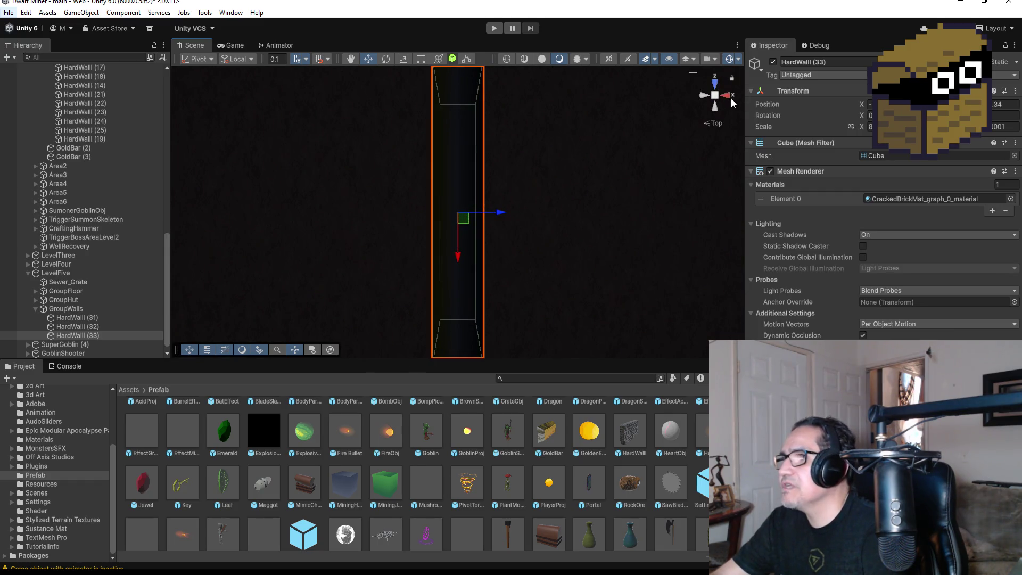
{"action": "left_click", "coordinate": [729, 96]}
{"action": "left_click", "coordinate": [421, 59]}
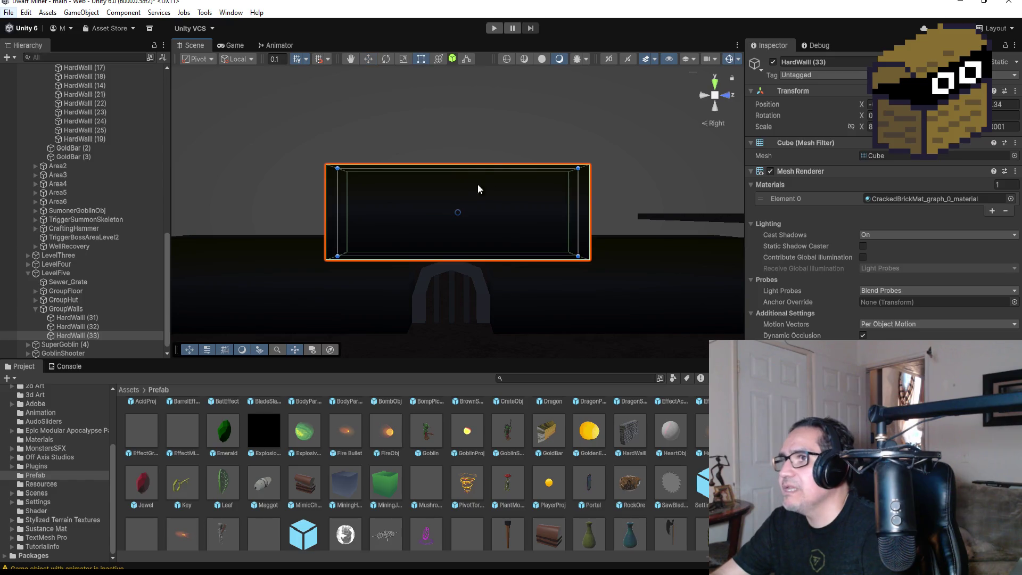
{"action": "left_click_drag", "start_coordinate": [475, 166], "coordinate": [467, 243]}
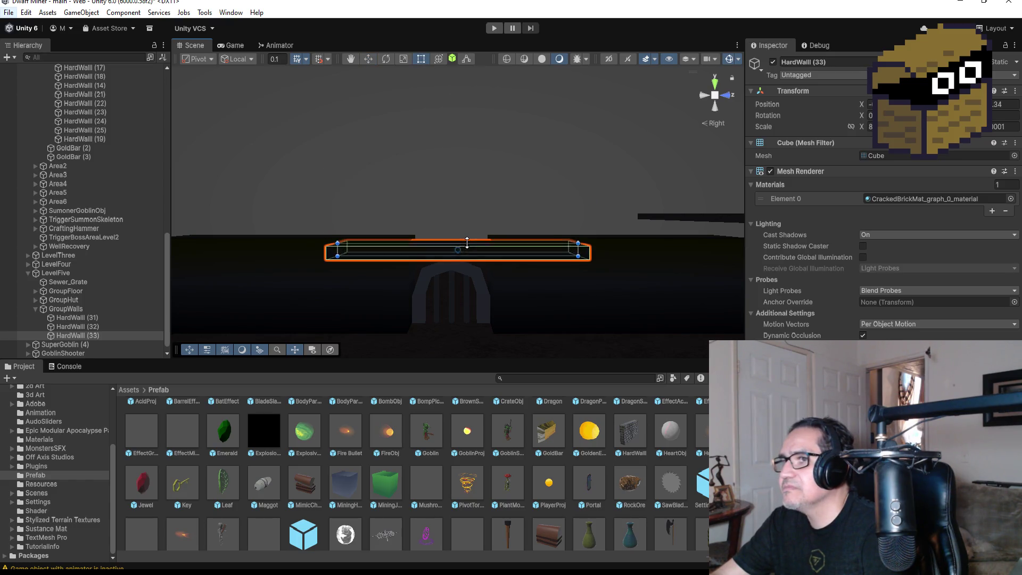
{"action": "scroll", "coordinate": [500, 308], "scroll_direction": "up", "scroll_amount": 2}
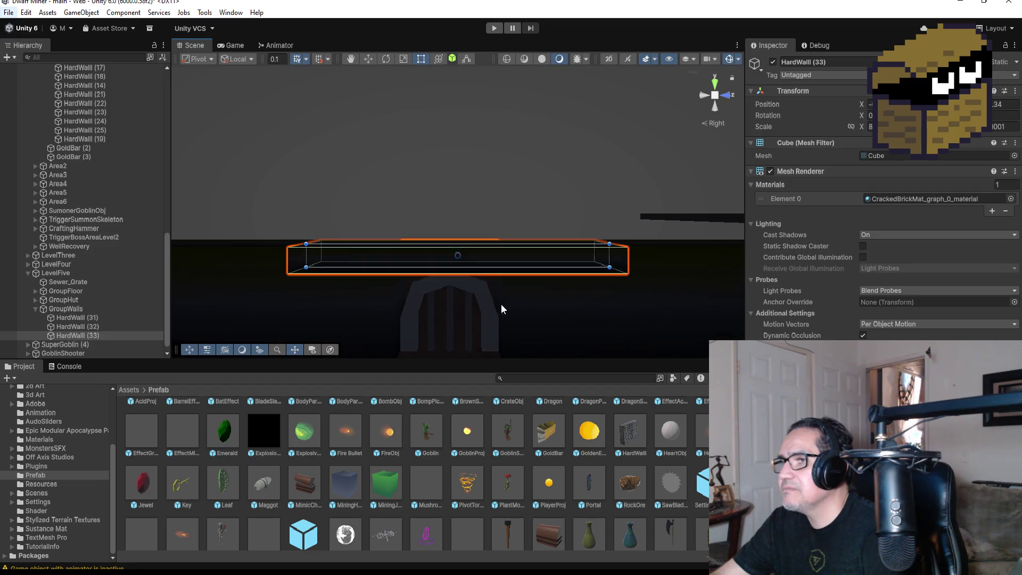
- Compare the HardWall (33) slab with HardWall (31) from several perspective angles
{"action": "left_click", "coordinate": [571, 334]}
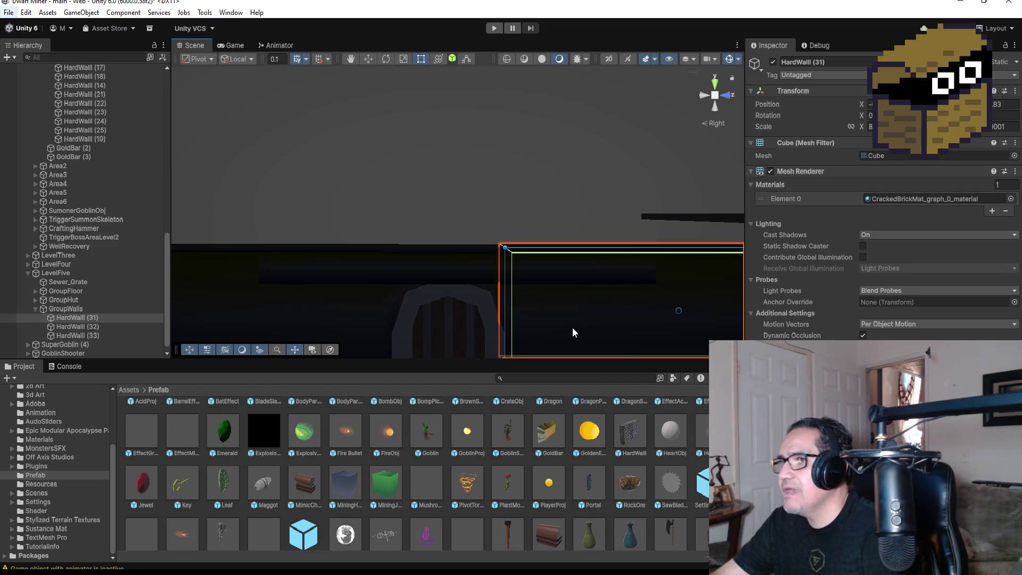
{"action": "left_click", "coordinate": [423, 258]}
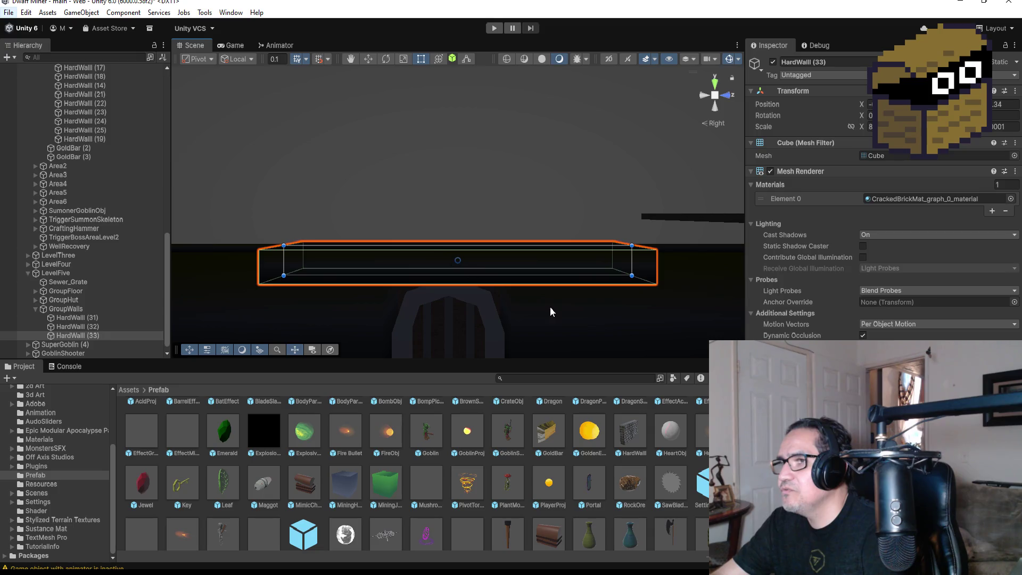
{"action": "left_click", "coordinate": [564, 322]}
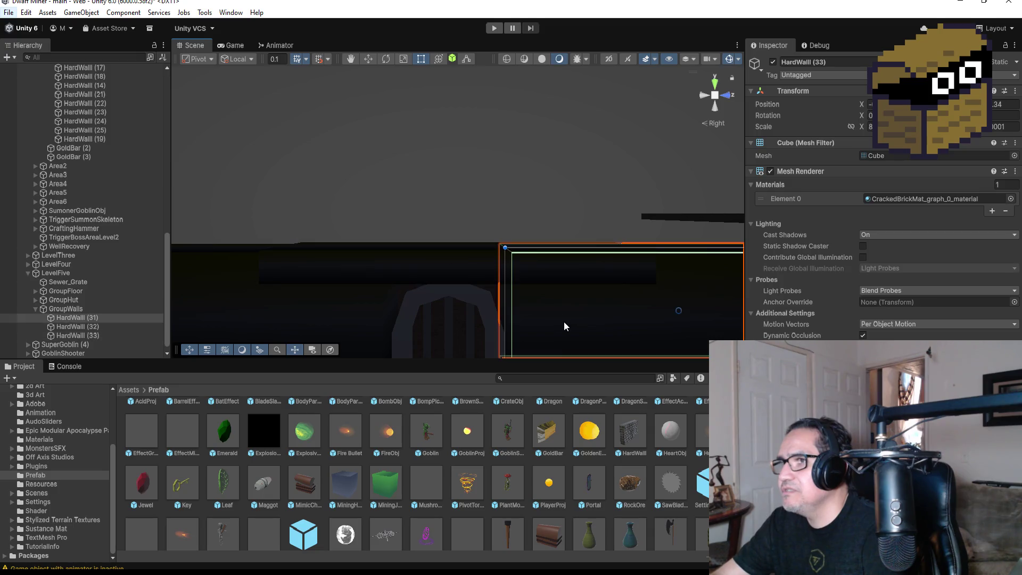
{"action": "left_click", "coordinate": [417, 254]}
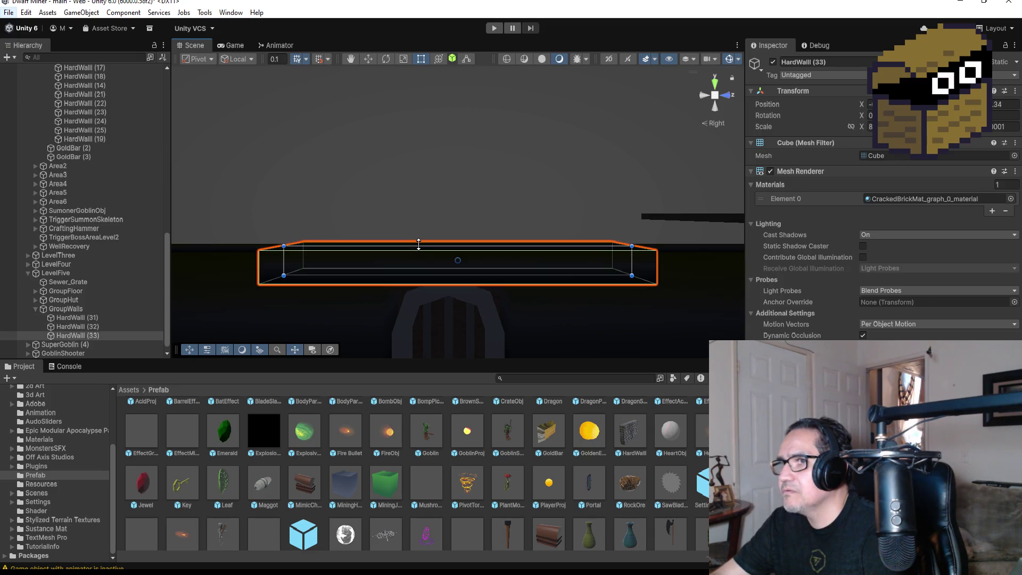
{"action": "left_click", "coordinate": [438, 223]}
{"action": "left_click", "coordinate": [418, 261]}
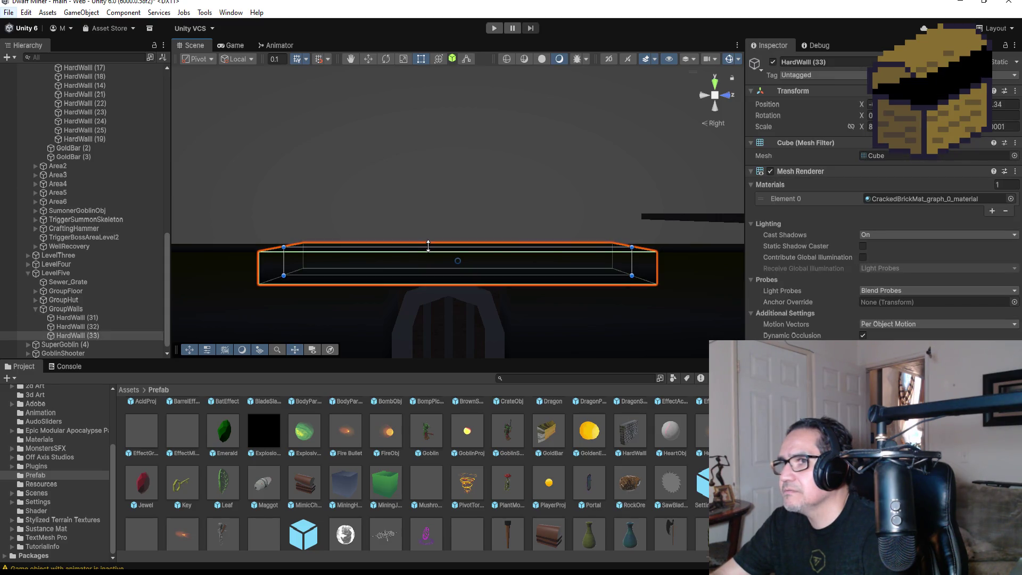
{"action": "left_click", "coordinate": [441, 219]}
{"action": "scroll", "coordinate": [561, 285], "scroll_direction": "down", "scroll_amount": 2}
{"action": "mouse_move", "coordinate": [577, 258]}
{"action": "left_mouse_down"}
{"action": "mouse_move", "coordinate": [536, 265]}
{"action": "mouse_move", "coordinate": [493, 311]}
{"action": "mouse_move", "coordinate": [593, 325]}
{"action": "mouse_move", "coordinate": [583, 381]}
{"action": "mouse_move", "coordinate": [504, 255]}
{"action": "mouse_move", "coordinate": [542, 256]}
{"action": "mouse_move", "coordinate": [465, 250]}
{"action": "left_mouse_up"}
{"action": "left_click", "coordinate": [465, 249]}
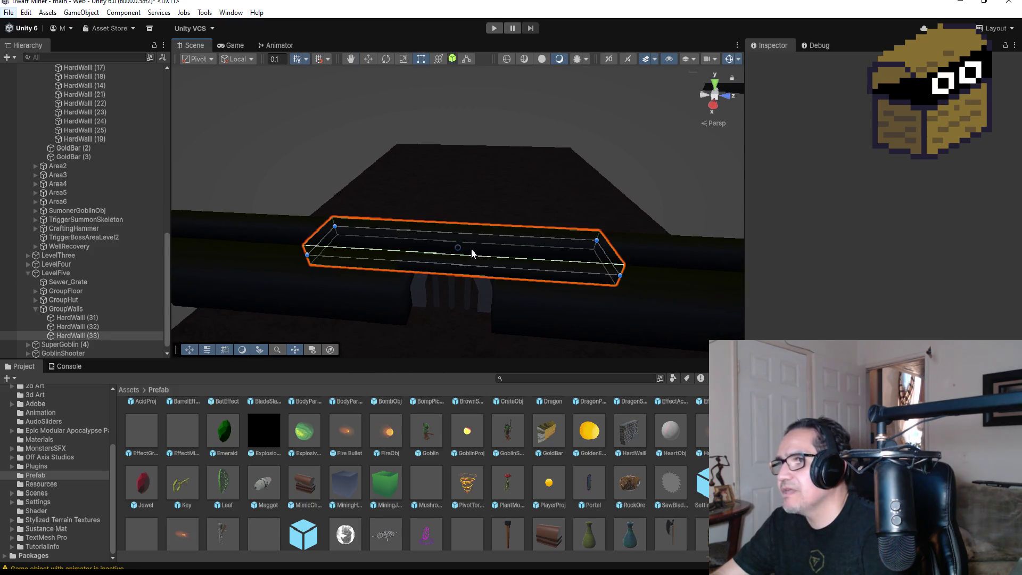
{"action": "left_click_drag", "start_coordinate": [564, 317], "coordinate": [580, 207]}
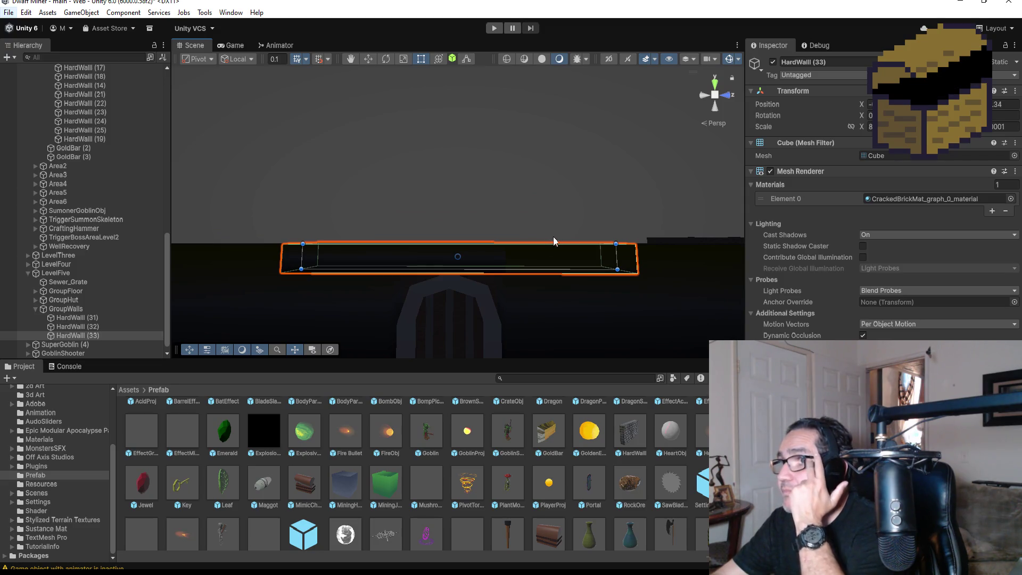
{"action": "scroll", "coordinate": [483, 178], "scroll_direction": "down", "scroll_amount": 5}
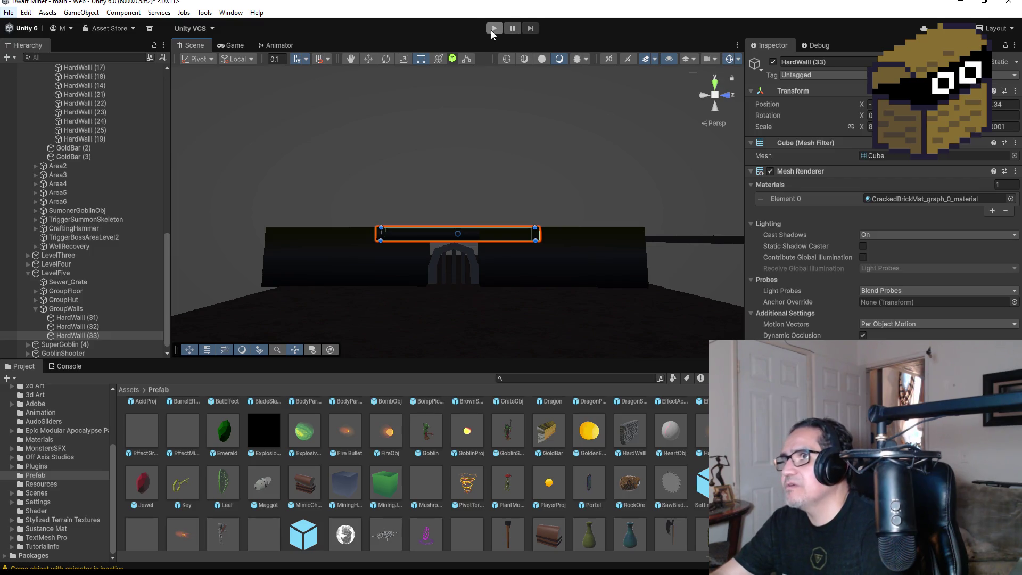
{"action": "scroll", "coordinate": [446, 302], "scroll_direction": "down", "scroll_amount": 2}
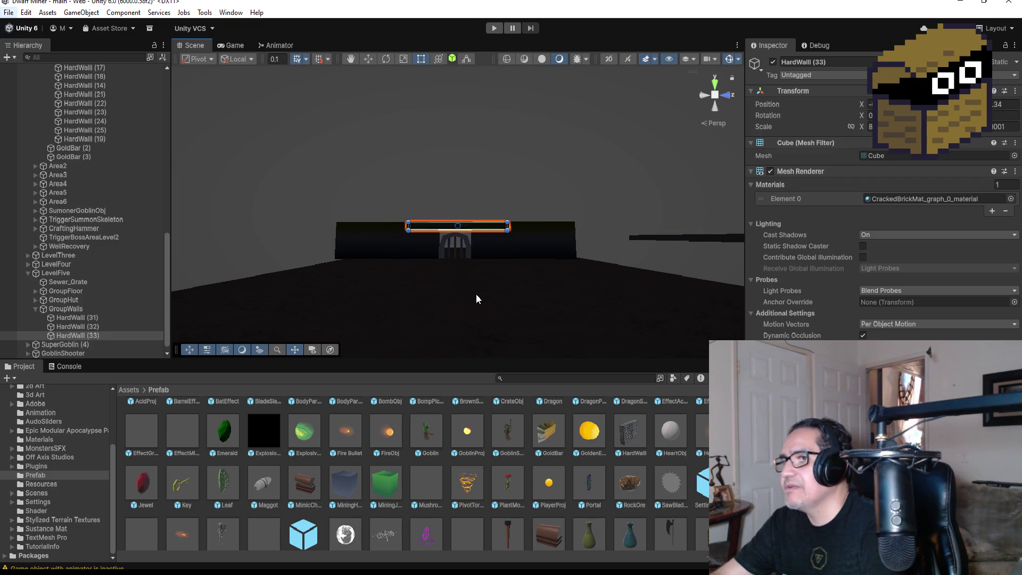
- Orbit down over the floor Plane (6) to inspect the layout
{"action": "left_click", "coordinate": [455, 272]}
{"action": "left_click_drag", "start_coordinate": [525, 280], "coordinate": [428, 302]}
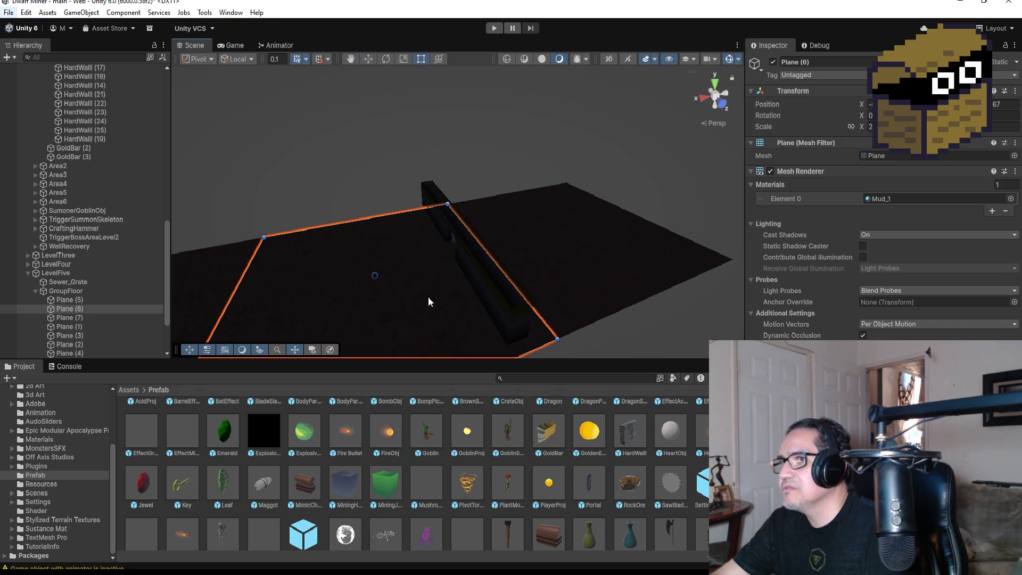
{"action": "scroll", "coordinate": [384, 274], "scroll_direction": "down", "scroll_amount": 4}
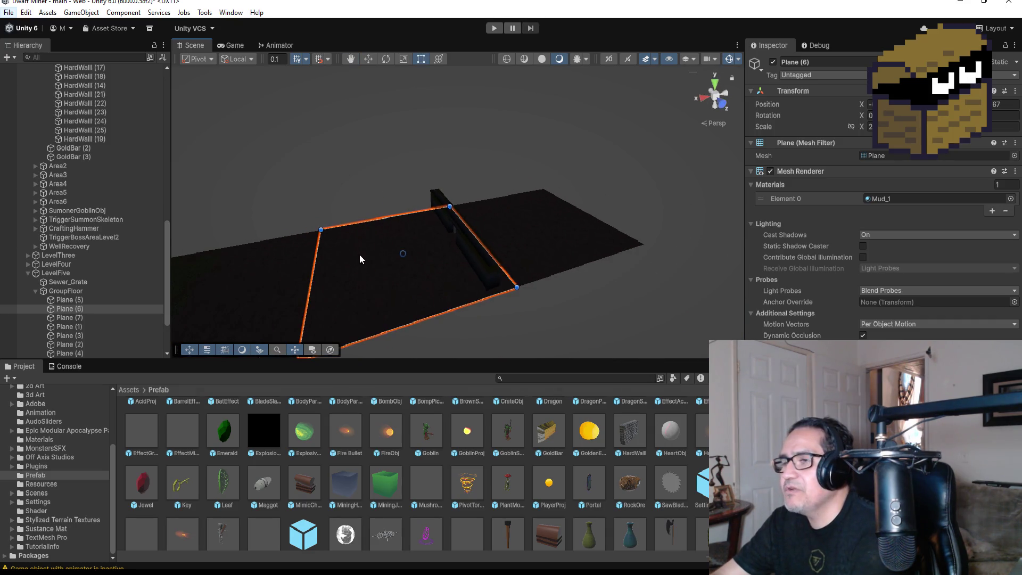
{"action": "scroll", "coordinate": [357, 261], "scroll_direction": "down", "scroll_amount": 2}
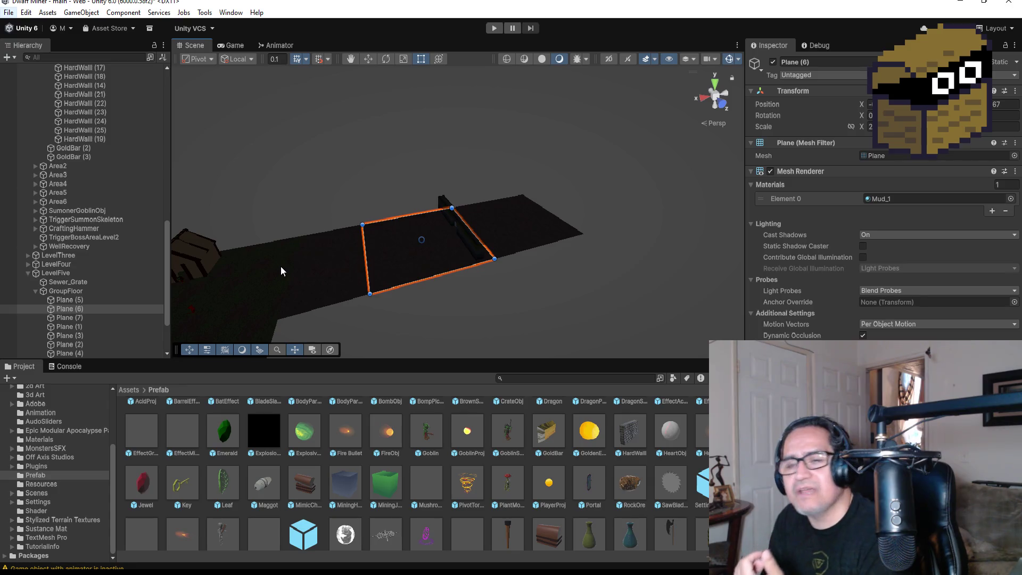
{"action": "scroll", "coordinate": [434, 274], "scroll_direction": "up", "scroll_amount": 1}
{"action": "scroll", "coordinate": [433, 273], "scroll_direction": "up", "scroll_amount": 2}
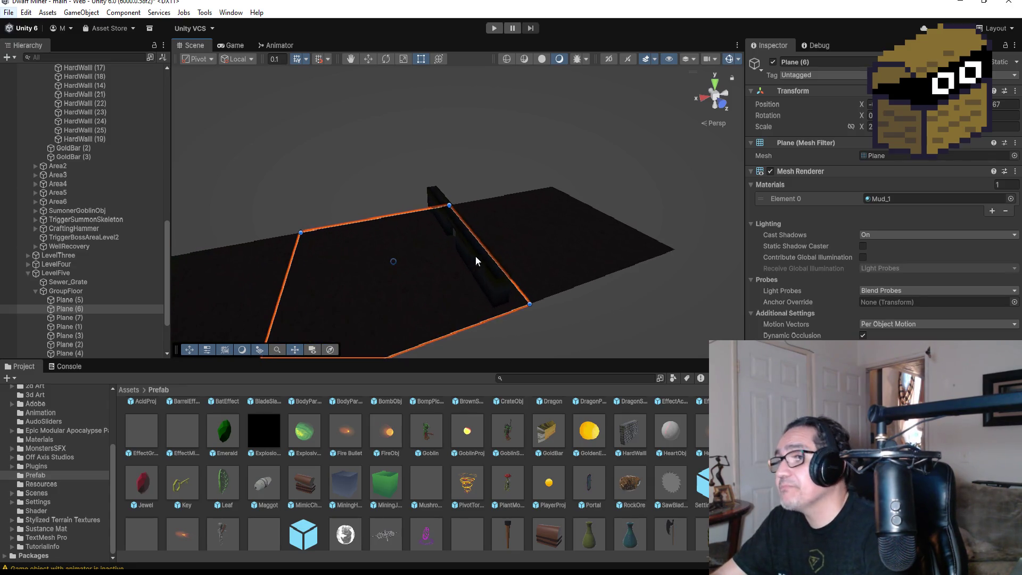
- In Top view, pull in HardWall (32)'s lower end, reducing its X scale from 8 to 6
{"action": "left_click", "coordinate": [714, 85]}
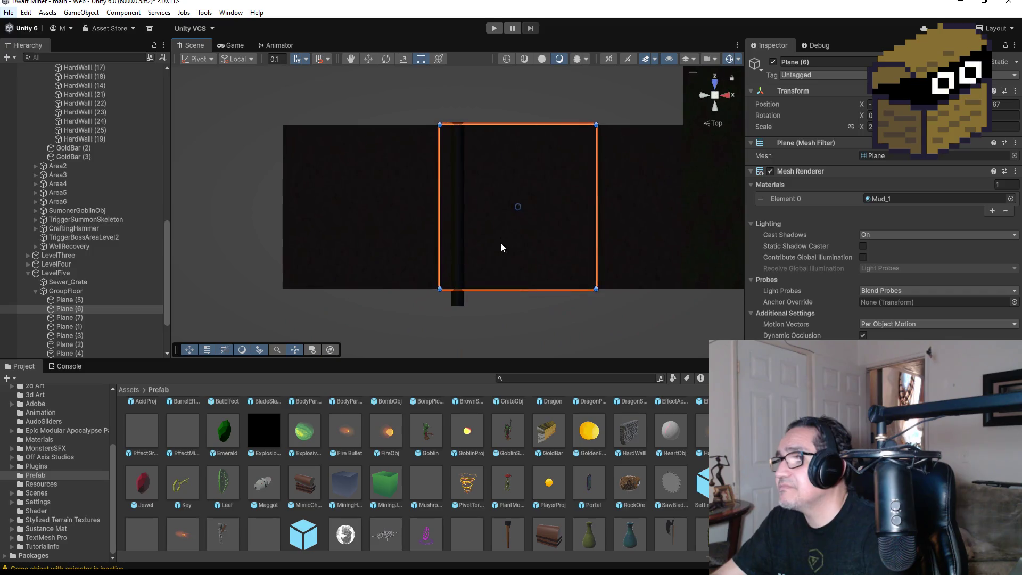
{"action": "left_click", "coordinate": [462, 267]}
{"action": "scroll", "coordinate": [479, 293], "scroll_direction": "up", "scroll_amount": 3}
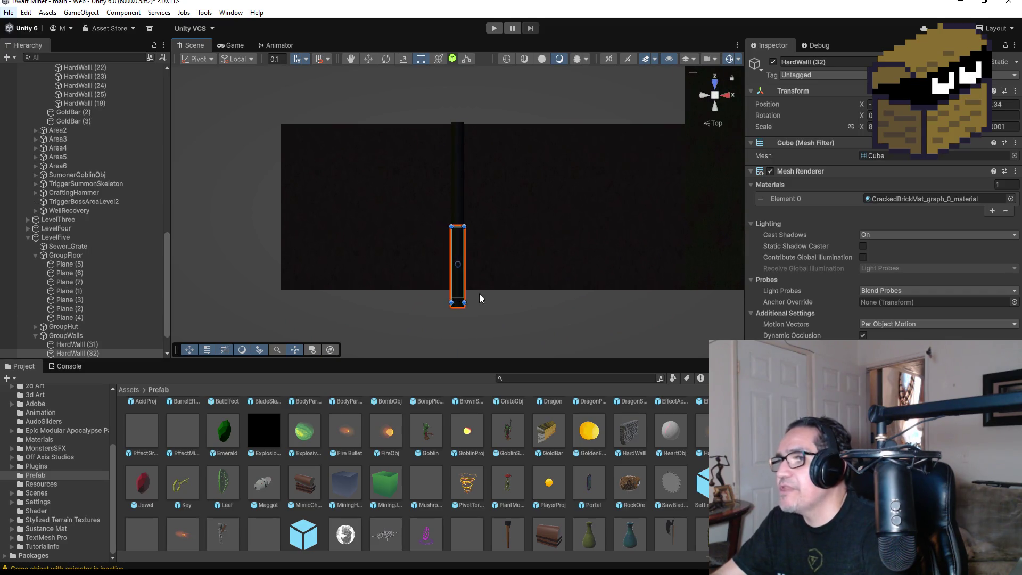
{"action": "left_click_drag", "start_coordinate": [456, 319], "coordinate": [457, 299]}
{"action": "mouse_move", "coordinate": [541, 312]}
{"action": "left_mouse_down"}
{"action": "mouse_move", "coordinate": [462, 10]}
{"action": "mouse_move", "coordinate": [432, 17]}
{"action": "mouse_move", "coordinate": [512, 52]}
{"action": "mouse_move", "coordinate": [639, 69]}
{"action": "left_mouse_up"}
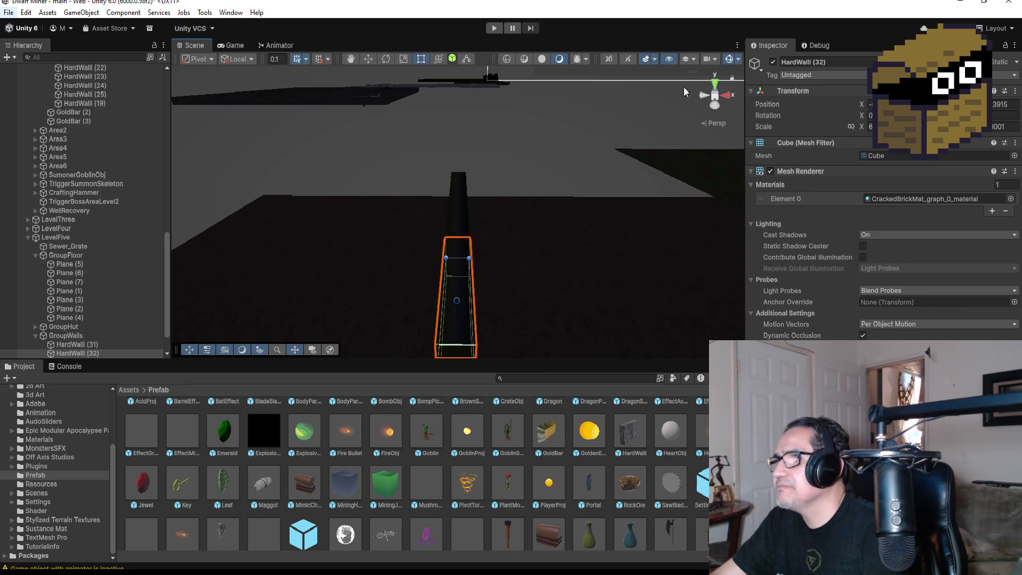
{"action": "left_click", "coordinate": [714, 87]}
{"action": "left_click", "coordinate": [723, 106]}
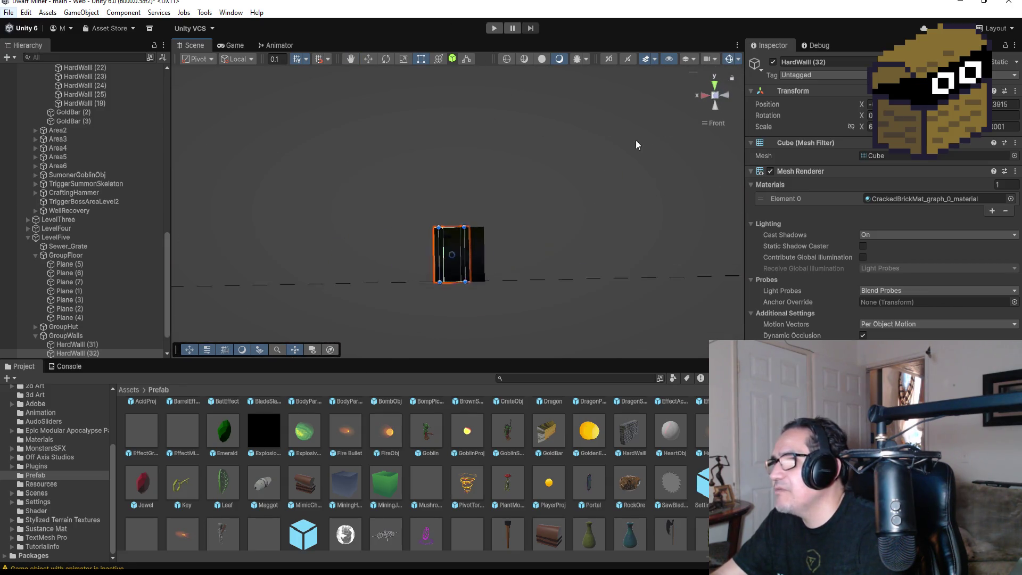
- From Top view, drag HardWall (32)'s lower end out slightly, setting its X scale to 7
{"action": "left_click", "coordinate": [716, 87]}
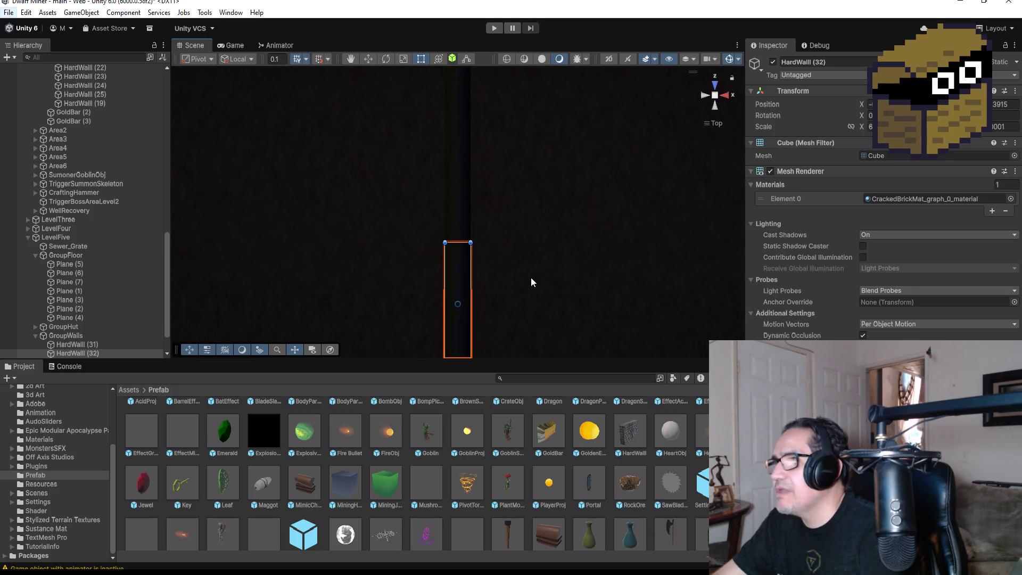
{"action": "left_click_drag", "start_coordinate": [458, 307], "coordinate": [458, 314]}
{"action": "scroll", "coordinate": [520, 292], "scroll_direction": "up", "scroll_amount": 1}
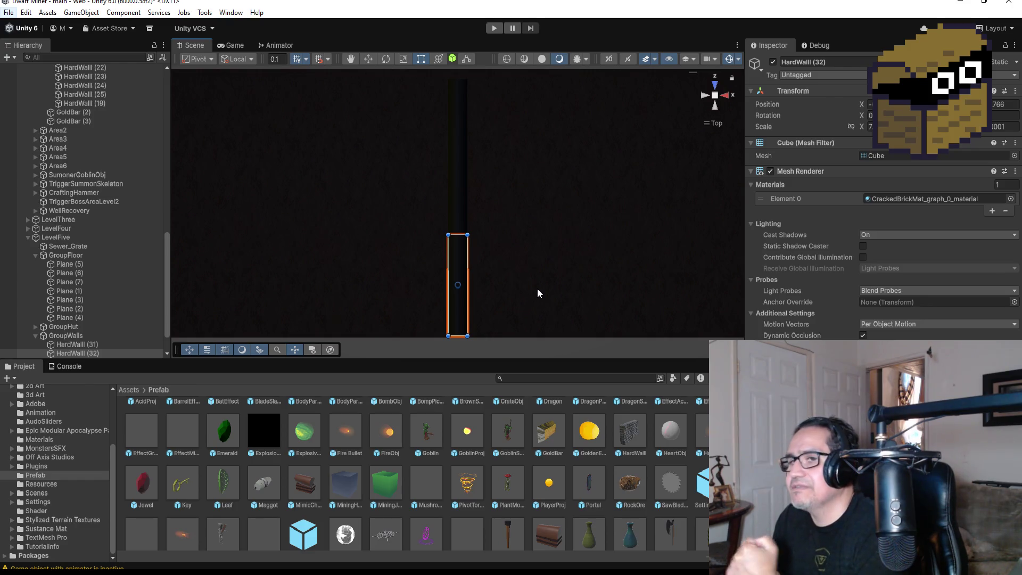
{"action": "scroll", "coordinate": [537, 293], "scroll_direction": "down", "scroll_amount": 5}
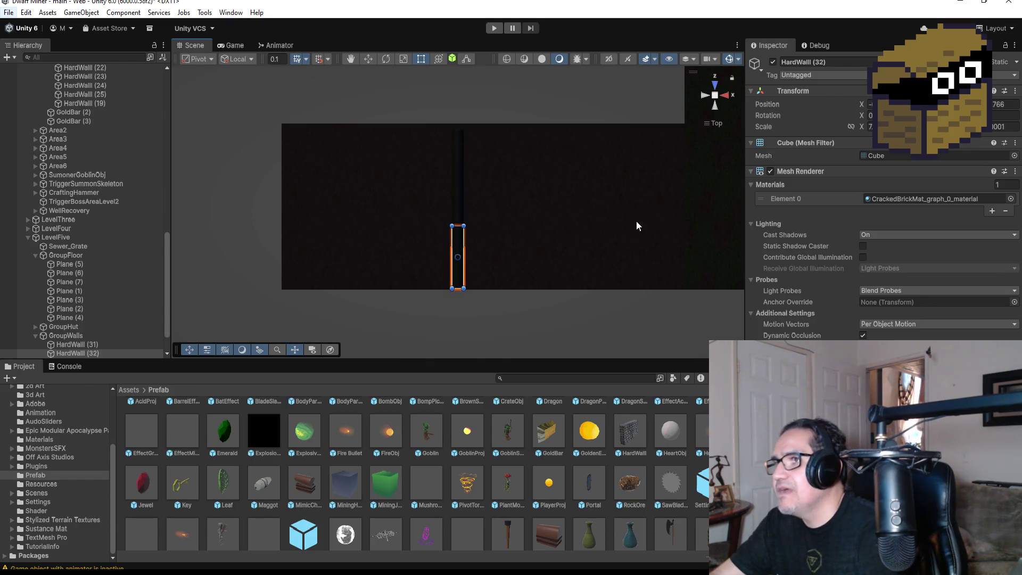
{"action": "scroll", "coordinate": [610, 250], "scroll_direction": "down", "scroll_amount": 2}
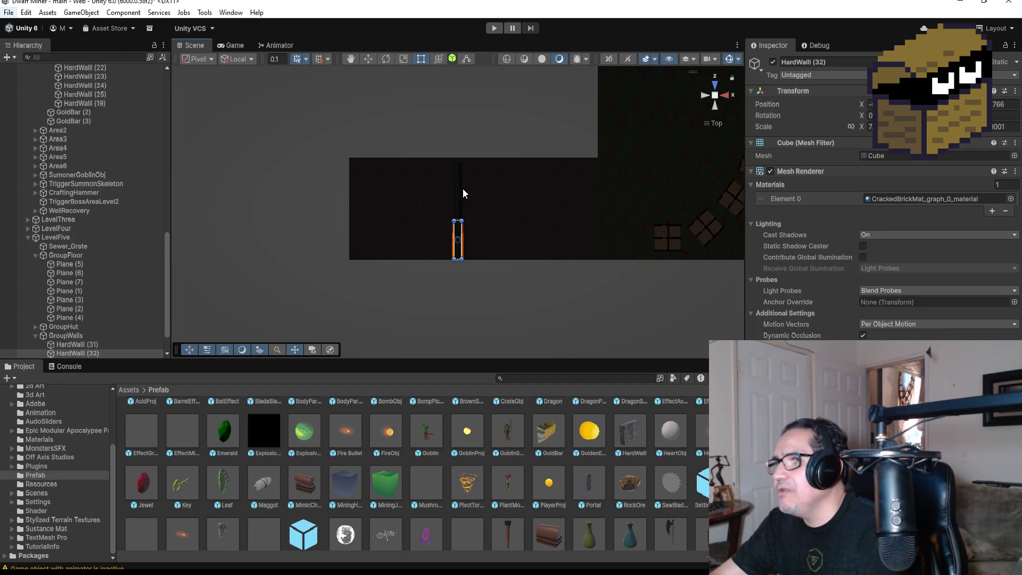
{"action": "left_click", "coordinate": [458, 175]}
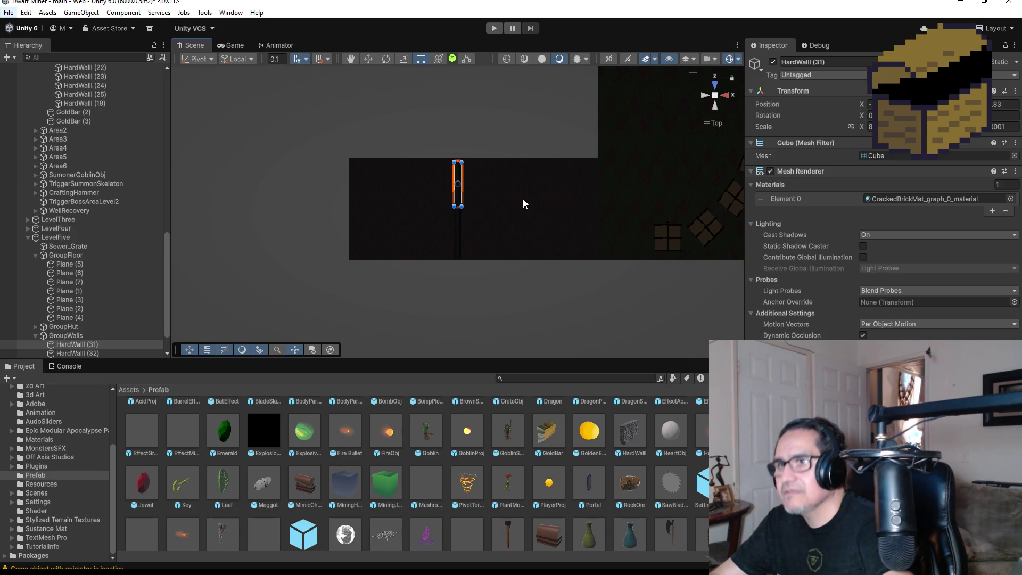
- Duplicate HardWall (31) as HardWall (34), shift it right and turn it crosswise
{"action": "key", "text": "ctrl+d"}
{"action": "left_click", "coordinate": [369, 59]}
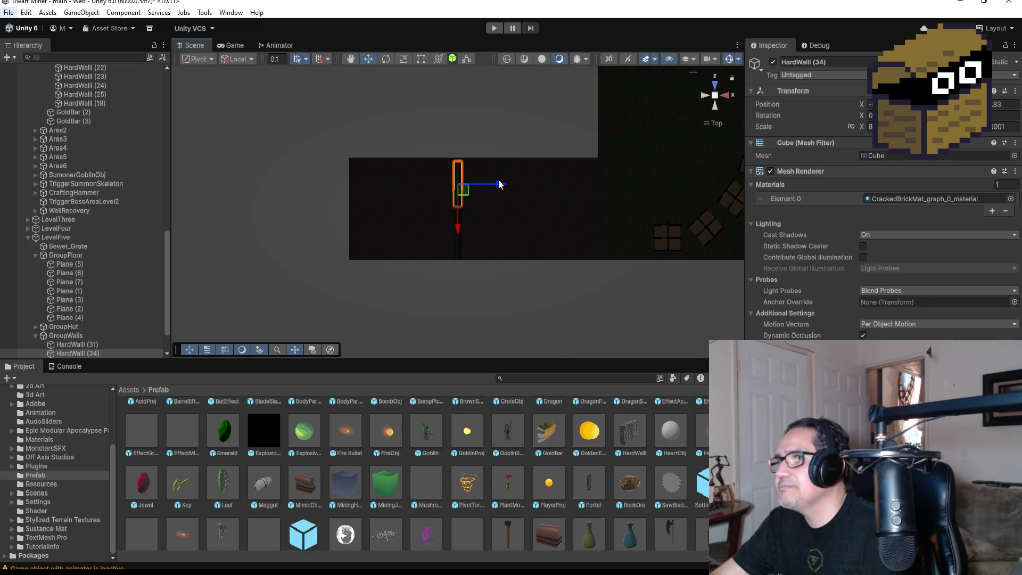
{"action": "left_click_drag", "start_coordinate": [500, 184], "coordinate": [533, 186]}
{"action": "scroll", "coordinate": [537, 169], "scroll_direction": "up", "scroll_amount": 3}
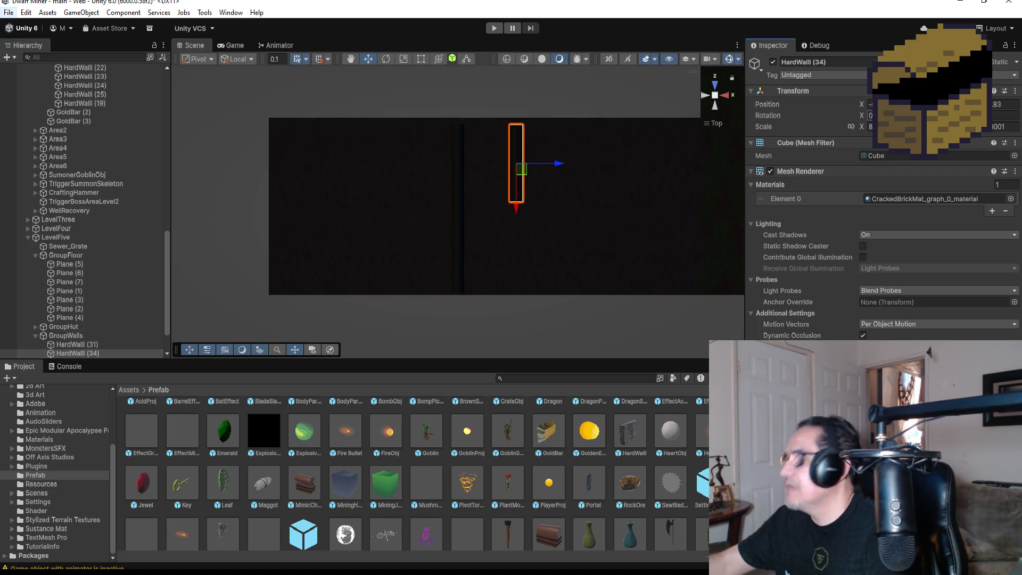
{"action": "key", "text": "ctrl+z"}
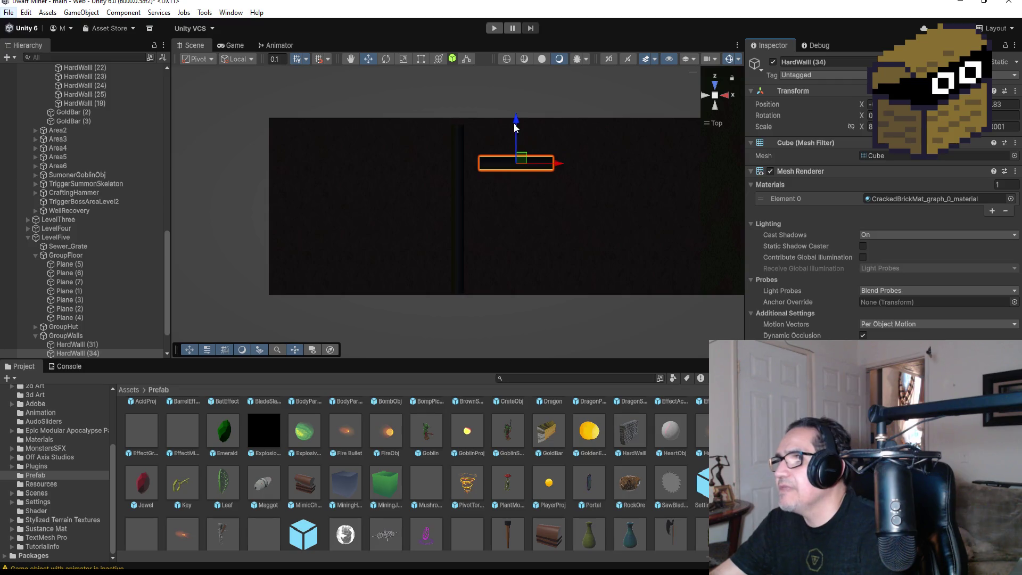
{"action": "key", "text": "f"}
- Vertex-snap HardWall (34) into place beside HardWall (31) from the front view
{"action": "mouse_move", "coordinate": [426, 223]}
{"action": "left_mouse_down"}
{"action": "mouse_move", "coordinate": [568, 166]}
{"action": "mouse_move", "coordinate": [513, 305]}
{"action": "left_mouse_up"}
{"action": "left_click", "coordinate": [706, 92]}
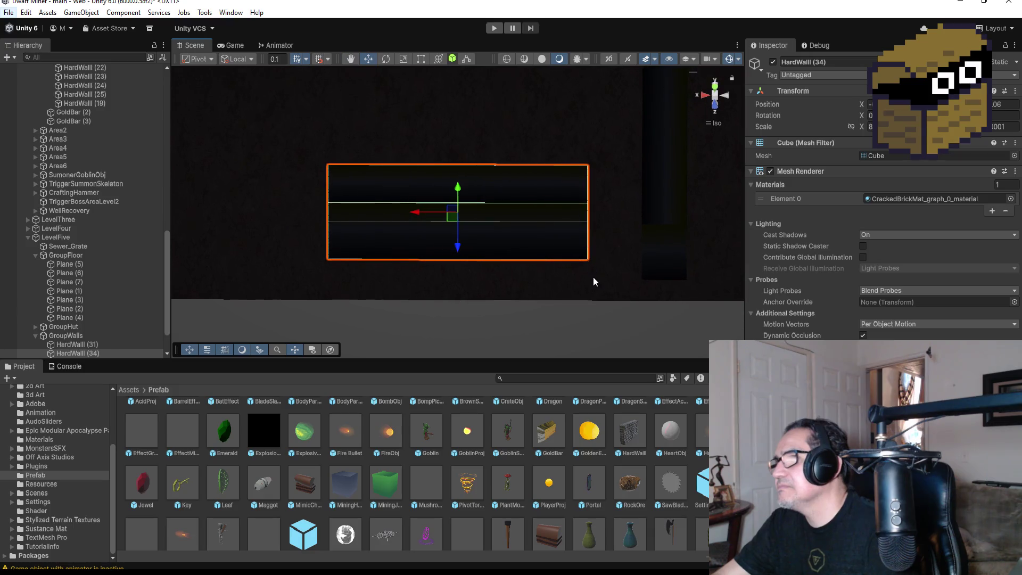
{"action": "key", "text": "v"}
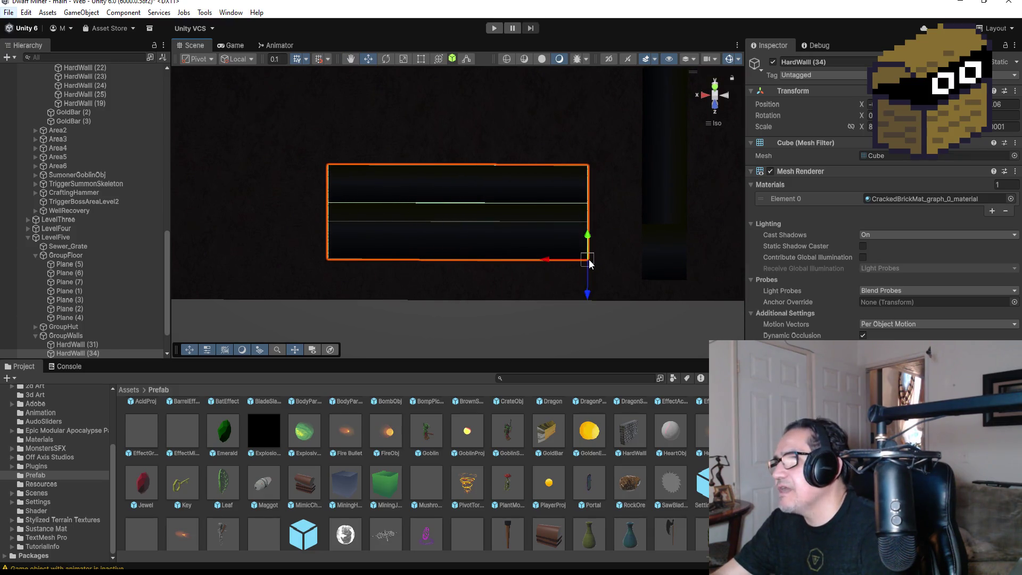
{"action": "left_click_drag", "start_coordinate": [590, 263], "coordinate": [620, 269]}
{"action": "scroll", "coordinate": [88, 132], "scroll_direction": "up", "scroll_amount": 5}
{"action": "scroll", "coordinate": [88, 133], "scroll_direction": "up", "scroll_amount": 15}
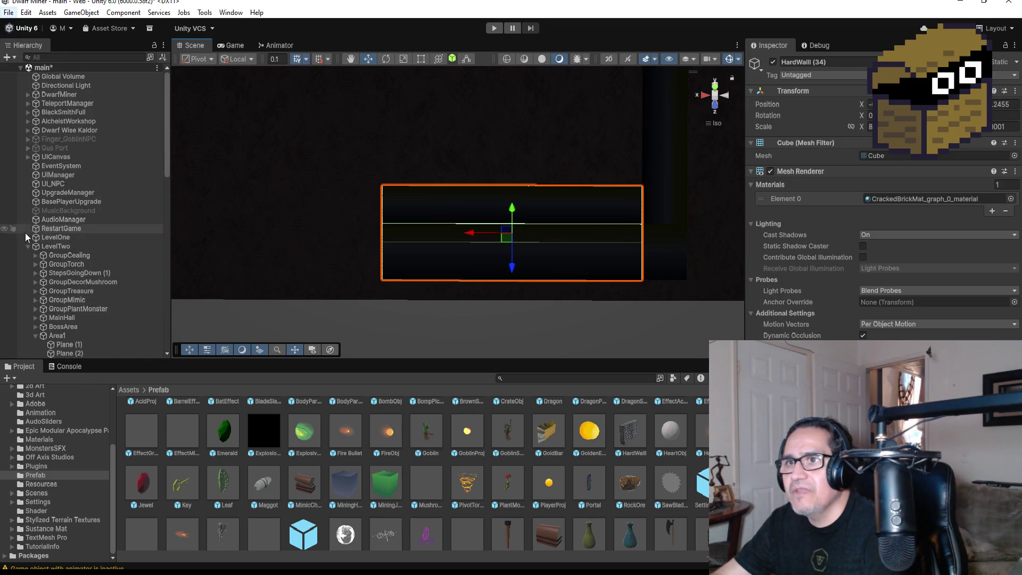
- Set the Directional Light's intensity to 1
{"action": "left_click", "coordinate": [28, 246]}
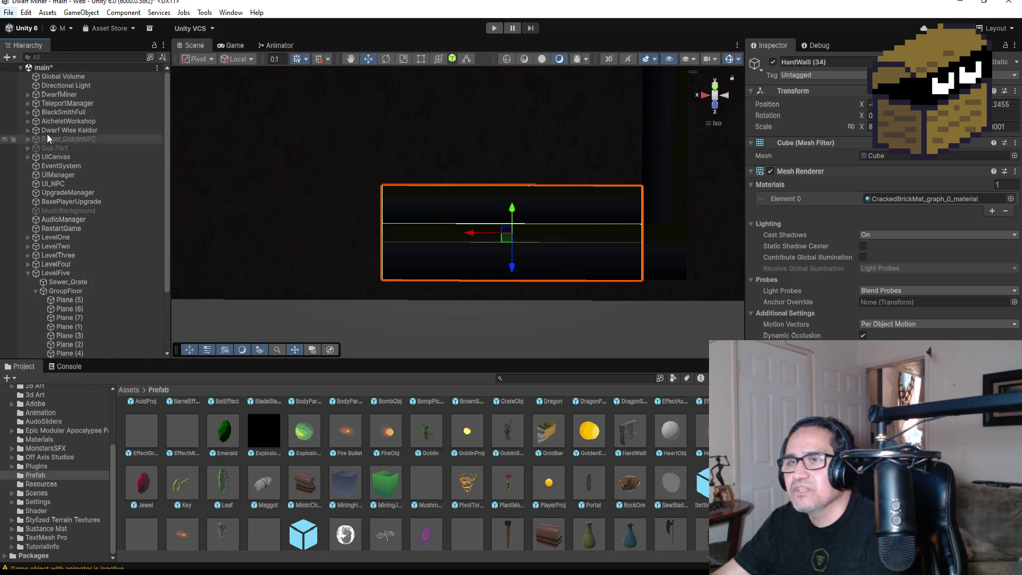
{"action": "left_click", "coordinate": [59, 85]}
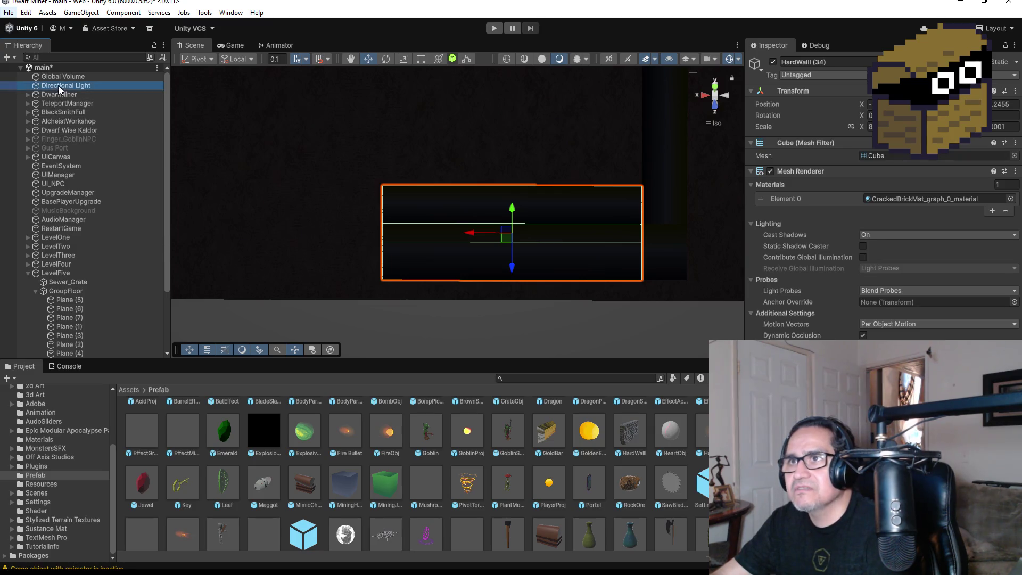
{"action": "left_click", "coordinate": [940, 249]}
{"action": "type", "text": "1"}
{"action": "scroll", "coordinate": [586, 262], "scroll_direction": "down", "scroll_amount": 3}
- In Top view, duplicate HardWall (34) and drag the copy to the floor's bottom edge
{"action": "left_click", "coordinate": [591, 245]}
{"action": "scroll", "coordinate": [612, 262], "scroll_direction": "down", "scroll_amount": 2}
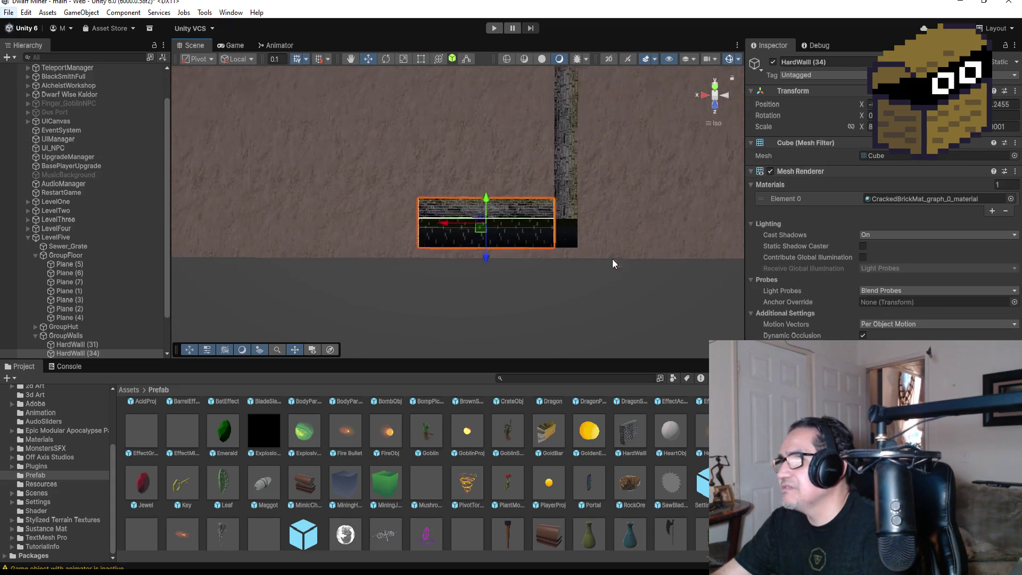
{"action": "scroll", "coordinate": [612, 263], "scroll_direction": "down", "scroll_amount": 2}
{"action": "left_click", "coordinate": [714, 87]}
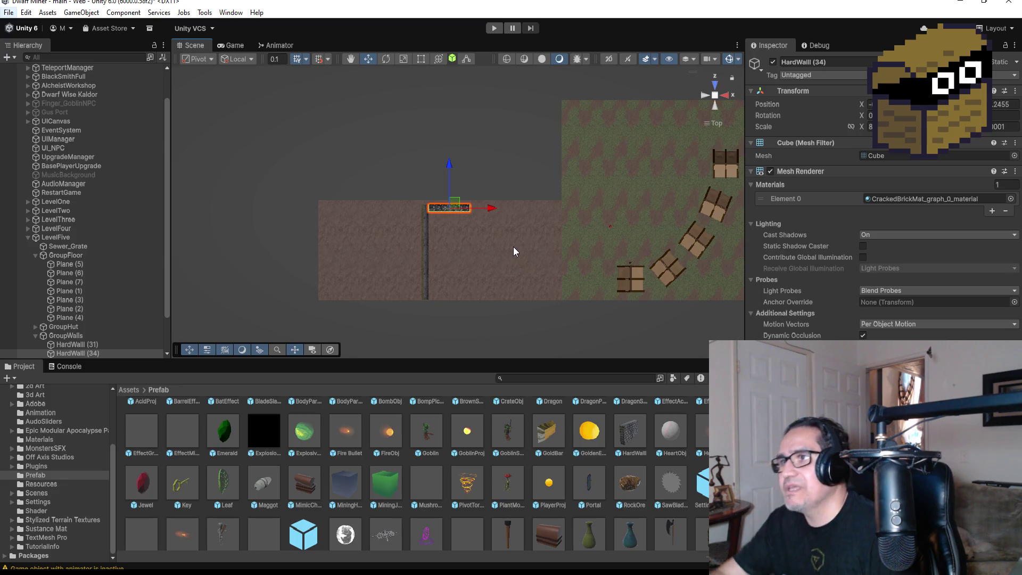
{"action": "scroll", "coordinate": [503, 253], "scroll_direction": "up", "scroll_amount": 3}
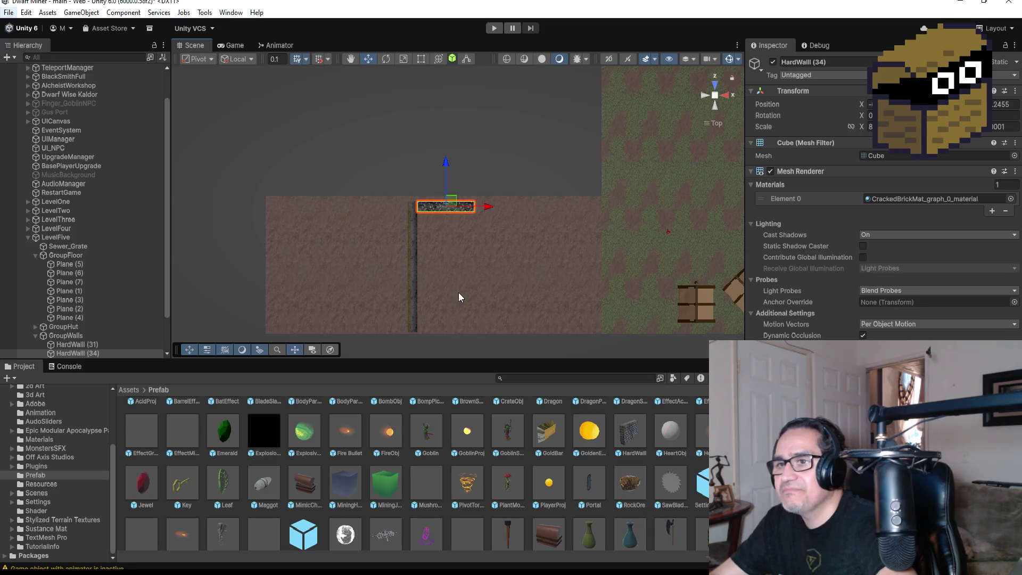
{"action": "key", "text": "ctrl+d"}
{"action": "left_click_drag", "start_coordinate": [447, 162], "coordinate": [458, 275]}
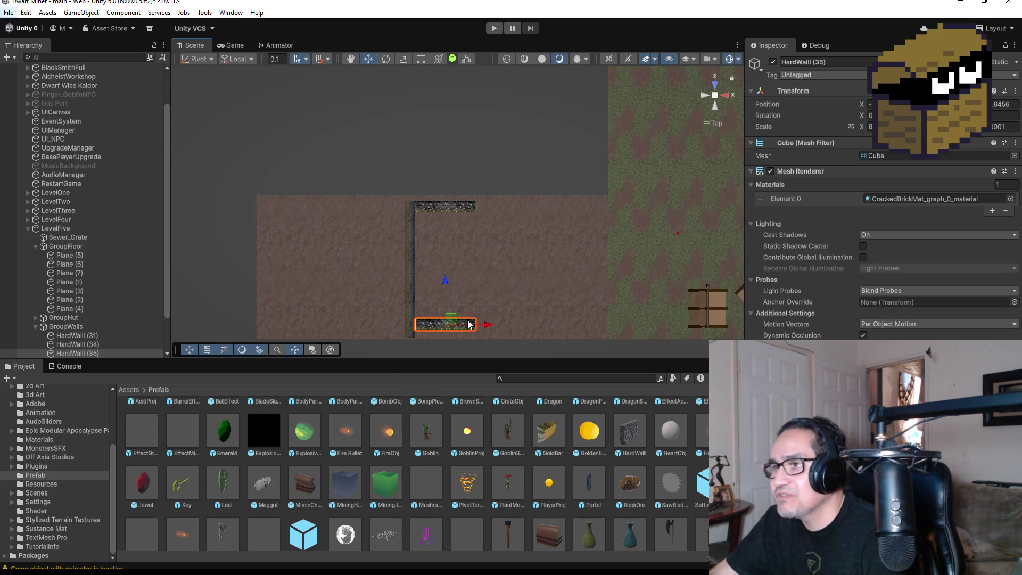
- Vertex-snap HardWall (35) against the left wall's lower corner, then return to Top view
{"action": "key", "text": "f"}
{"action": "scroll", "coordinate": [449, 206], "scroll_direction": "up", "scroll_amount": 1}
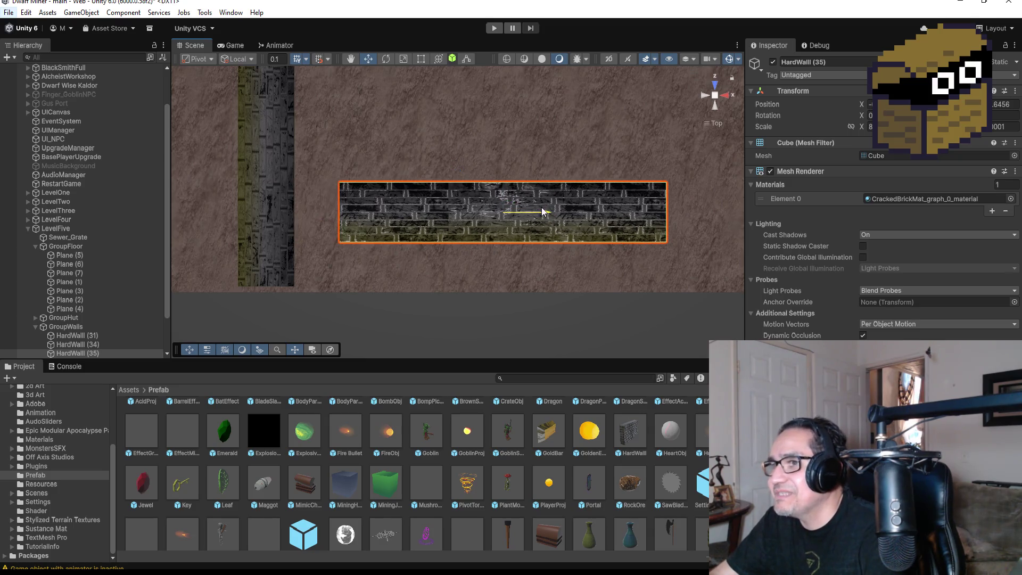
{"action": "mouse_move", "coordinate": [429, 323]}
{"action": "left_mouse_down"}
{"action": "mouse_move", "coordinate": [436, 168]}
{"action": "mouse_move", "coordinate": [380, 246]}
{"action": "left_mouse_up"}
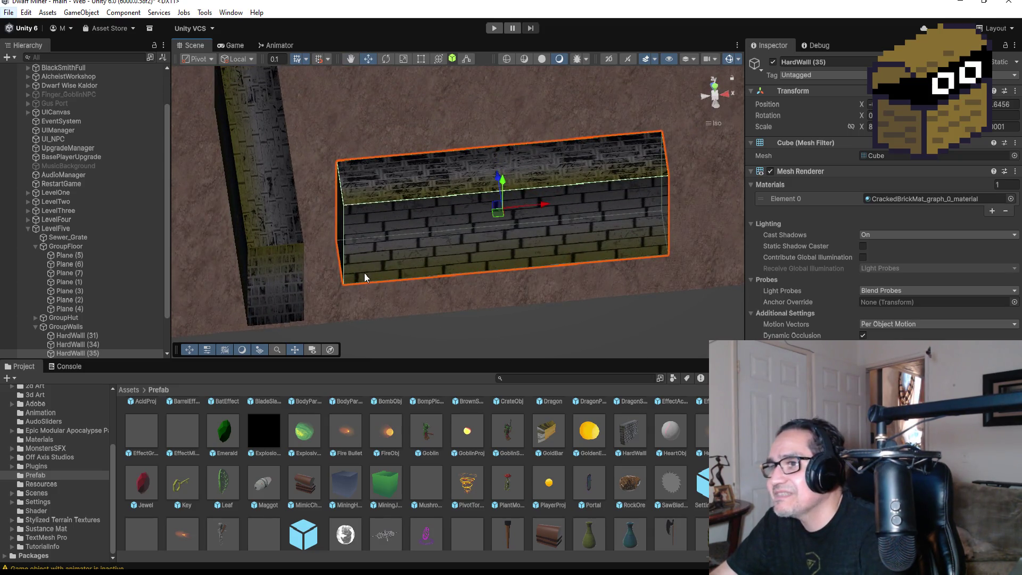
{"action": "key", "text": "v"}
{"action": "left_click_drag", "start_coordinate": [343, 283], "coordinate": [315, 314]}
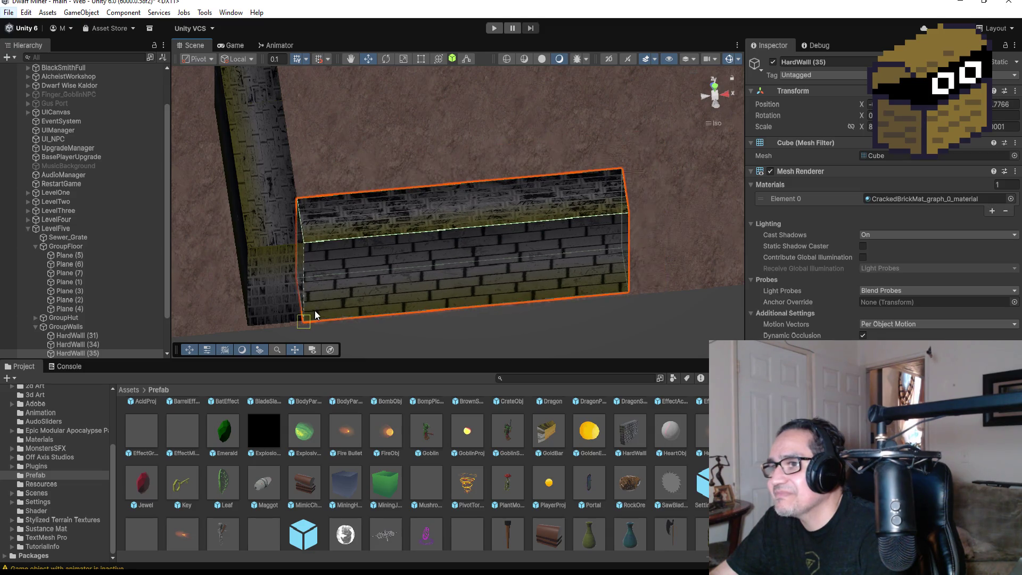
{"action": "mouse_move", "coordinate": [471, 273]}
{"action": "left_mouse_down"}
{"action": "mouse_move", "coordinate": [604, 247]}
{"action": "mouse_move", "coordinate": [600, 269]}
{"action": "left_mouse_up"}
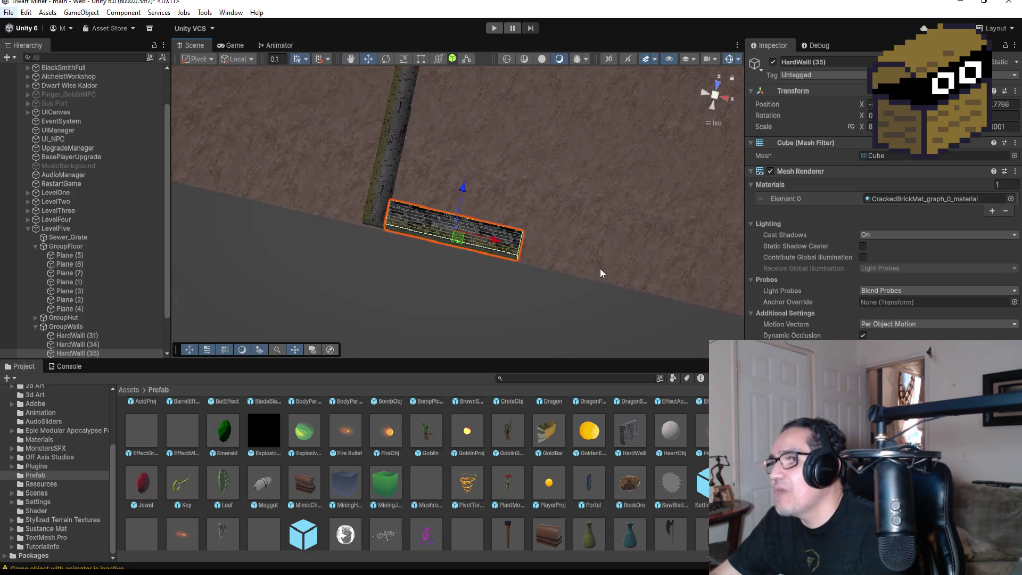
{"action": "scroll", "coordinate": [599, 268], "scroll_direction": "down", "scroll_amount": 5}
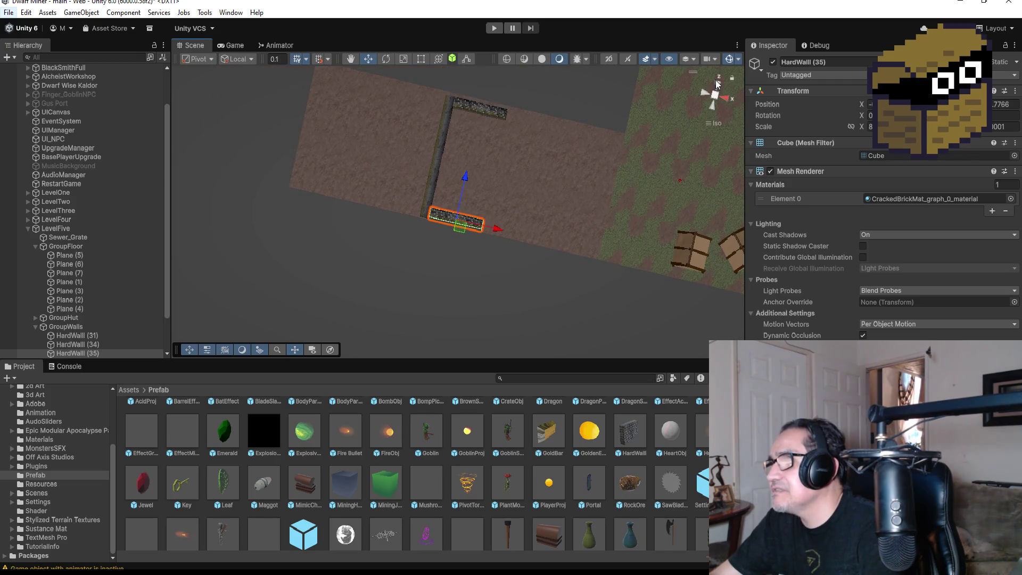
{"action": "left_click", "coordinate": [718, 84]}
{"action": "left_click", "coordinate": [715, 91]}
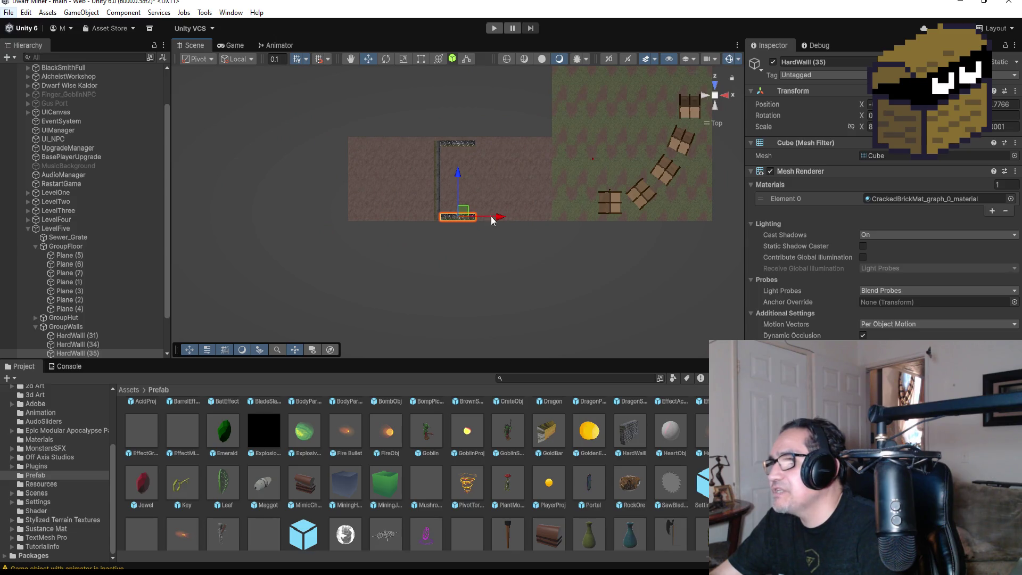
{"action": "scroll", "coordinate": [678, 219], "scroll_direction": "down", "scroll_amount": 3}
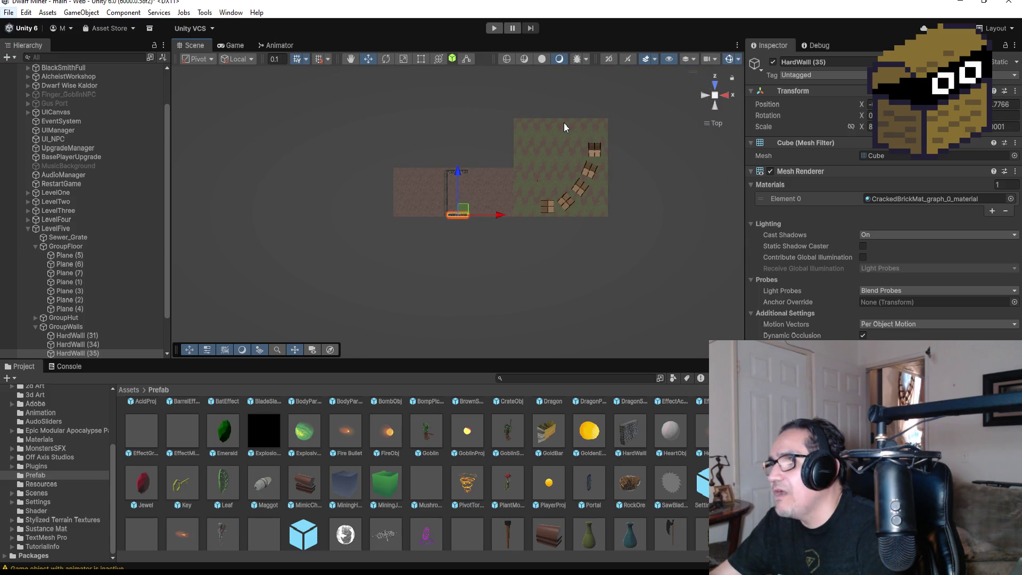
{"action": "left_click", "coordinate": [585, 129]}
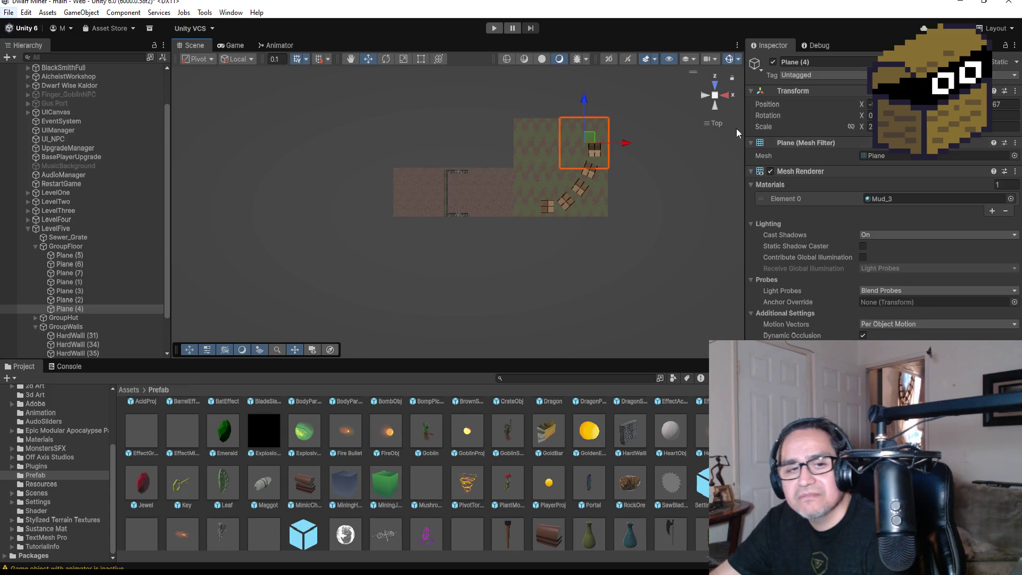
{"action": "scroll", "coordinate": [549, 228], "scroll_direction": "up", "scroll_amount": 5}
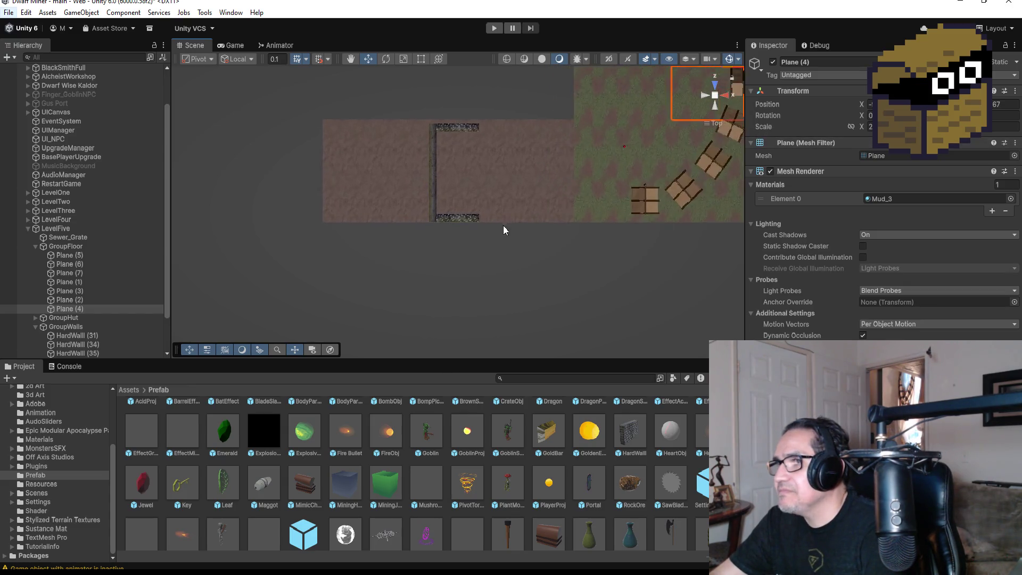
{"action": "left_click", "coordinate": [475, 222]}
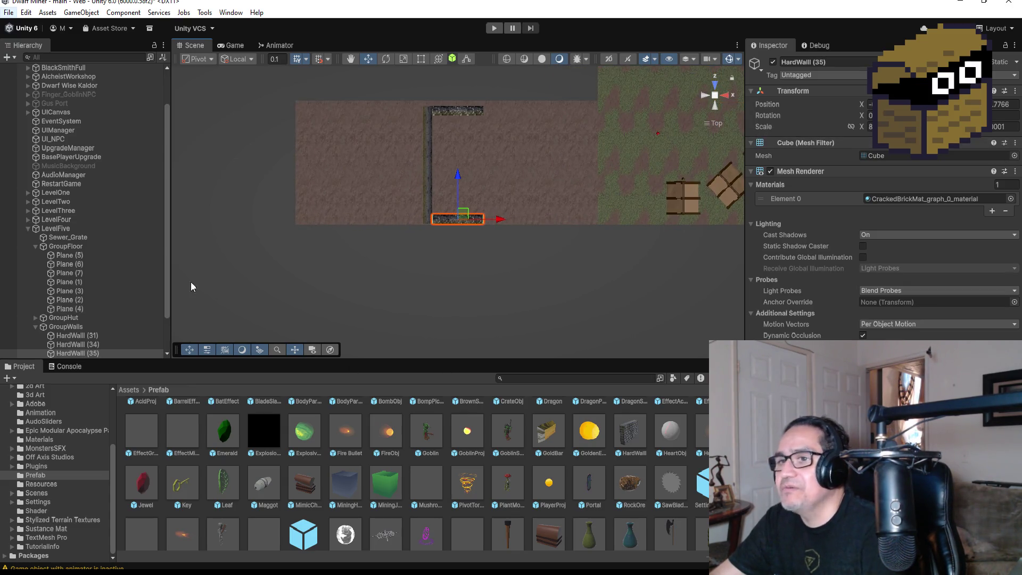
{"action": "scroll", "coordinate": [116, 283], "scroll_direction": "down", "scroll_amount": 2}
{"action": "left_click", "coordinate": [97, 310]}
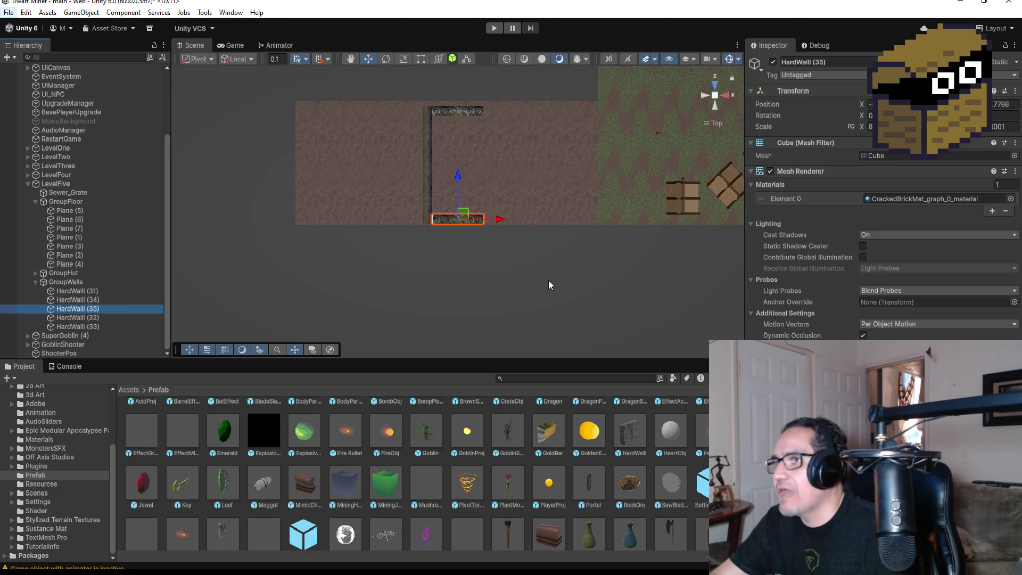
- Duplicate HardWall (35) as HardWall (36) and slide it to meet the bottom wall's end
{"action": "key", "text": "ctrl+d"}
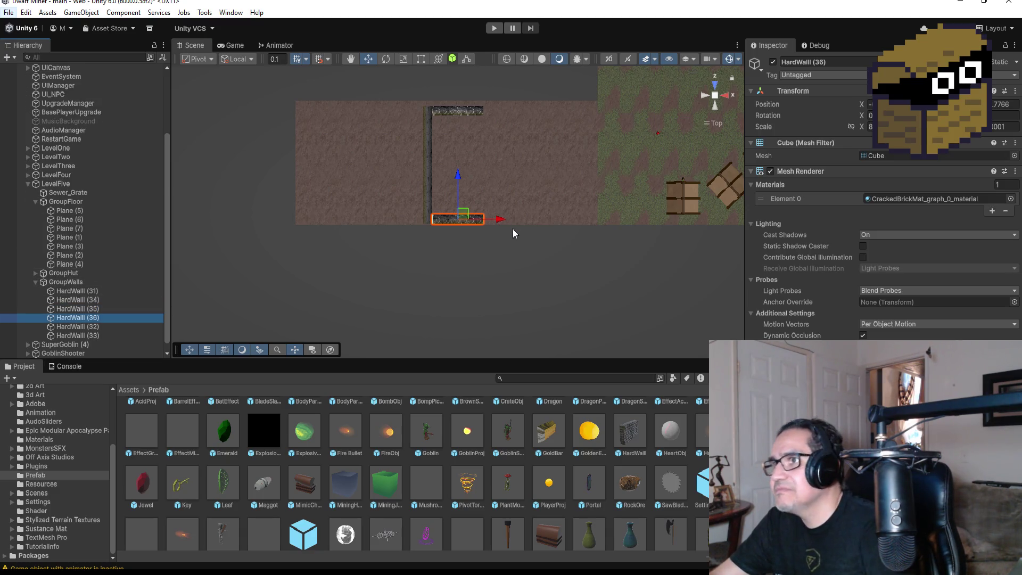
{"action": "mouse_move", "coordinate": [499, 222]}
{"action": "left_mouse_down"}
{"action": "mouse_move", "coordinate": [577, 212]}
{"action": "mouse_move", "coordinate": [568, 215]}
{"action": "left_mouse_up"}
{"action": "scroll", "coordinate": [553, 234], "scroll_direction": "up", "scroll_amount": 3}
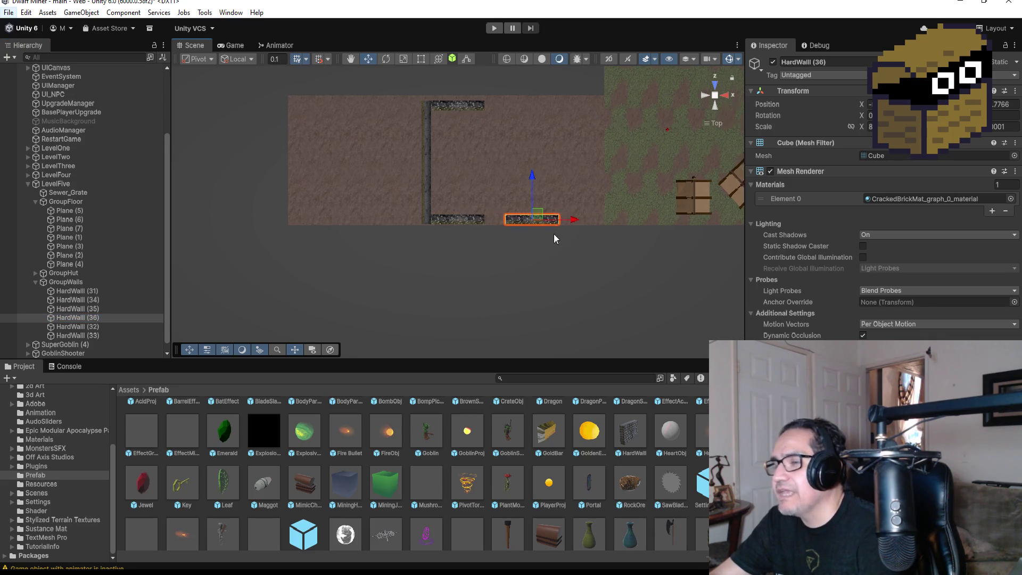
{"action": "key", "text": "f"}
{"action": "left_click_drag", "start_coordinate": [343, 274], "coordinate": [360, 151], "text": "alt"}
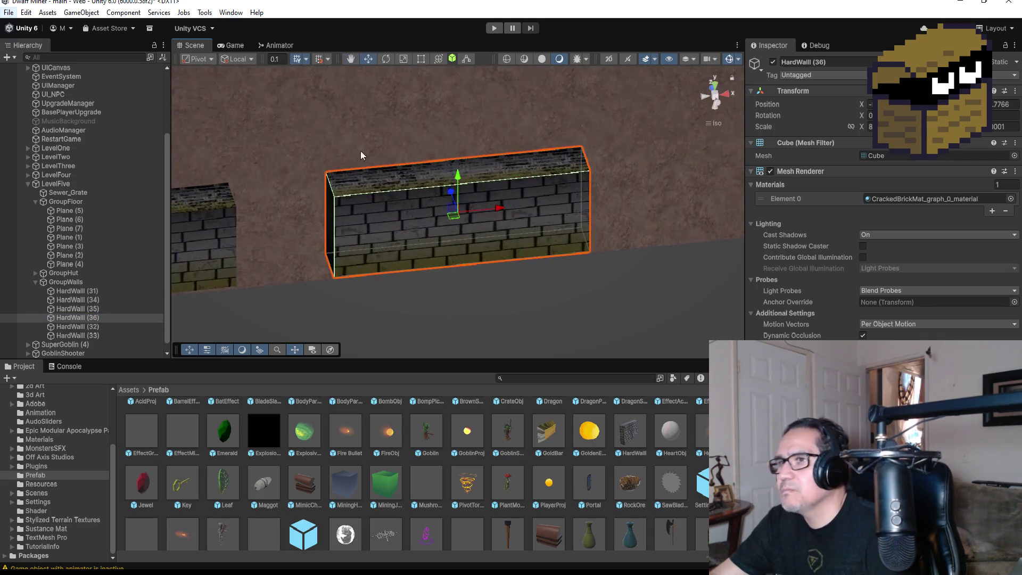
{"action": "left_click_drag", "start_coordinate": [336, 274], "coordinate": [237, 283]}
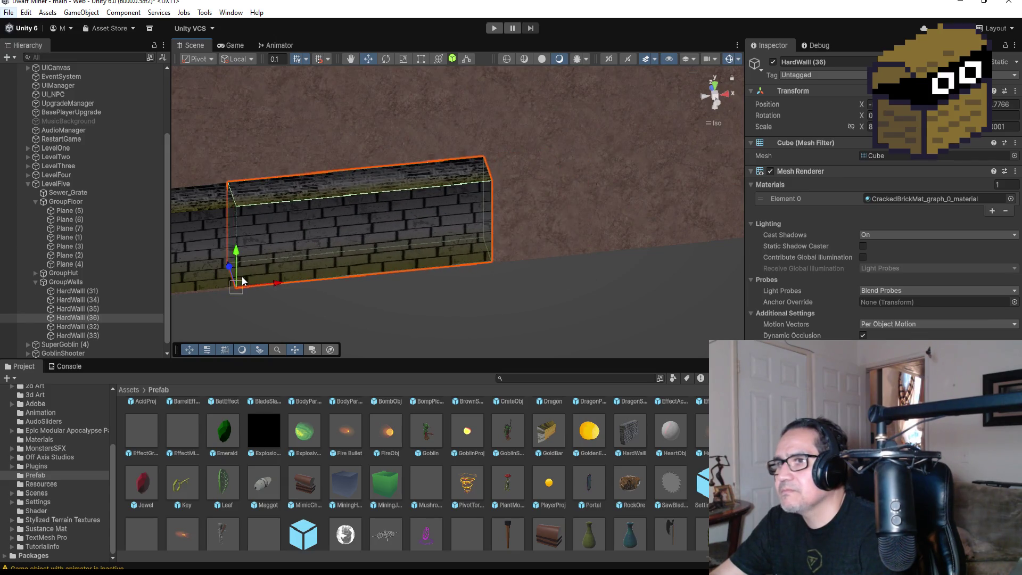
{"action": "left_click", "coordinate": [714, 88]}
{"action": "scroll", "coordinate": [554, 197], "scroll_direction": "down", "scroll_amount": 4}
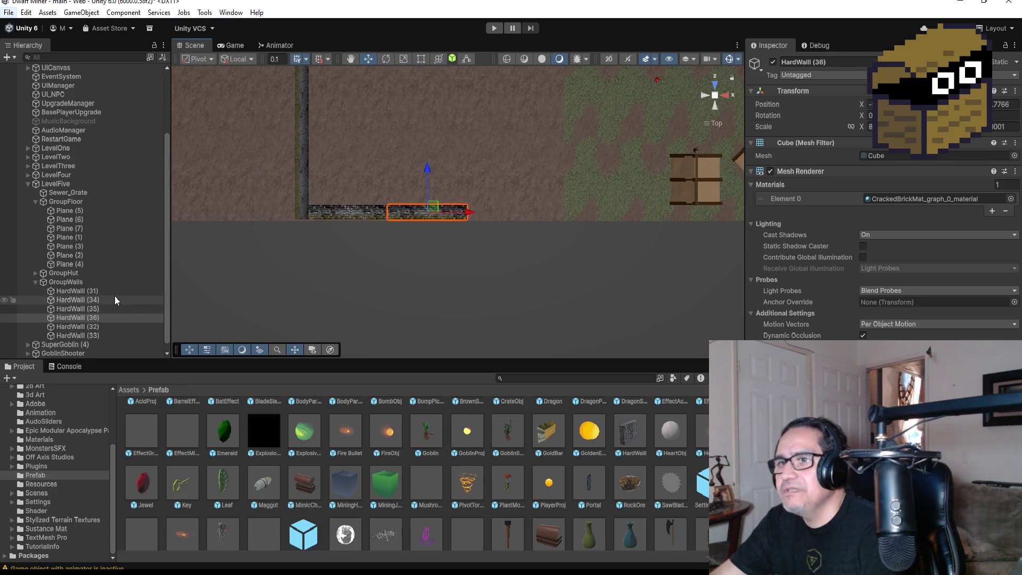
- Duplicate HardWall (35) and (36) together and snap the copies (37, 38) onto the wall's right end
{"action": "left_click", "coordinate": [91, 317]}
{"action": "left_click", "coordinate": [78, 309], "text": "shift"}
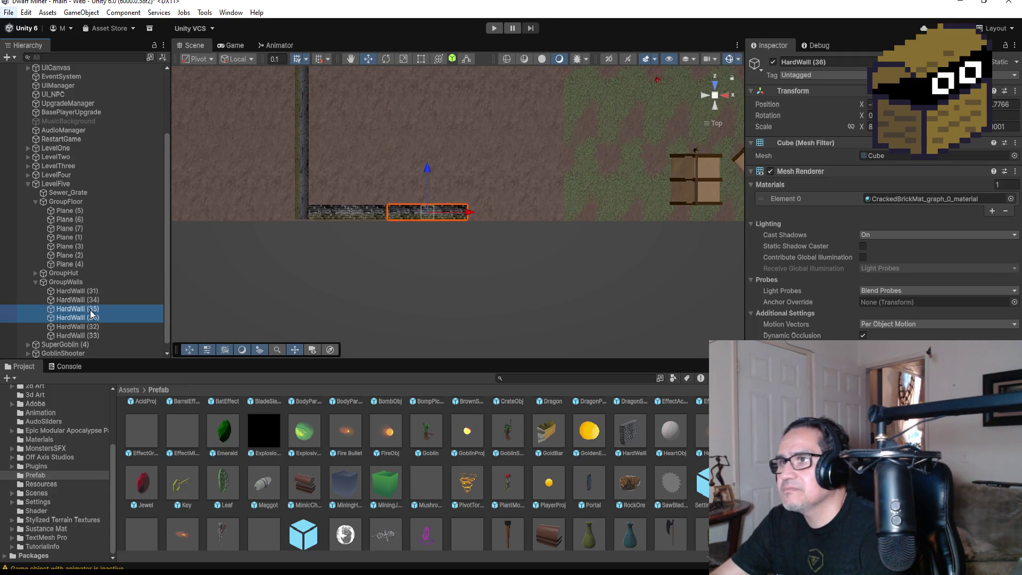
{"action": "scroll", "coordinate": [454, 245], "scroll_direction": "down", "scroll_amount": 2}
{"action": "key", "text": "ctrl+d"}
{"action": "mouse_move", "coordinate": [477, 212]}
{"action": "left_mouse_down"}
{"action": "mouse_move", "coordinate": [611, 210]}
{"action": "mouse_move", "coordinate": [481, 237]}
{"action": "mouse_move", "coordinate": [534, 270]}
{"action": "mouse_move", "coordinate": [547, 116]}
{"action": "left_mouse_up"}
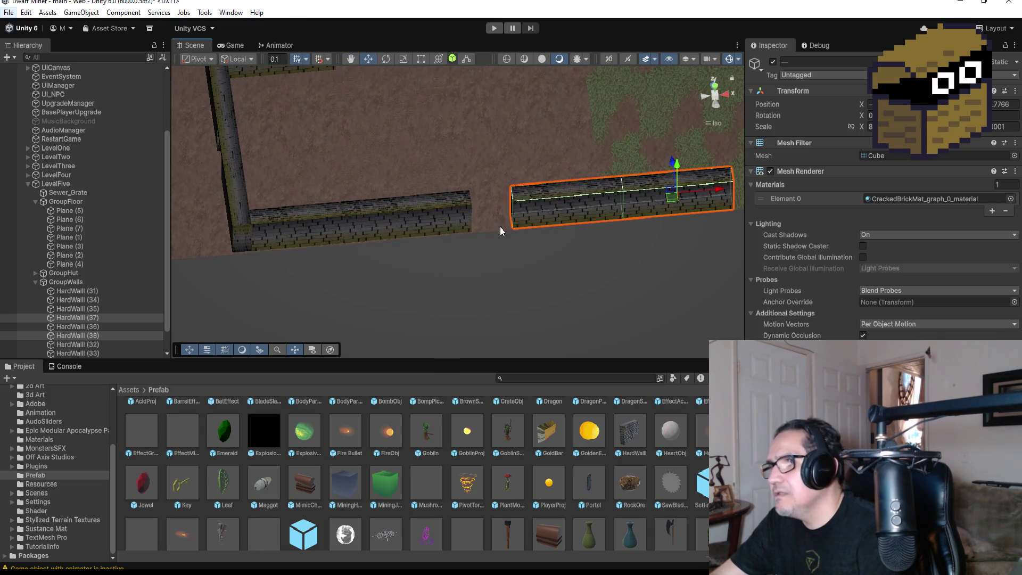
{"action": "left_click_drag", "start_coordinate": [513, 228], "coordinate": [467, 225]}
{"action": "scroll", "coordinate": [604, 222], "scroll_direction": "down", "scroll_amount": 3}
{"action": "scroll", "coordinate": [604, 222], "scroll_direction": "down", "scroll_amount": 6}
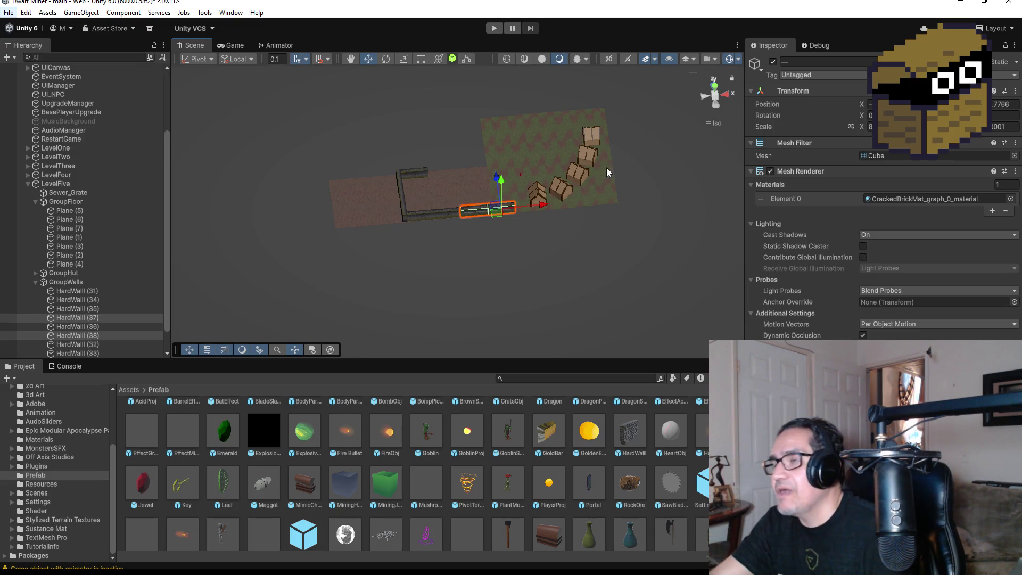
- In a top-down view, select and frame wall pieces HardWall (35) through (38)
{"action": "left_click", "coordinate": [719, 88]}
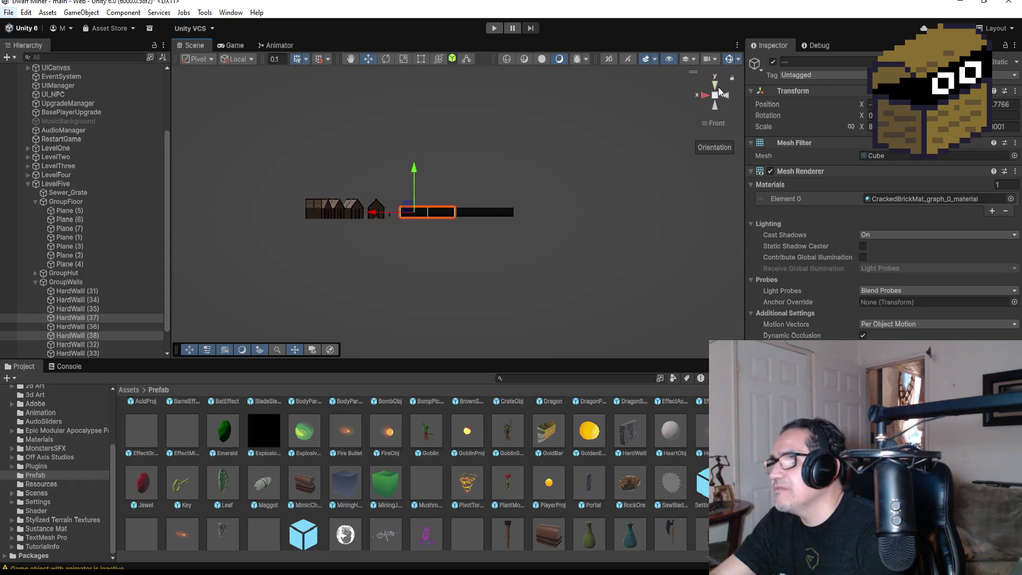
{"action": "left_click", "coordinate": [715, 86]}
{"action": "scroll", "coordinate": [598, 260], "scroll_direction": "up", "scroll_amount": 3}
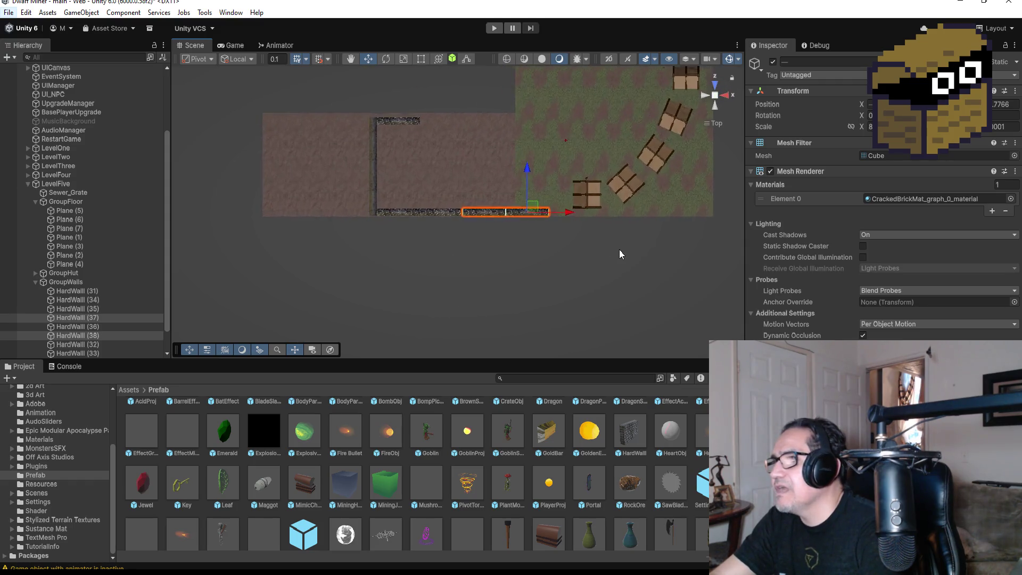
{"action": "left_click", "coordinate": [439, 210]}
{"action": "left_click_drag", "start_coordinate": [383, 191], "coordinate": [554, 243]}
{"action": "key", "text": "f"}
{"action": "left_click", "coordinate": [564, 212], "text": "shift"}
{"action": "left_click", "coordinate": [369, 213], "text": "shift"}
{"action": "key", "text": "f"}
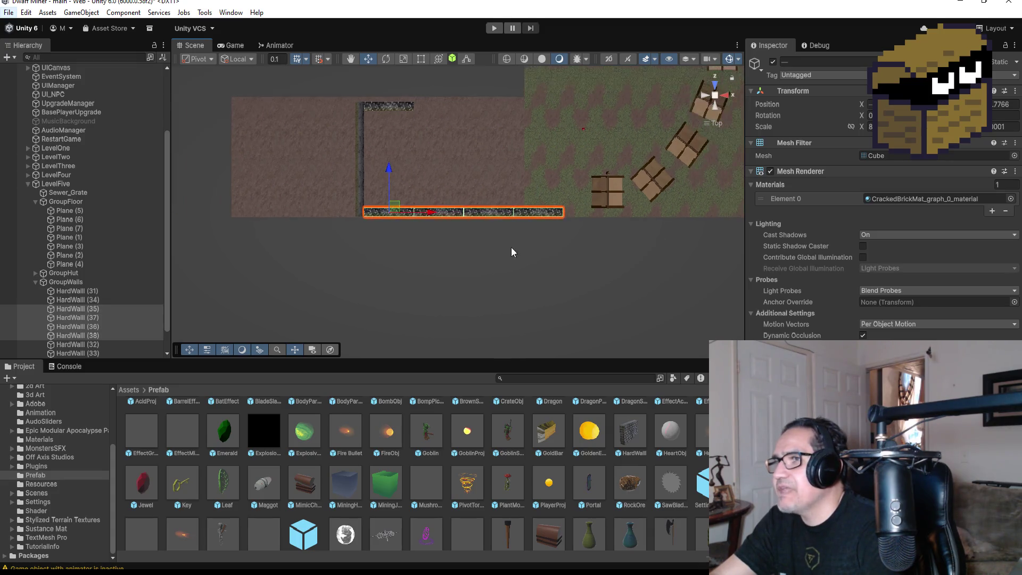
- Duplicate the four wall pieces, move the copies right along the bottom, then nudge the row left
{"action": "key", "text": "ctrl+d"}
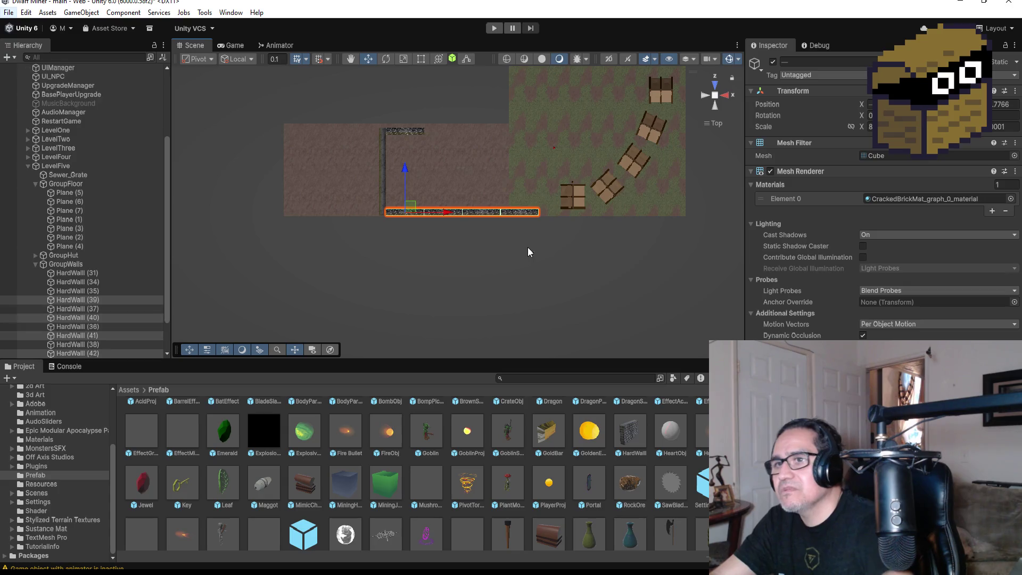
{"action": "mouse_move", "coordinate": [74, 301]}
{"action": "left_mouse_down"}
{"action": "mouse_move", "coordinate": [81, 278]}
{"action": "mouse_move", "coordinate": [120, 291]}
{"action": "left_mouse_up"}
{"action": "left_click_drag", "start_coordinate": [567, 218], "coordinate": [736, 216]}
{"action": "scroll", "coordinate": [672, 234], "scroll_direction": "up", "scroll_amount": 2}
{"action": "scroll", "coordinate": [397, 244], "scroll_direction": "up", "scroll_amount": 3}
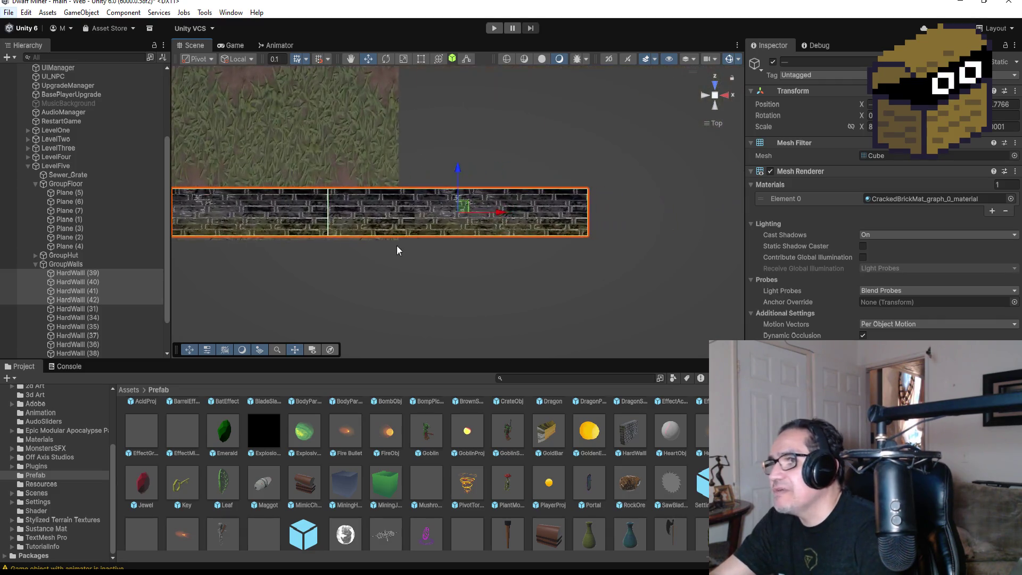
{"action": "scroll", "coordinate": [385, 254], "scroll_direction": "down", "scroll_amount": 2}
{"action": "scroll", "coordinate": [260, 244], "scroll_direction": "down", "scroll_amount": 2}
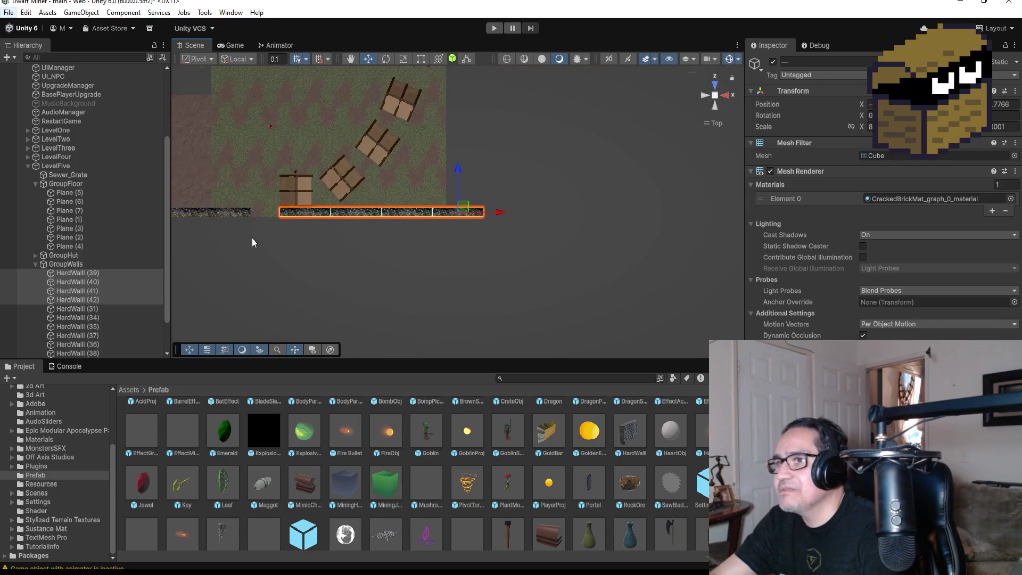
{"action": "mouse_move", "coordinate": [280, 219]}
{"action": "left_mouse_down"}
{"action": "mouse_move", "coordinate": [252, 218]}
{"action": "mouse_move", "coordinate": [288, 221]}
{"action": "mouse_move", "coordinate": [315, 209]}
{"action": "left_mouse_up"}
{"action": "left_click", "coordinate": [264, 175]}
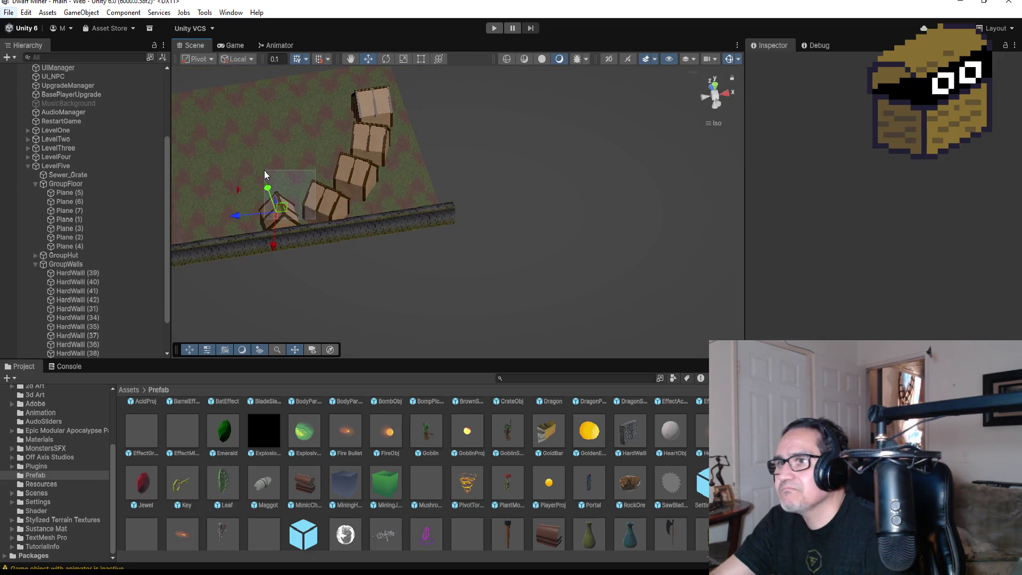
- Select HardWall (42), switch to the Top view, then select Plane (4) and orbit into perspective
{"action": "left_click", "coordinate": [447, 218]}
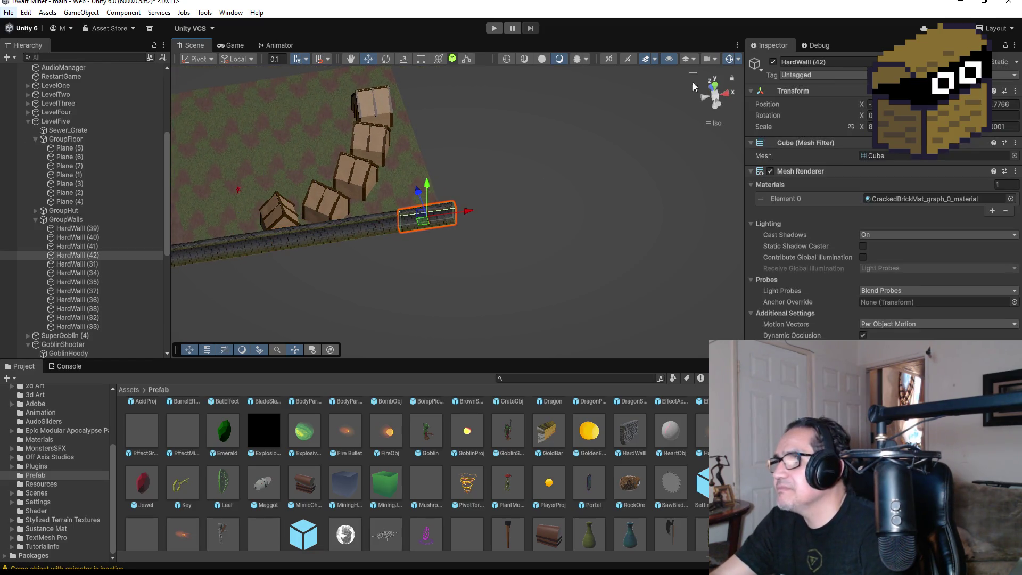
{"action": "left_click", "coordinate": [715, 86]}
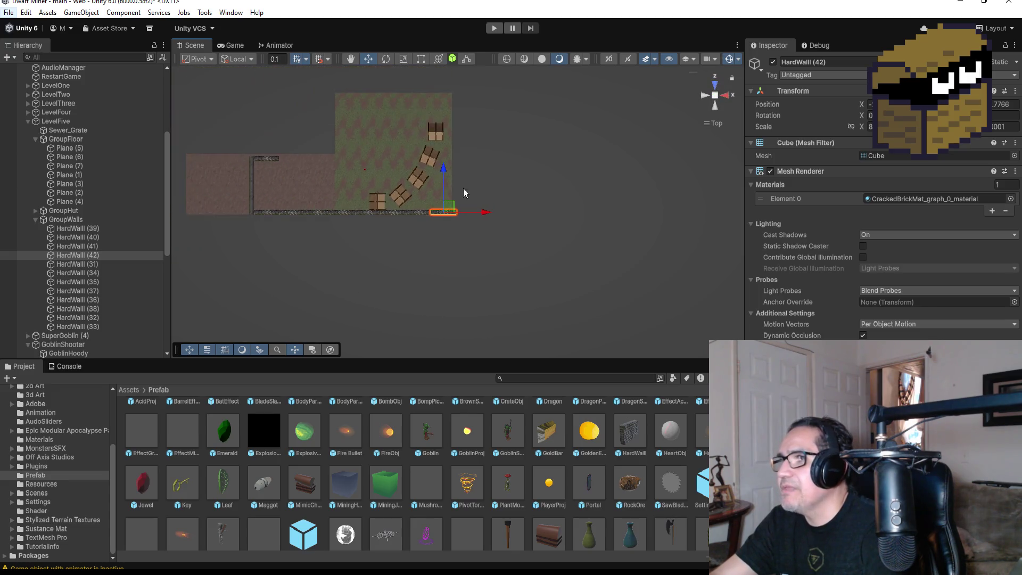
{"action": "left_click", "coordinate": [421, 123]}
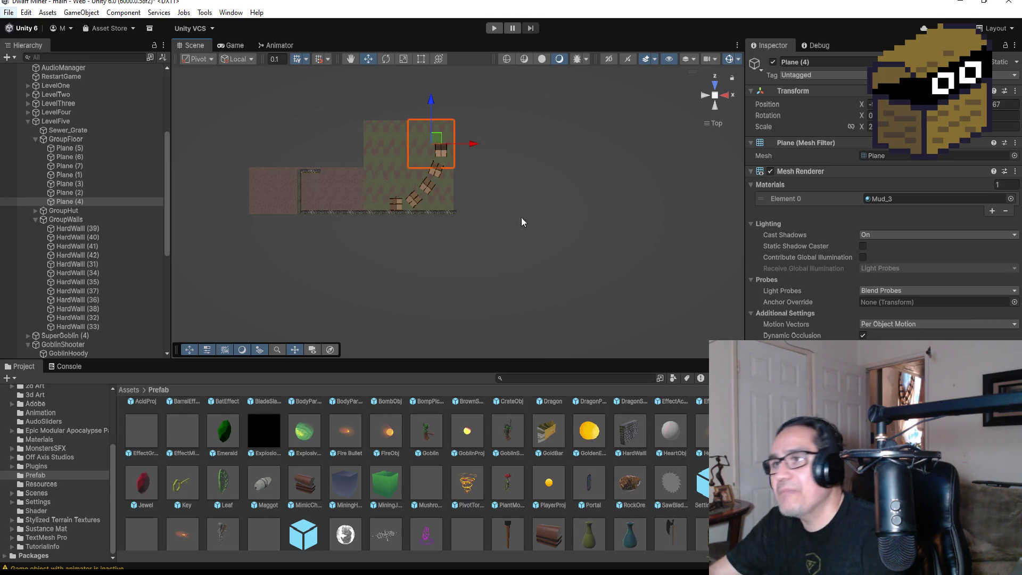
{"action": "scroll", "coordinate": [477, 144], "scroll_direction": "up", "scroll_amount": 3}
{"action": "scroll", "coordinate": [465, 149], "scroll_direction": "down", "scroll_amount": 2}
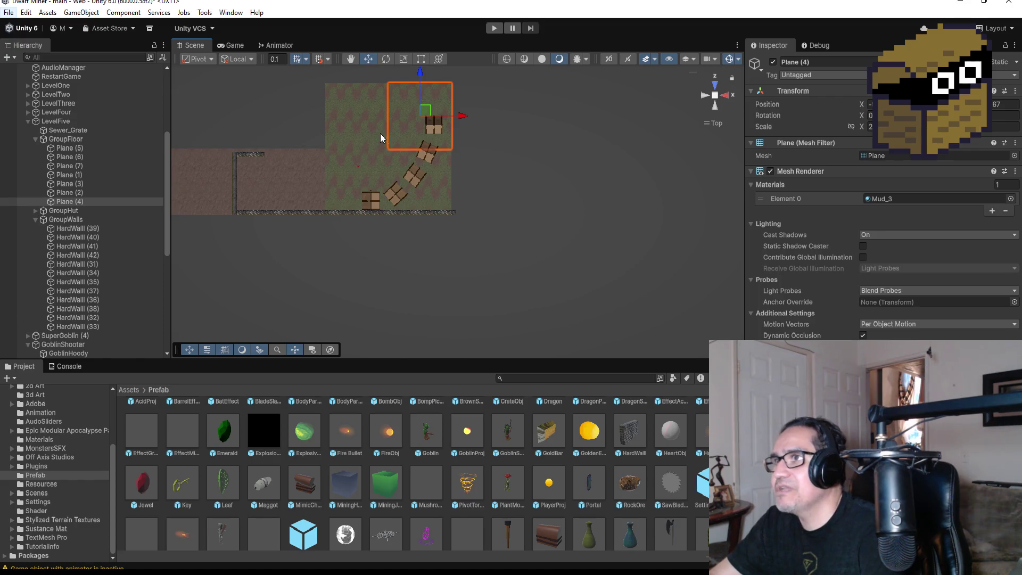
{"action": "mouse_move", "coordinate": [403, 116]}
{"action": "left_mouse_down"}
{"action": "mouse_move", "coordinate": [484, 207]}
{"action": "mouse_move", "coordinate": [511, 134]}
{"action": "mouse_move", "coordinate": [480, 181]}
{"action": "left_mouse_up"}
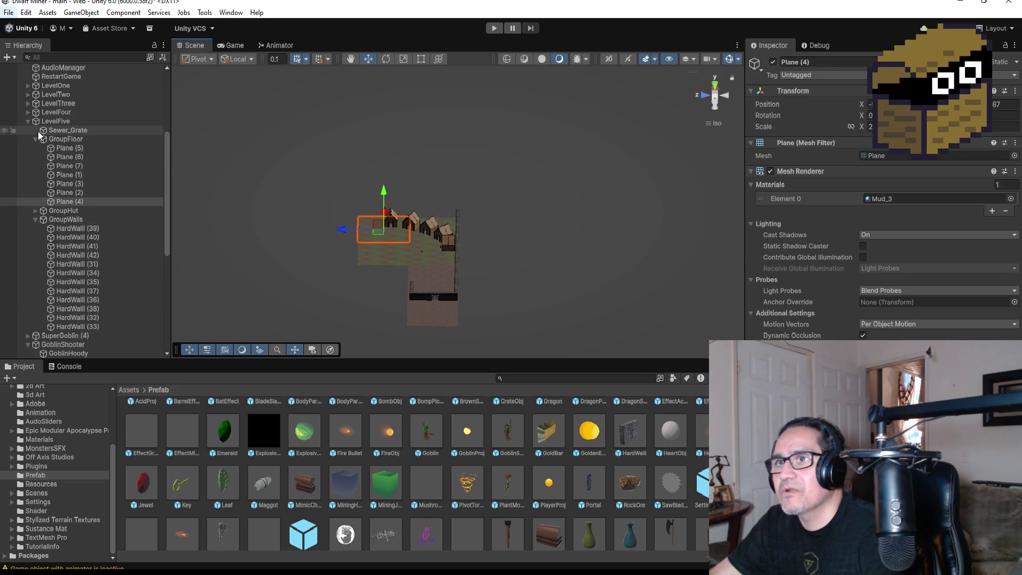
- Collapse the LevelFive and GoblinShooter hierarchy groups, then select and frame the Plane (4) floor tile
{"action": "left_click", "coordinate": [27, 122]}
{"action": "left_click", "coordinate": [24, 138]}
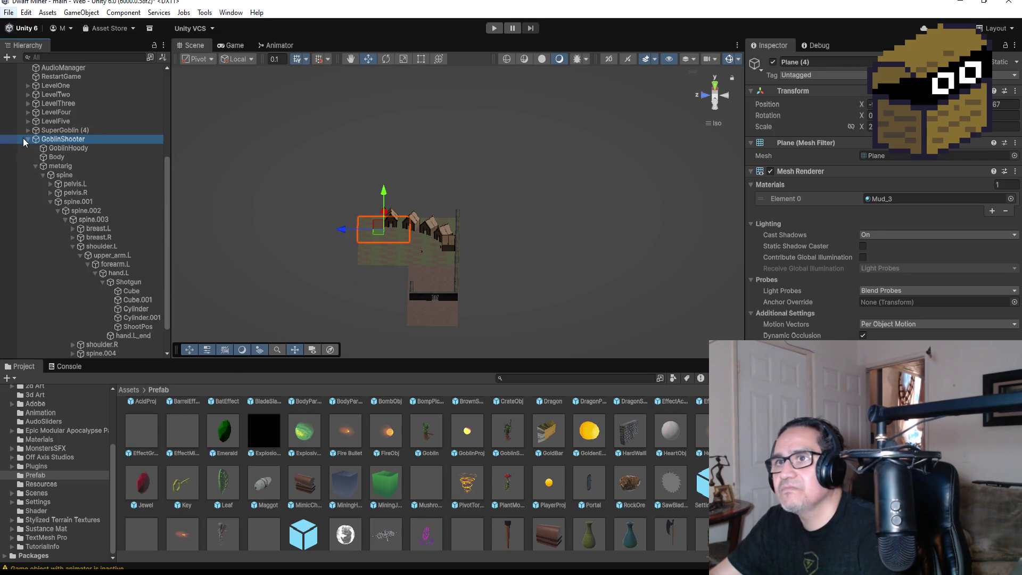
{"action": "left_click", "coordinate": [24, 139]}
{"action": "left_click", "coordinate": [53, 331]}
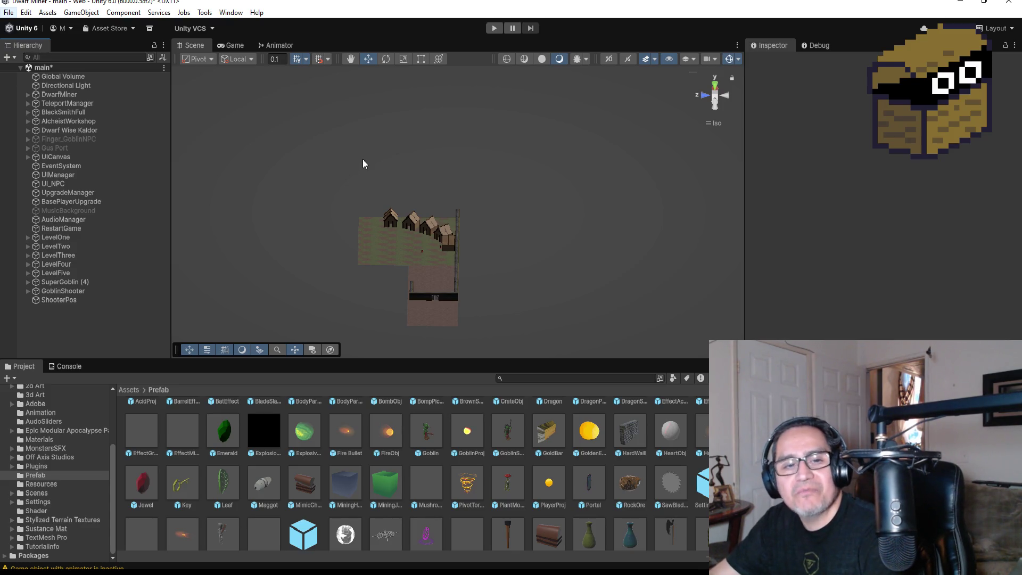
{"action": "scroll", "coordinate": [358, 200], "scroll_direction": "up", "scroll_amount": 3}
{"action": "left_click", "coordinate": [333, 232]}
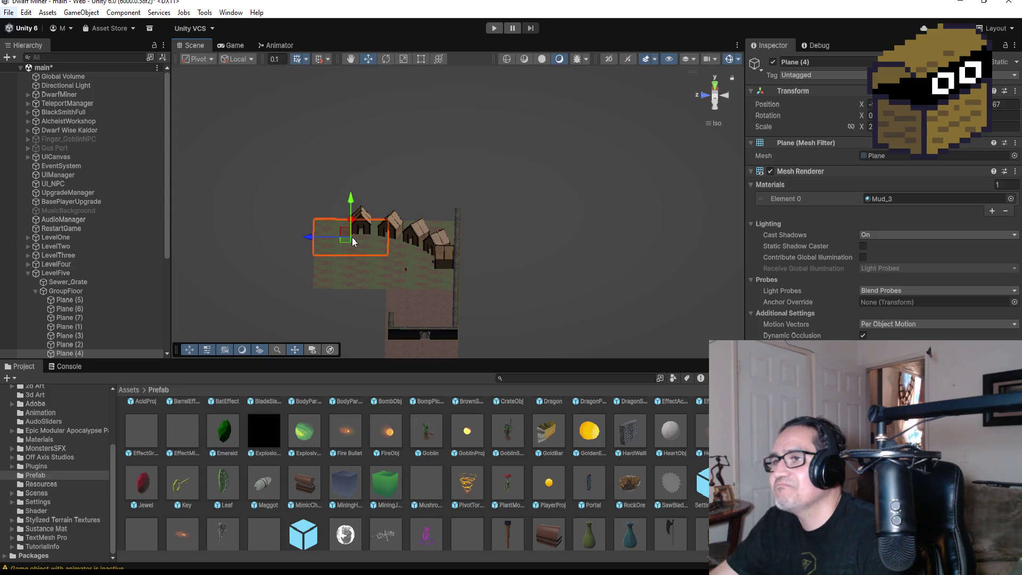
{"action": "key", "text": "f"}
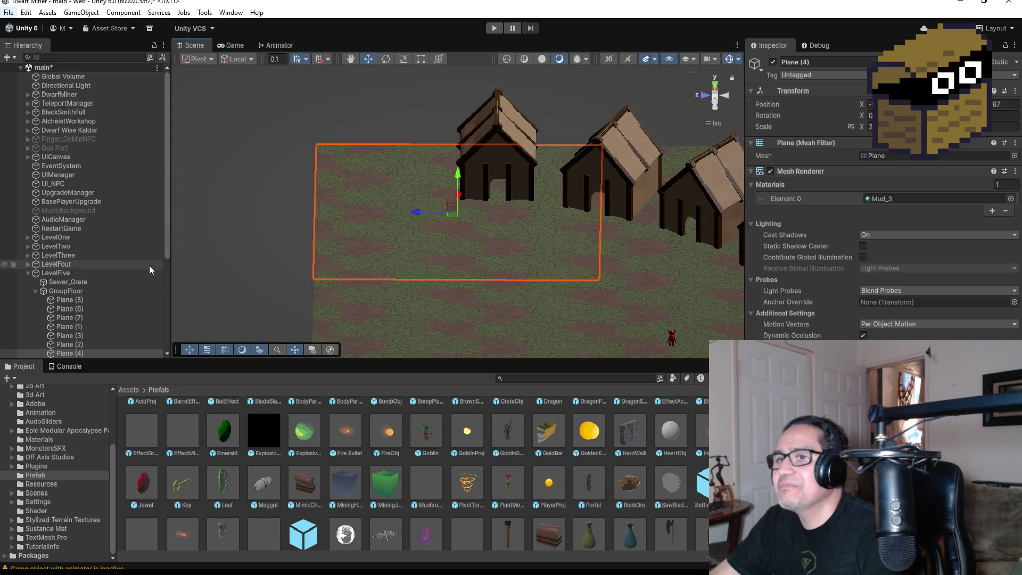
{"action": "left_click", "coordinate": [28, 273]}
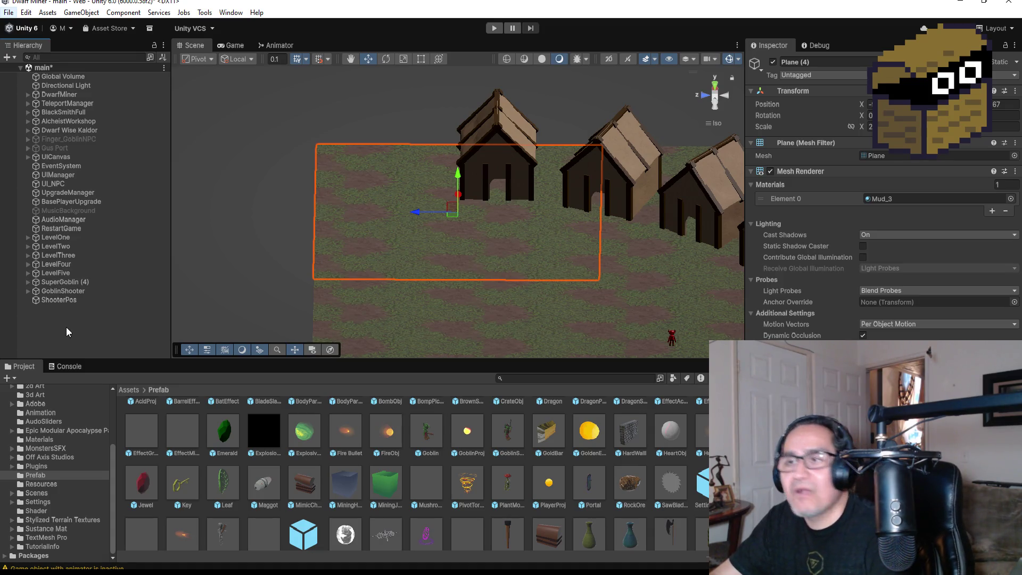
{"action": "right_click", "coordinate": [66, 326]}
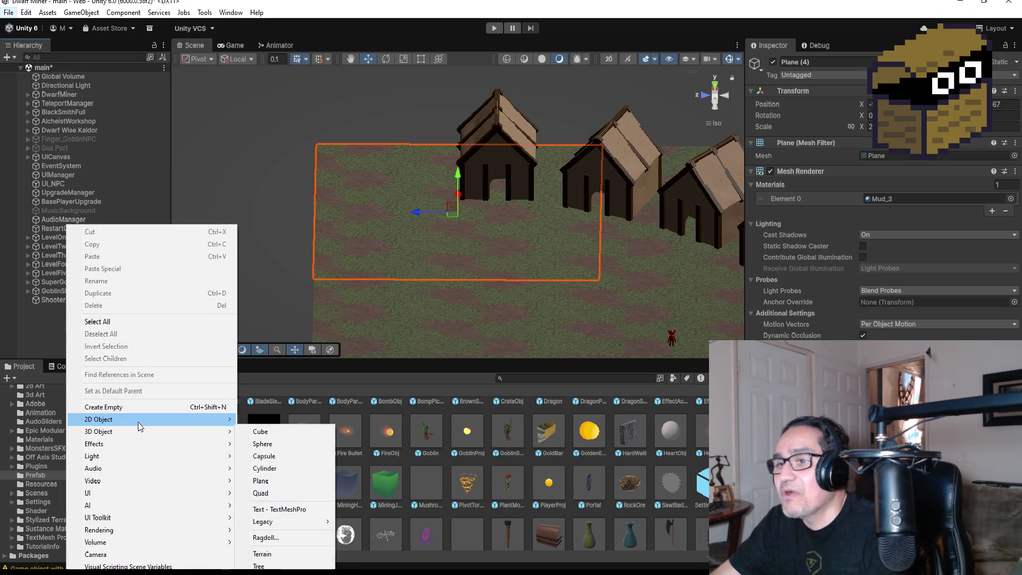
{"action": "mouse_move", "coordinate": [138, 422]}
{"action": "mouse_move", "coordinate": [132, 467]}
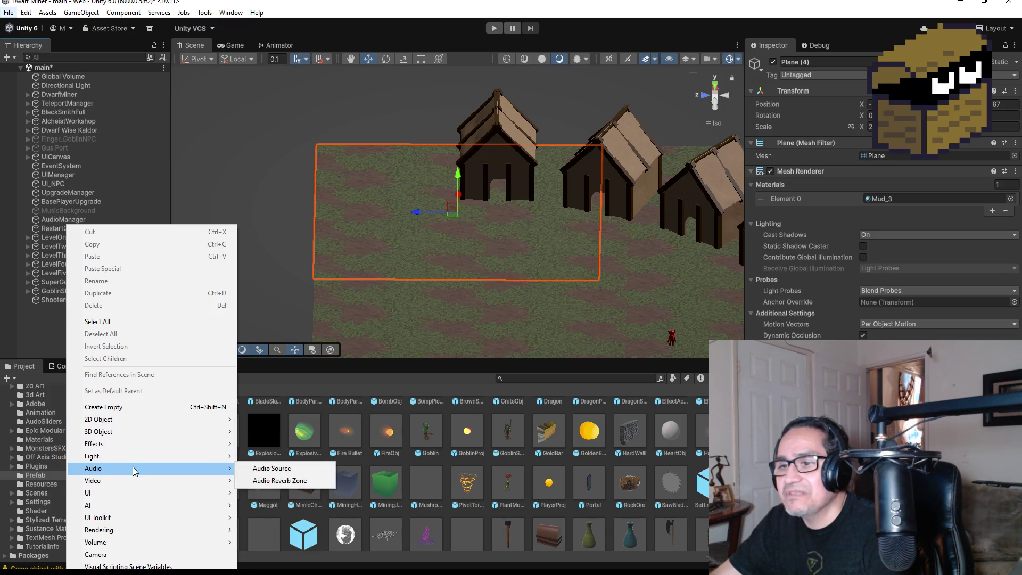
{"action": "mouse_move", "coordinate": [123, 445]}
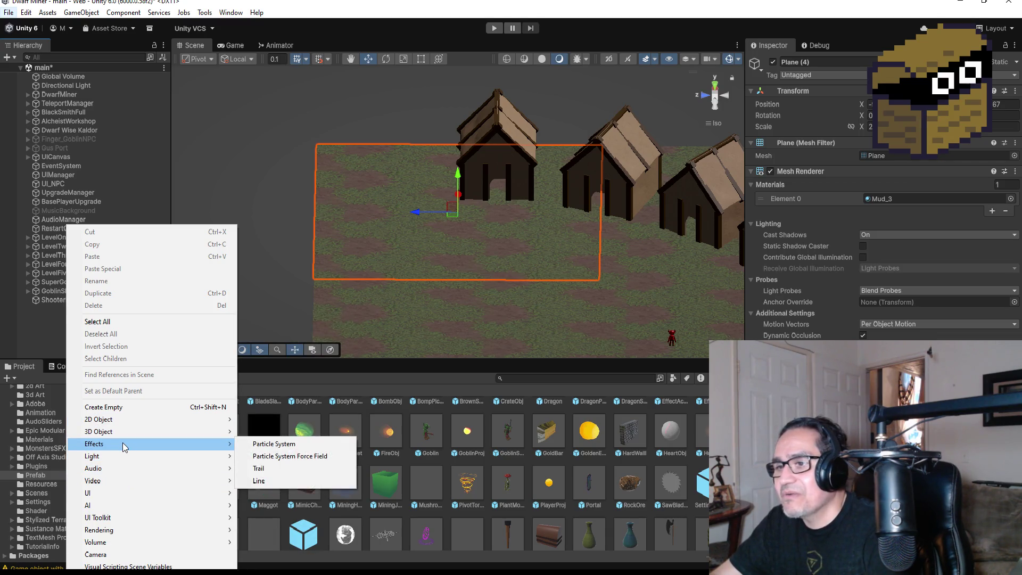
{"action": "mouse_move", "coordinate": [132, 493]}
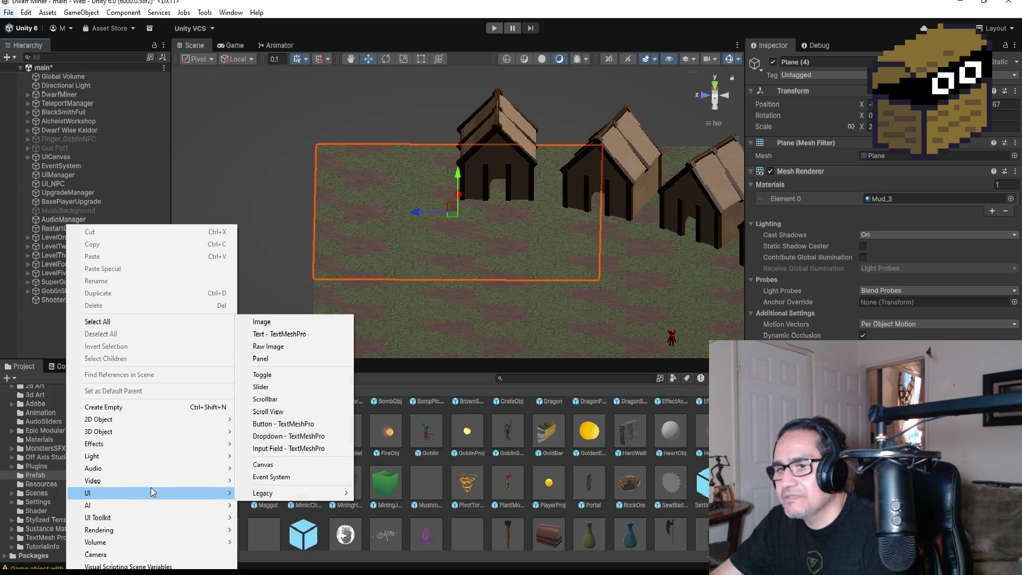
{"action": "mouse_move", "coordinate": [176, 432]}
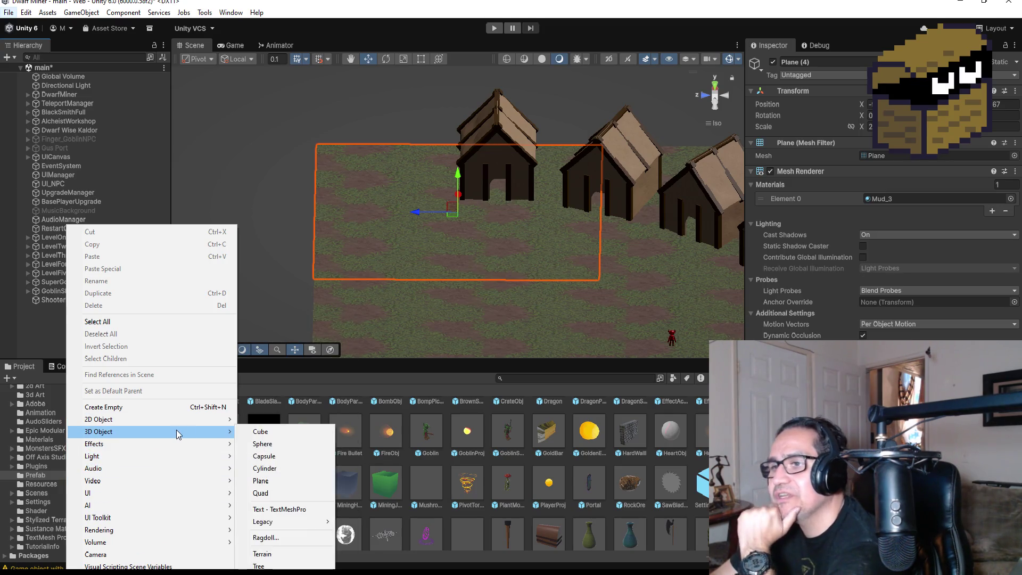
{"action": "left_click", "coordinate": [272, 445]}
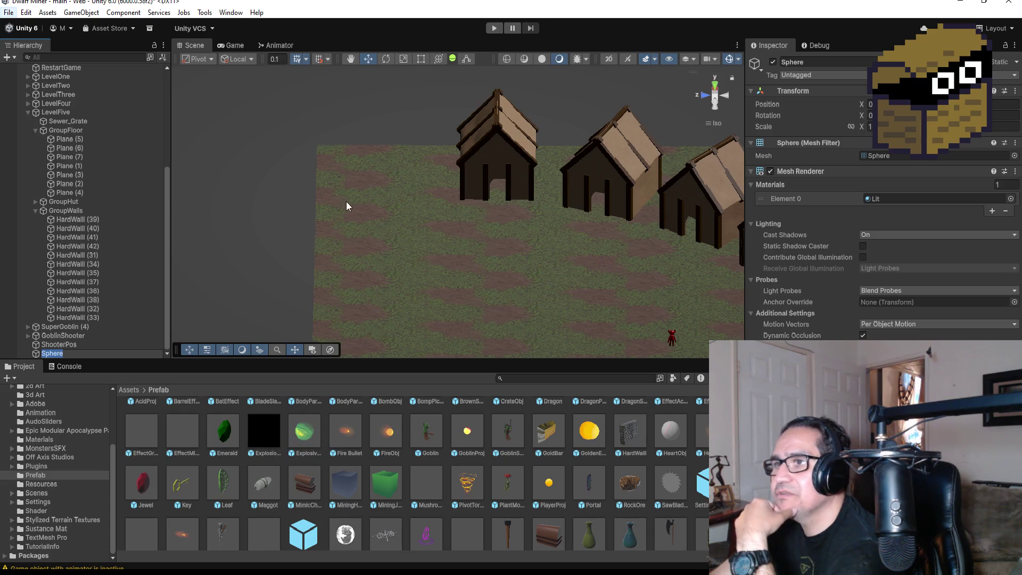
{"action": "scroll", "coordinate": [341, 223], "scroll_direction": "down", "scroll_amount": 3}
{"action": "left_click_drag", "start_coordinate": [62, 335], "coordinate": [67, 357]}
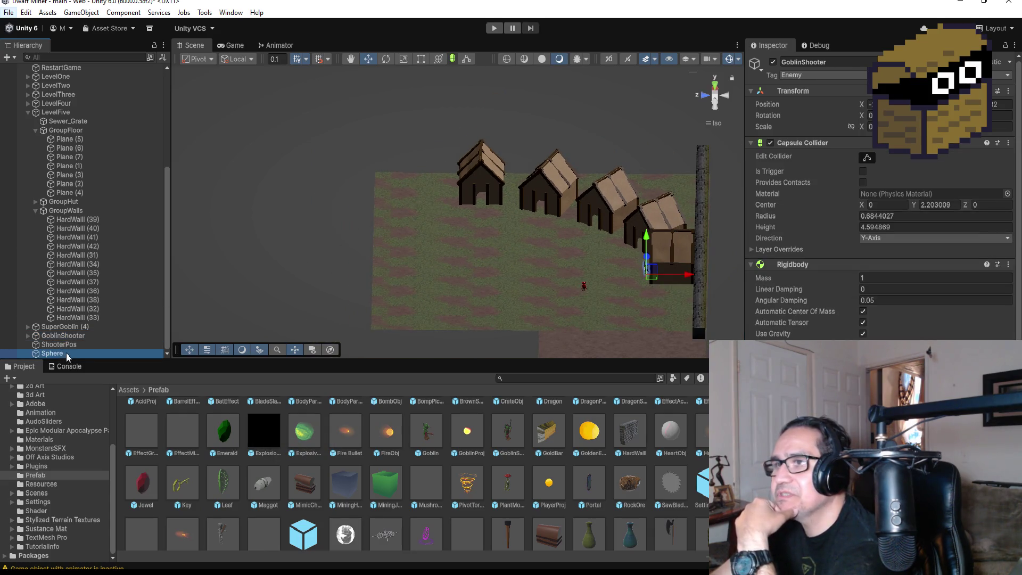
{"action": "left_click", "coordinate": [67, 355]}
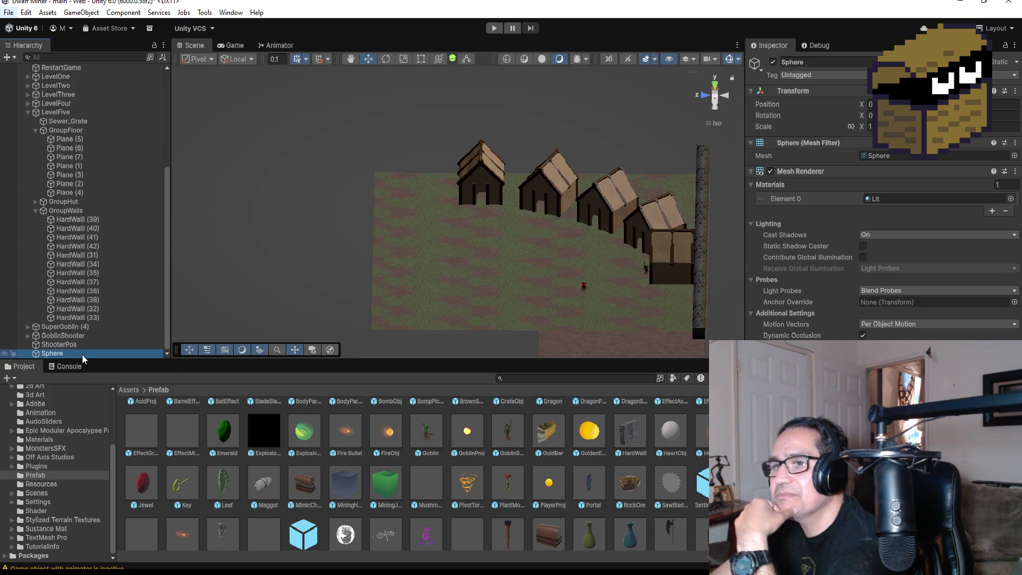
{"action": "key", "text": "Delete"}
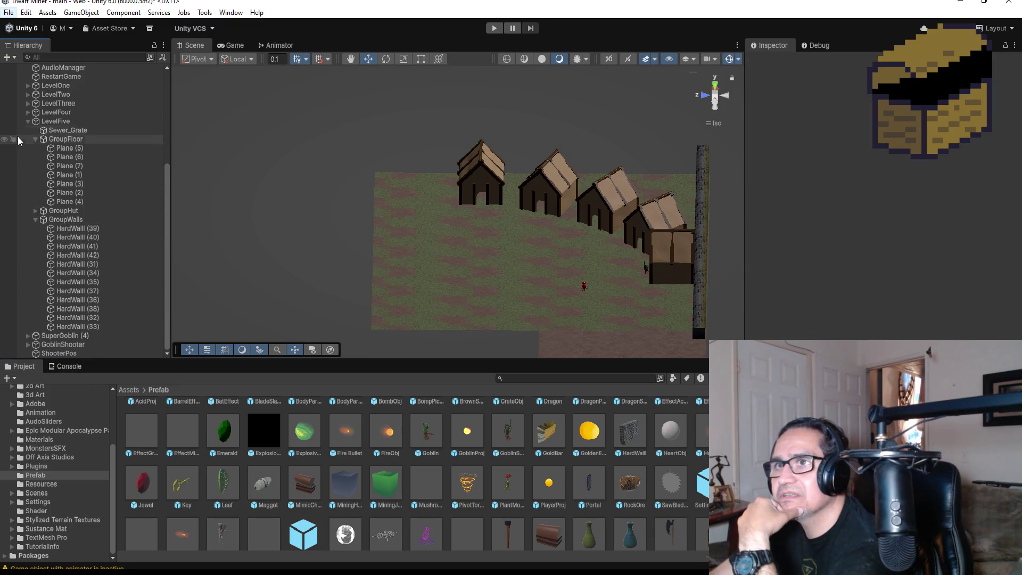
{"action": "left_click", "coordinate": [27, 121]}
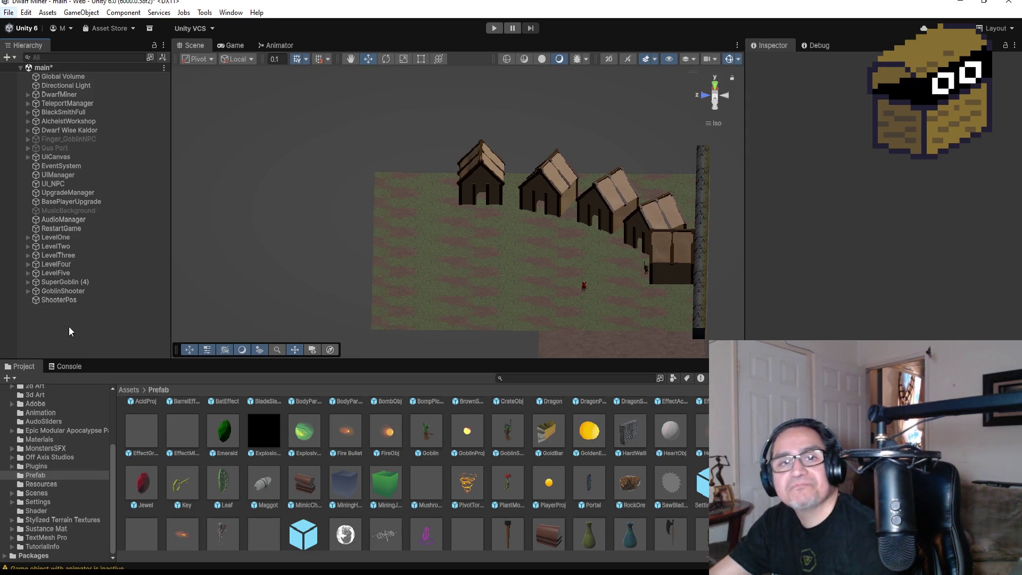
{"action": "right_click", "coordinate": [56, 319]}
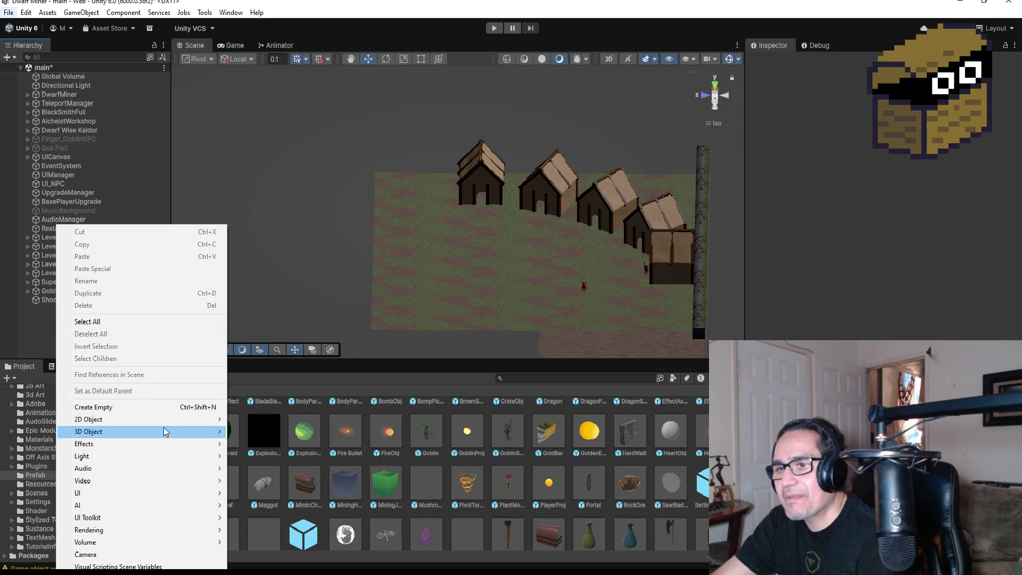
- Add a Cylinder to the scene and copy the position of the first goblin hut's wood beams
{"action": "mouse_move", "coordinate": [164, 429]}
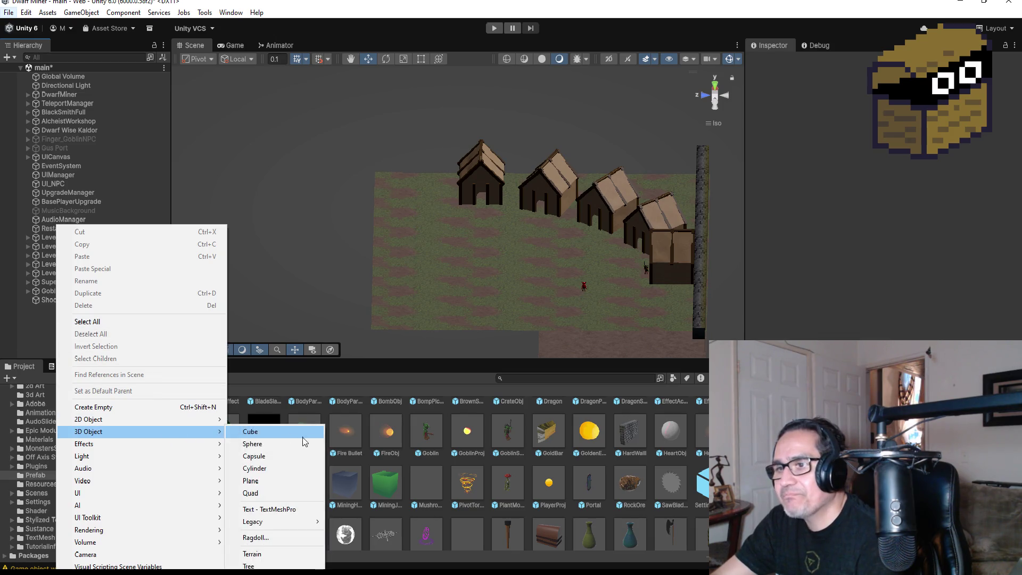
{"action": "left_click", "coordinate": [266, 468]}
{"action": "left_click", "coordinate": [59, 300]}
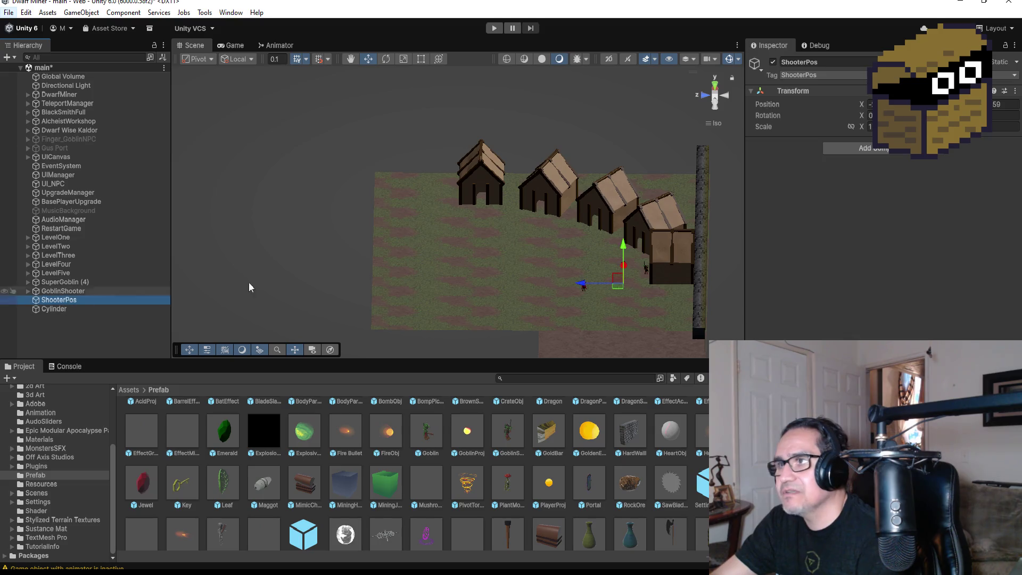
{"action": "left_click", "coordinate": [507, 182]}
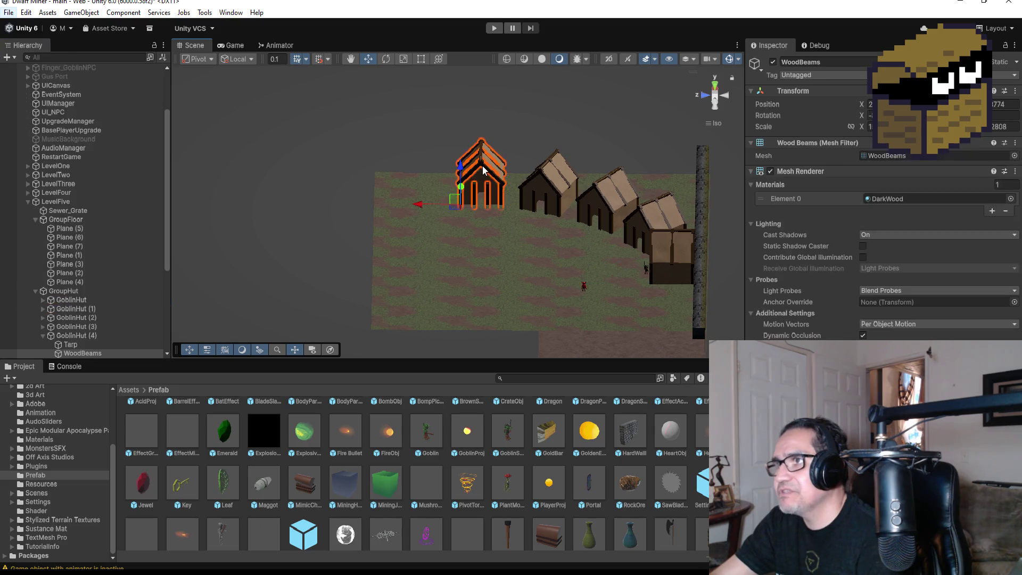
{"action": "left_click", "coordinate": [1014, 91]}
{"action": "mouse_move", "coordinate": [953, 182]}
{"action": "left_click", "coordinate": [863, 179]}
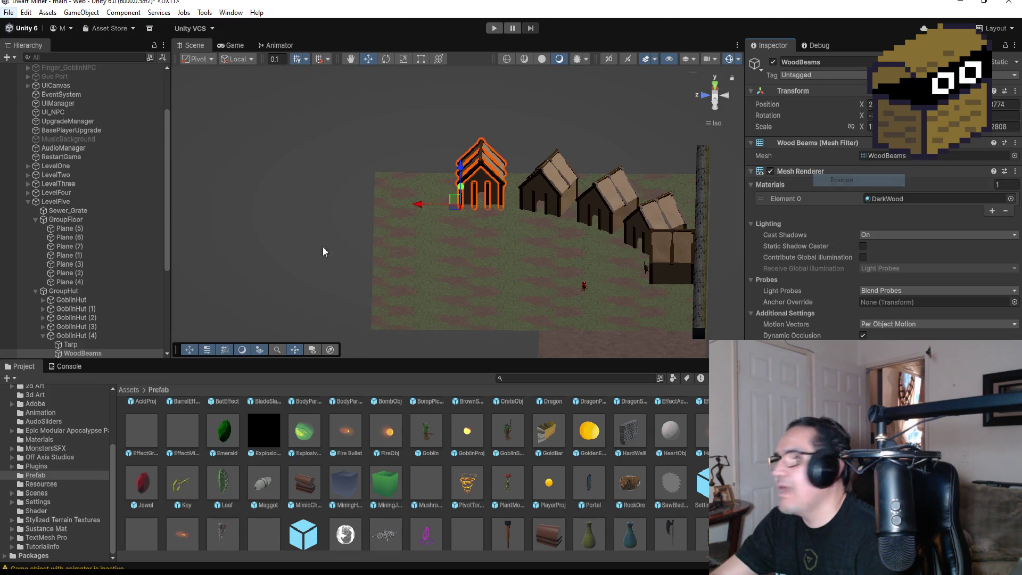
- Paste the copied position onto the new Cylinder's Transform
{"action": "left_click", "coordinate": [43, 336]}
{"action": "left_click", "coordinate": [77, 354]}
{"action": "scroll", "coordinate": [78, 319], "scroll_direction": "down", "scroll_amount": 5}
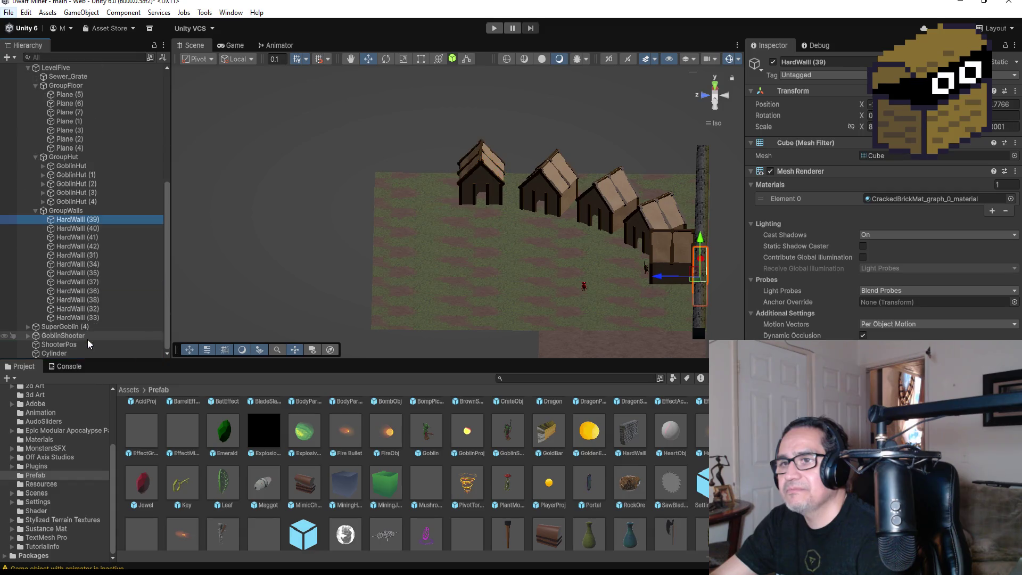
{"action": "left_click", "coordinate": [54, 353]}
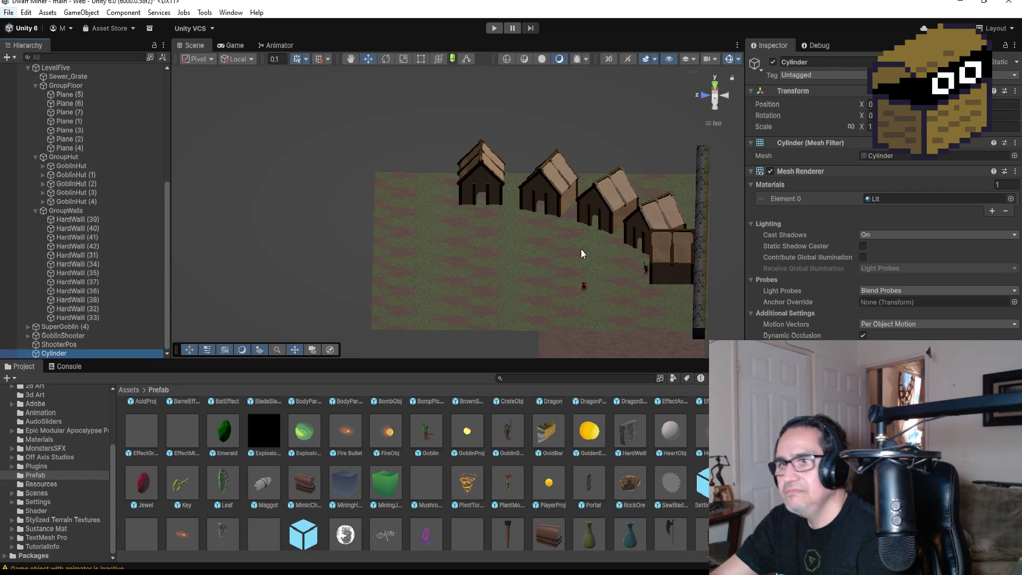
{"action": "left_click", "coordinate": [1015, 94]}
{"action": "mouse_move", "coordinate": [953, 198]}
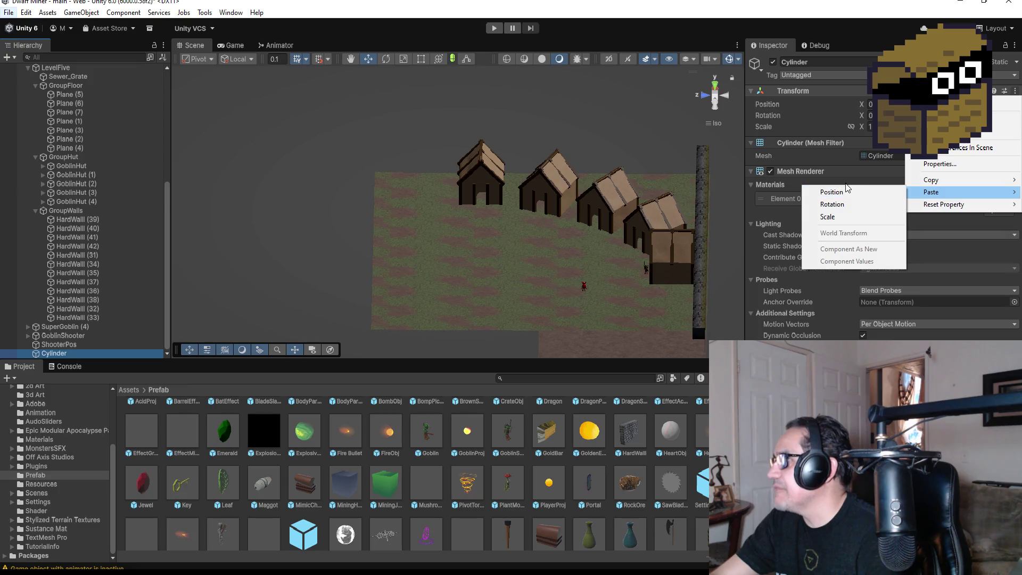
{"action": "left_click", "coordinate": [845, 194]}
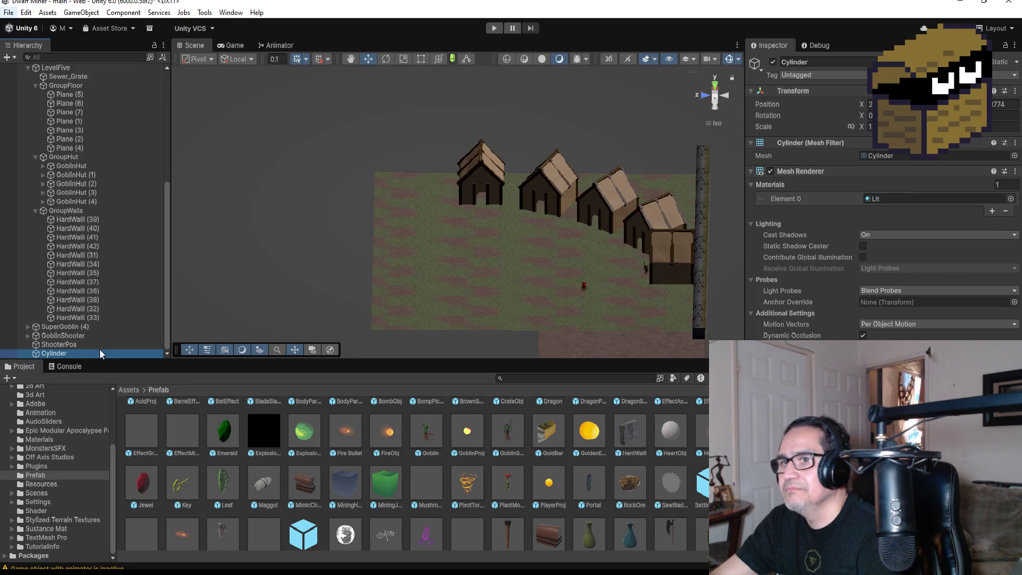
- Copy ShooterPos's Transform position and paste it onto the Cylinder
{"action": "left_click", "coordinate": [80, 345]}
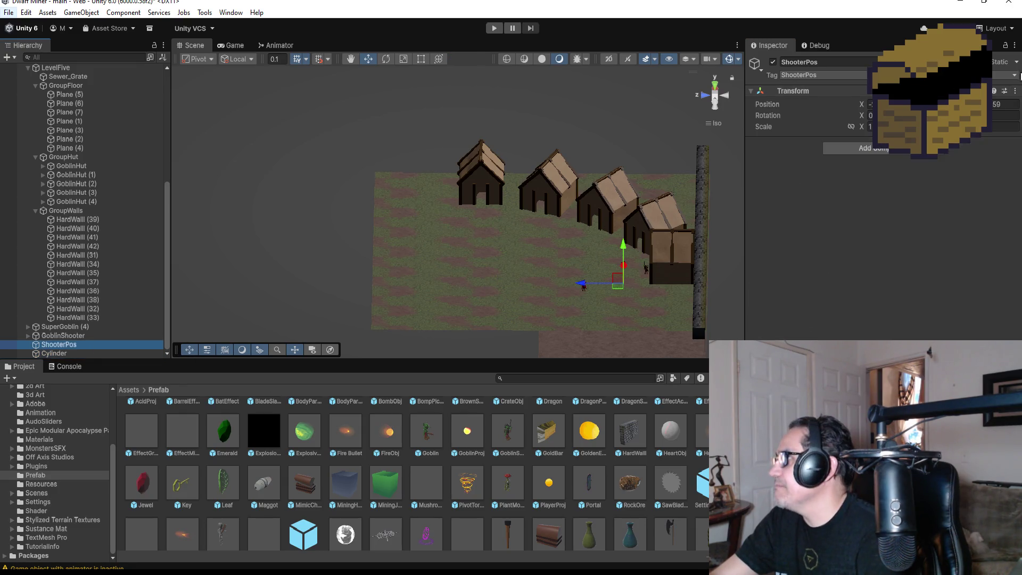
{"action": "left_click", "coordinate": [1015, 91]}
{"action": "mouse_move", "coordinate": [951, 181]}
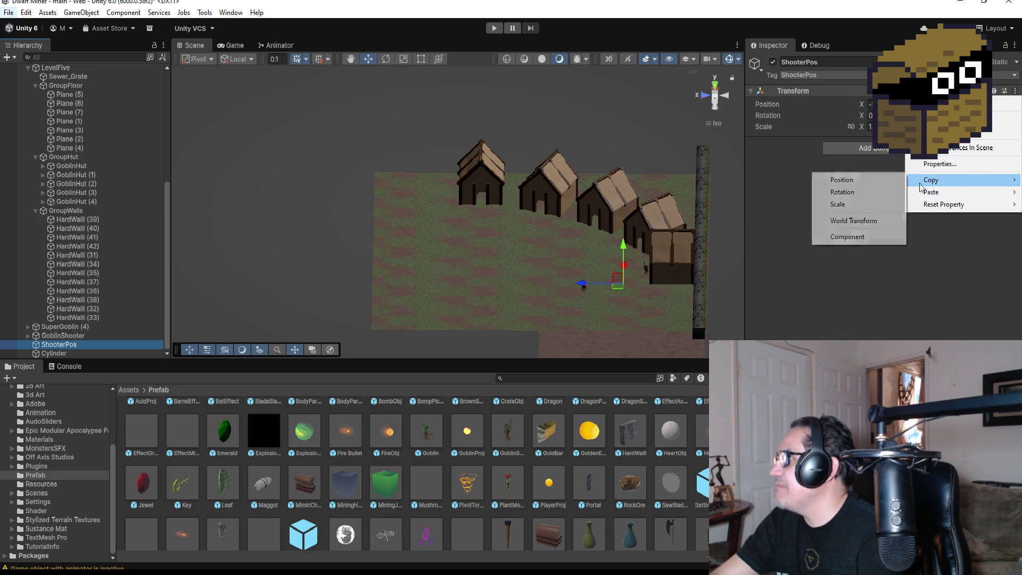
{"action": "left_click", "coordinate": [863, 177]}
{"action": "left_click", "coordinate": [97, 354]}
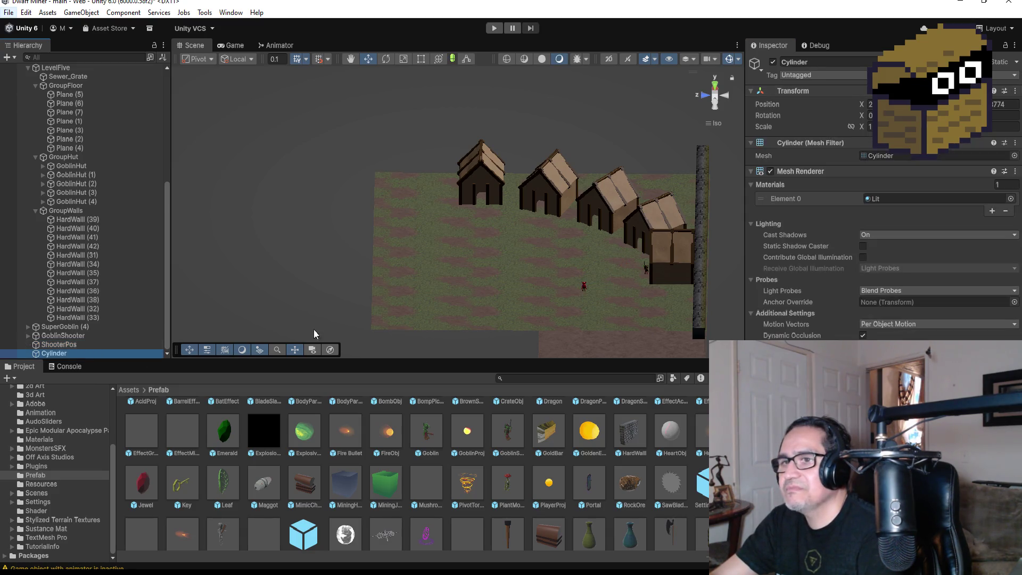
{"action": "left_click", "coordinate": [1015, 93]}
{"action": "mouse_move", "coordinate": [967, 197]}
{"action": "left_click", "coordinate": [831, 193]}
{"action": "scroll", "coordinate": [573, 278], "scroll_direction": "down", "scroll_amount": 2}
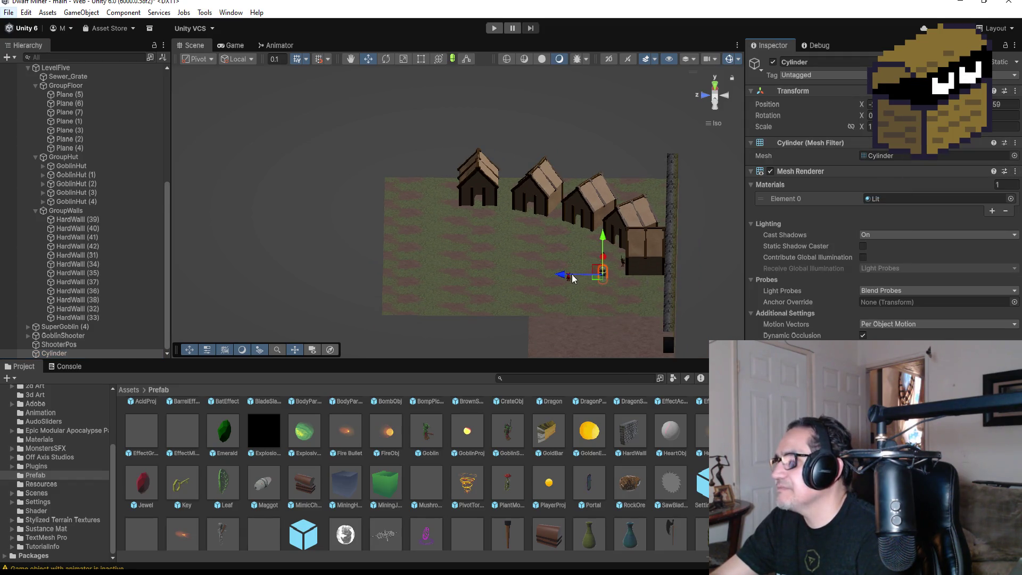
- Slide the Cylinder left along its Z axis and check its placement from back and top views
{"action": "mouse_move", "coordinate": [564, 277]}
{"action": "left_mouse_down"}
{"action": "mouse_move", "coordinate": [358, 217]}
{"action": "mouse_move", "coordinate": [325, 219]}
{"action": "mouse_move", "coordinate": [368, 176]}
{"action": "mouse_move", "coordinate": [372, 131]}
{"action": "left_mouse_up"}
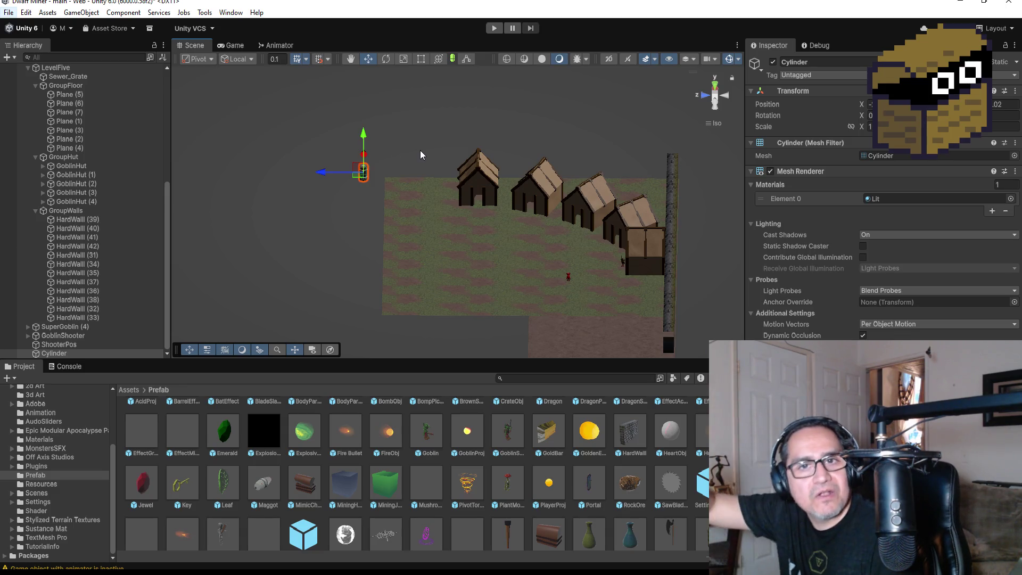
{"action": "key", "text": "f"}
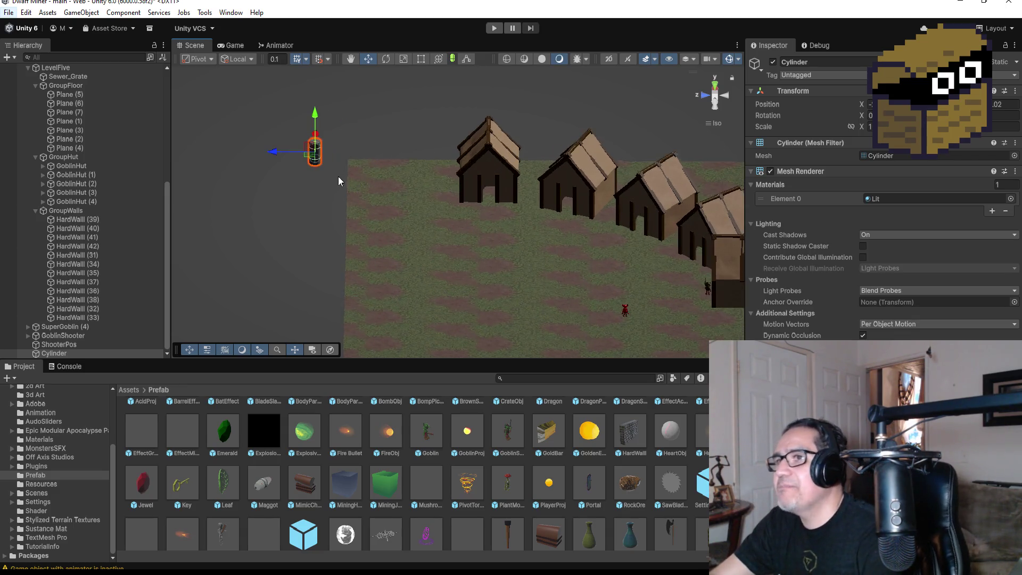
{"action": "scroll", "coordinate": [515, 241], "scroll_direction": "down", "scroll_amount": 5}
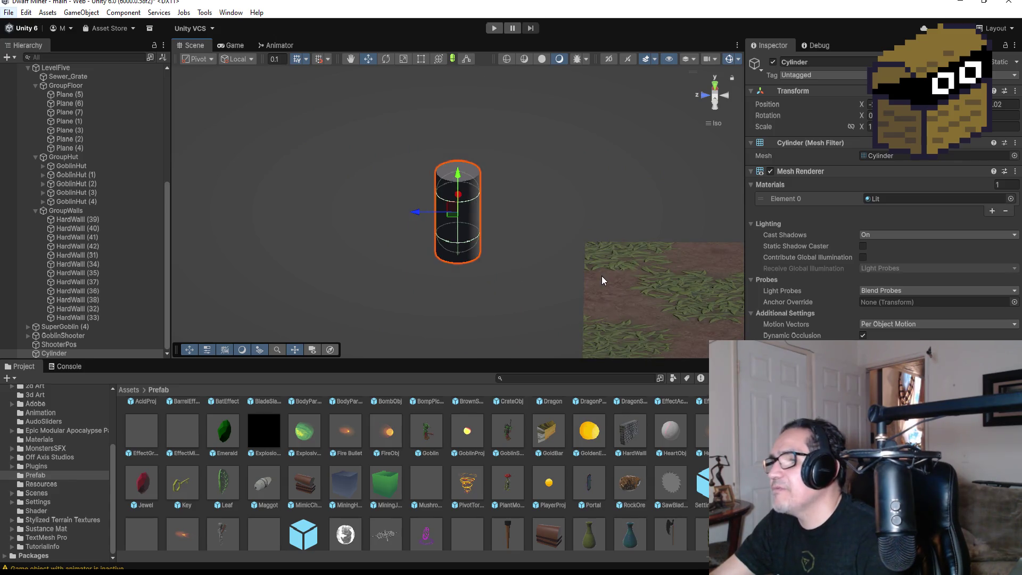
{"action": "left_click", "coordinate": [715, 109]}
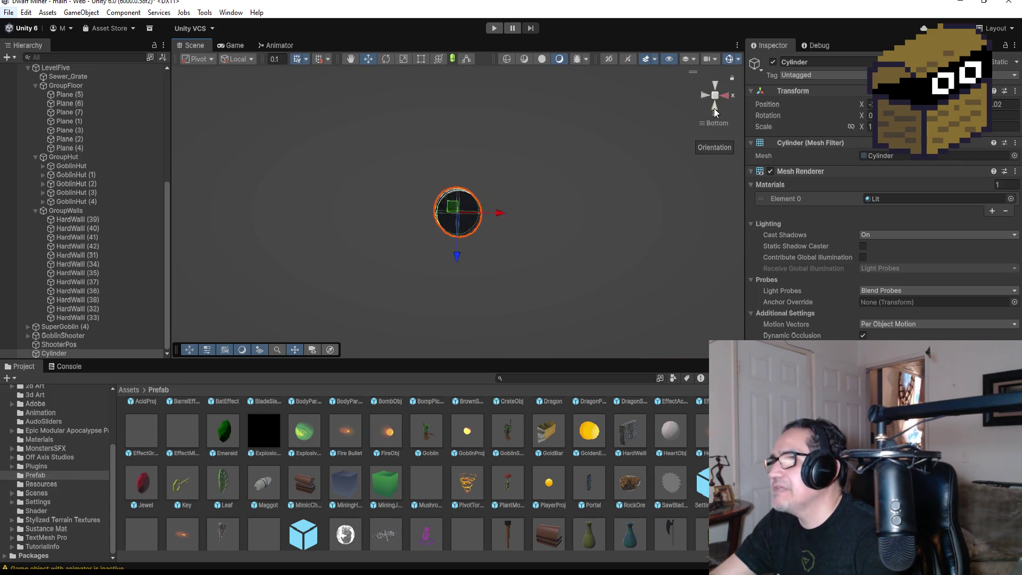
{"action": "left_click", "coordinate": [717, 89]}
{"action": "scroll", "coordinate": [596, 213], "scroll_direction": "down", "scroll_amount": 8}
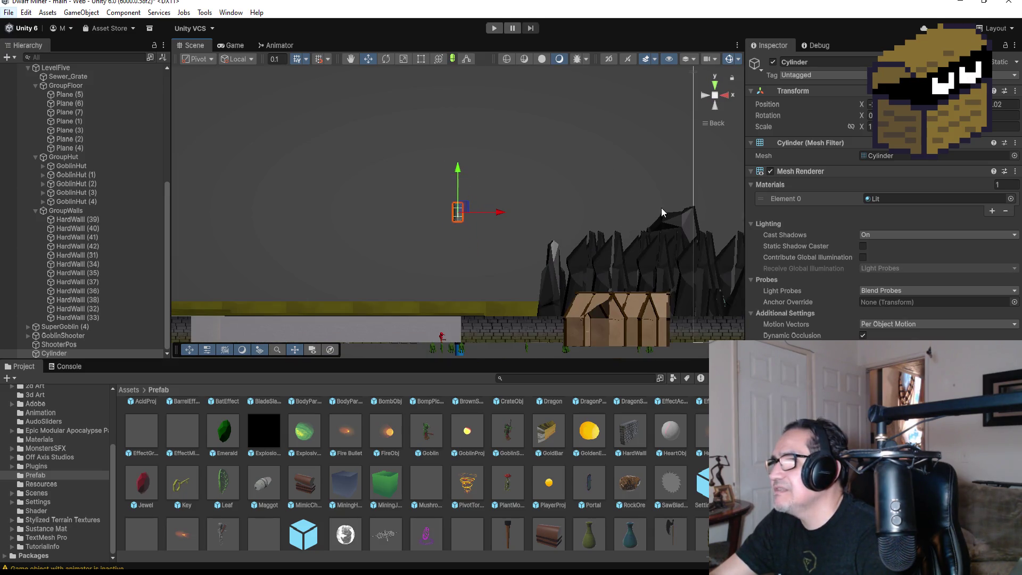
{"action": "left_click", "coordinate": [715, 86]}
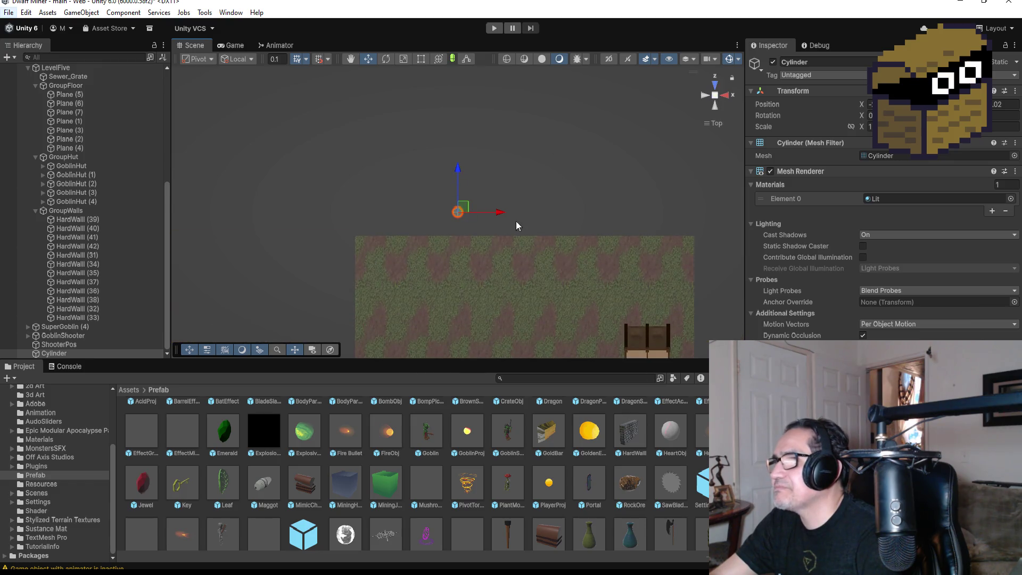
{"action": "scroll", "coordinate": [524, 229], "scroll_direction": "down", "scroll_amount": 4}
{"action": "left_click_drag", "start_coordinate": [597, 211], "coordinate": [596, 210]}
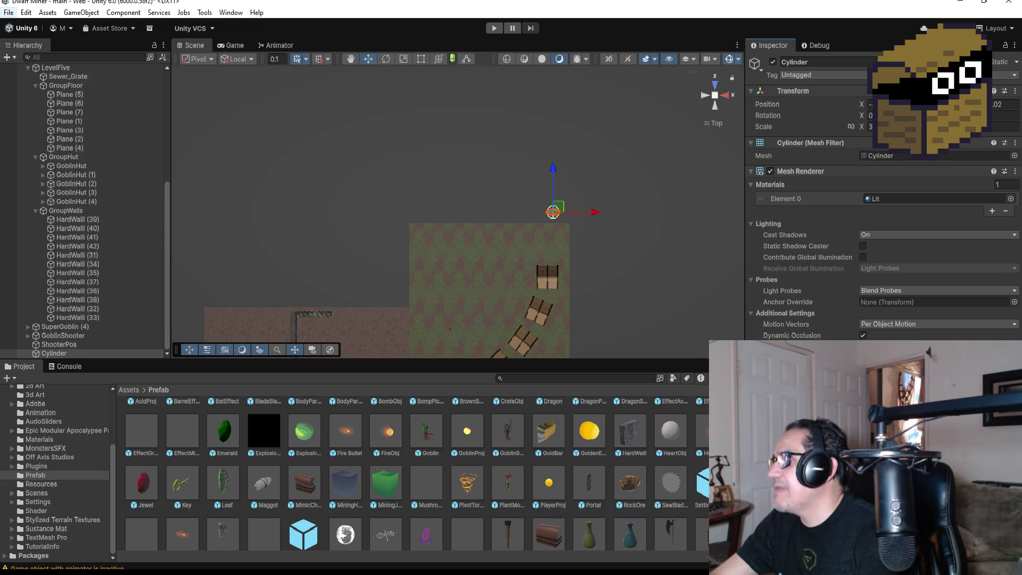
{"action": "scroll", "coordinate": [606, 184], "scroll_direction": "up", "scroll_amount": 3}
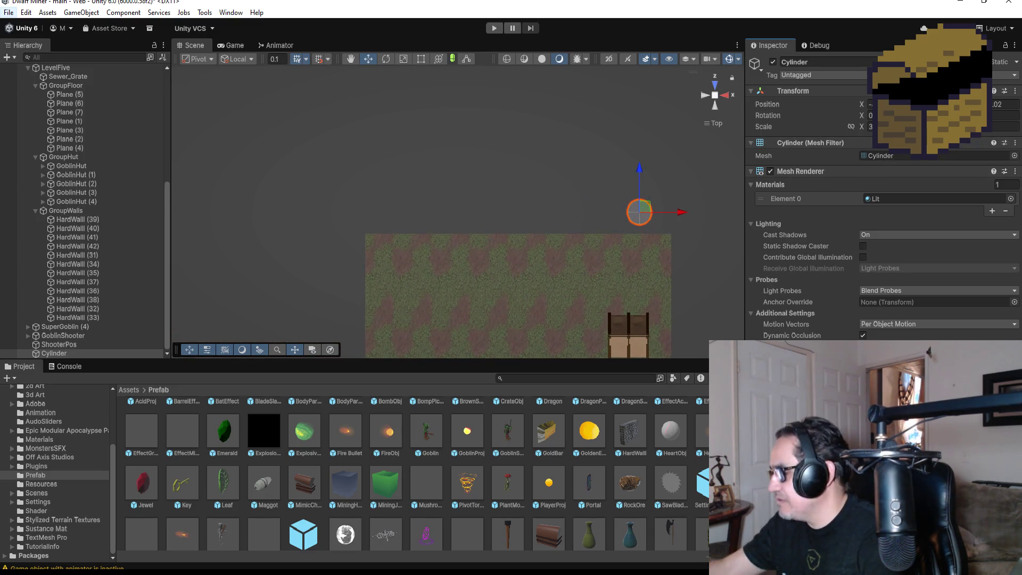
- Lower the Cylinder along Y and narrow its X scale from 3 to 1 with the Rect tool
{"action": "mouse_move", "coordinate": [666, 171]}
{"action": "left_mouse_down"}
{"action": "mouse_move", "coordinate": [623, 140]}
{"action": "mouse_move", "coordinate": [507, 173]}
{"action": "mouse_move", "coordinate": [477, 155]}
{"action": "left_mouse_up"}
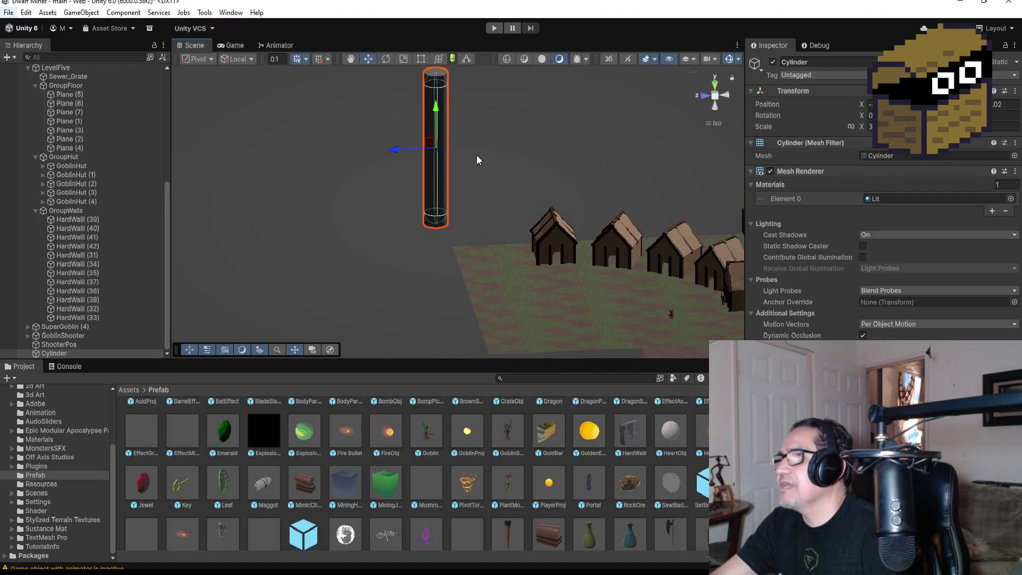
{"action": "left_click_drag", "start_coordinate": [427, 123], "coordinate": [425, 152]}
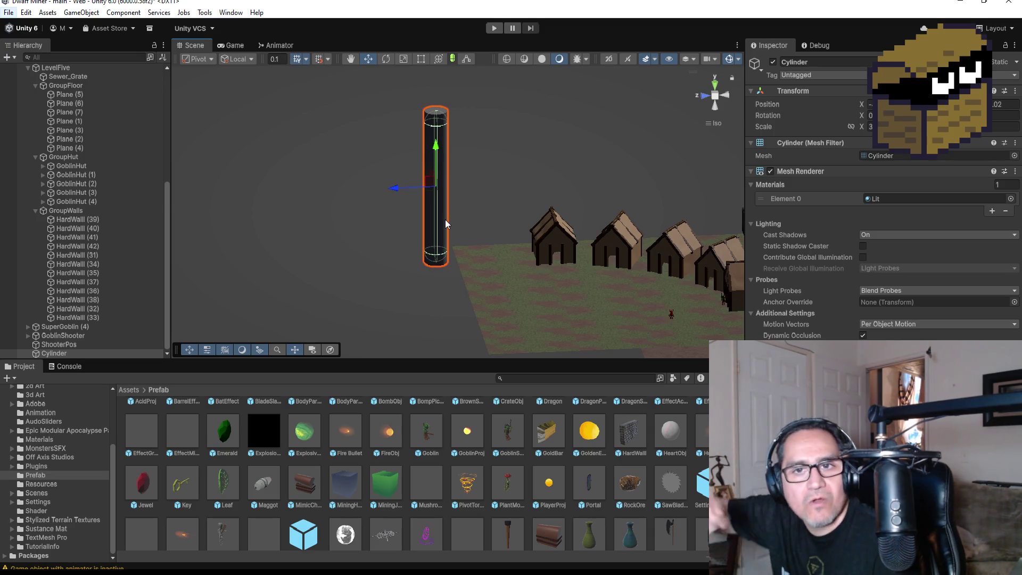
{"action": "left_click", "coordinate": [717, 87]}
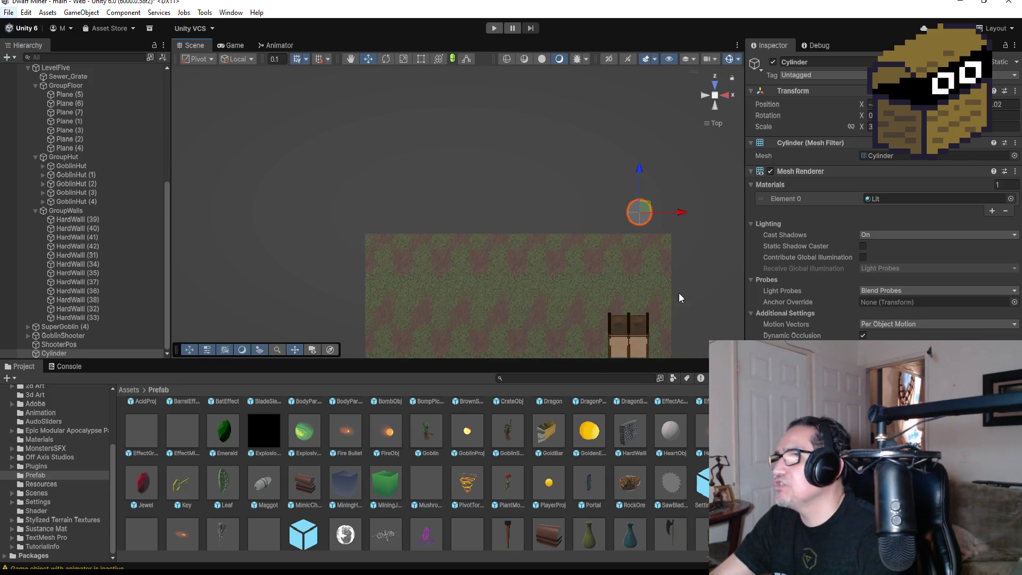
{"action": "left_click", "coordinate": [421, 59]}
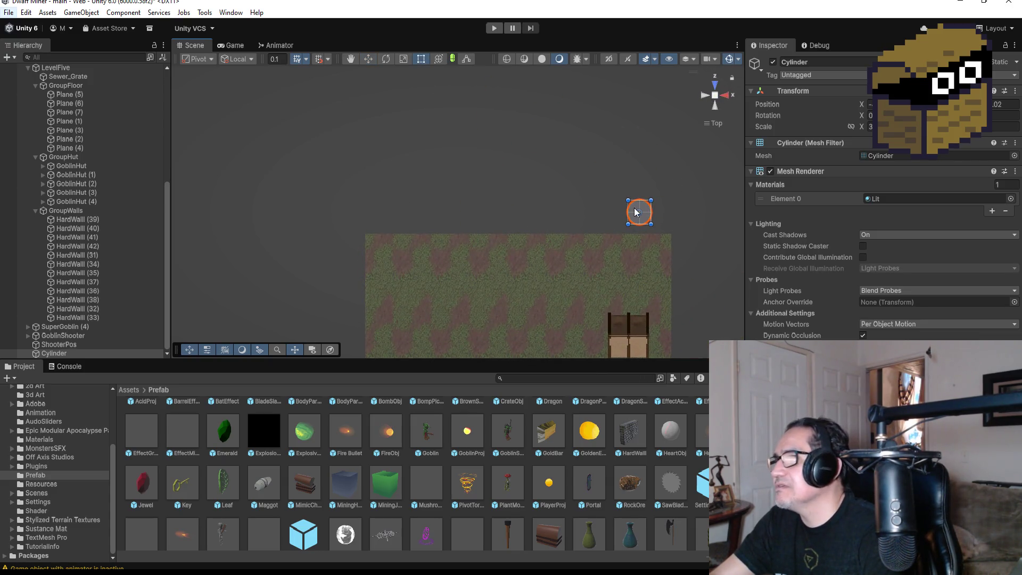
{"action": "left_click_drag", "start_coordinate": [643, 214], "coordinate": [636, 215]}
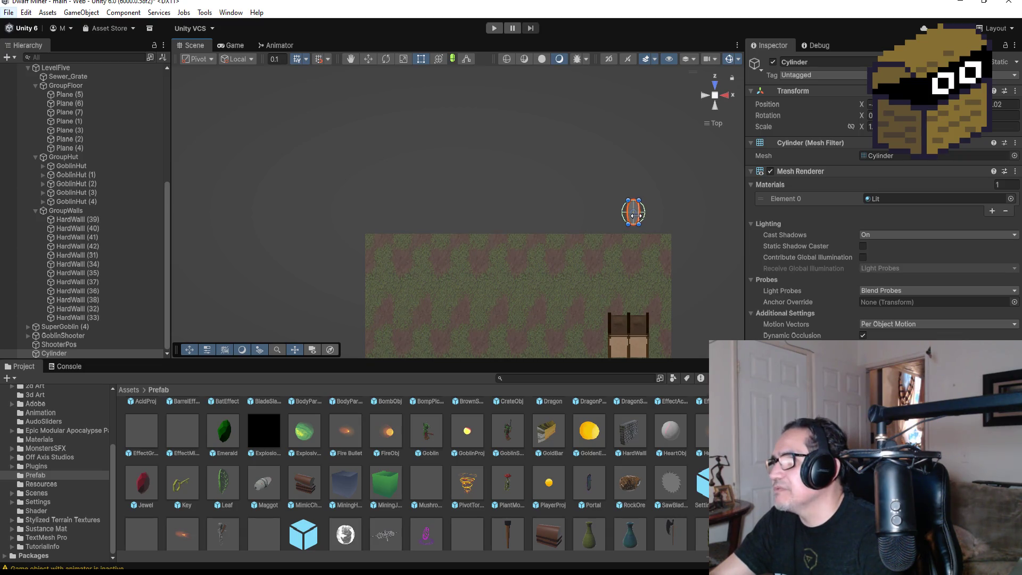
{"action": "key", "text": "f"}
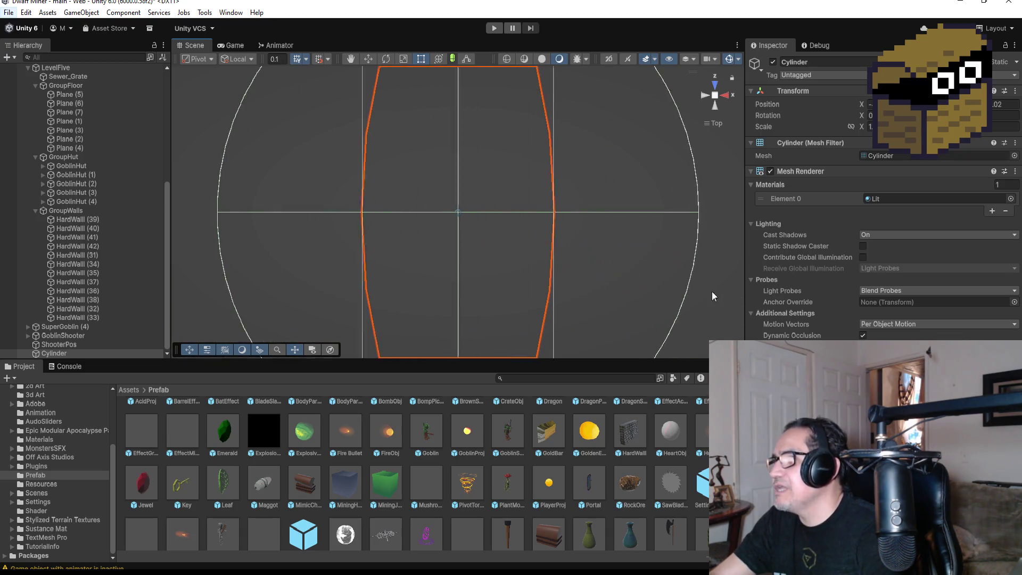
{"action": "mouse_move", "coordinate": [638, 279]}
{"action": "left_mouse_down"}
{"action": "mouse_move", "coordinate": [585, 305]}
{"action": "mouse_move", "coordinate": [628, 166]}
{"action": "mouse_move", "coordinate": [613, 213]}
{"action": "mouse_move", "coordinate": [539, 210]}
{"action": "mouse_move", "coordinate": [532, 192]}
{"action": "mouse_move", "coordinate": [711, 187]}
{"action": "mouse_move", "coordinate": [625, 201]}
{"action": "mouse_move", "coordinate": [559, 230]}
{"action": "mouse_move", "coordinate": [560, 266]}
{"action": "left_mouse_up"}
{"action": "left_click", "coordinate": [84, 352]}
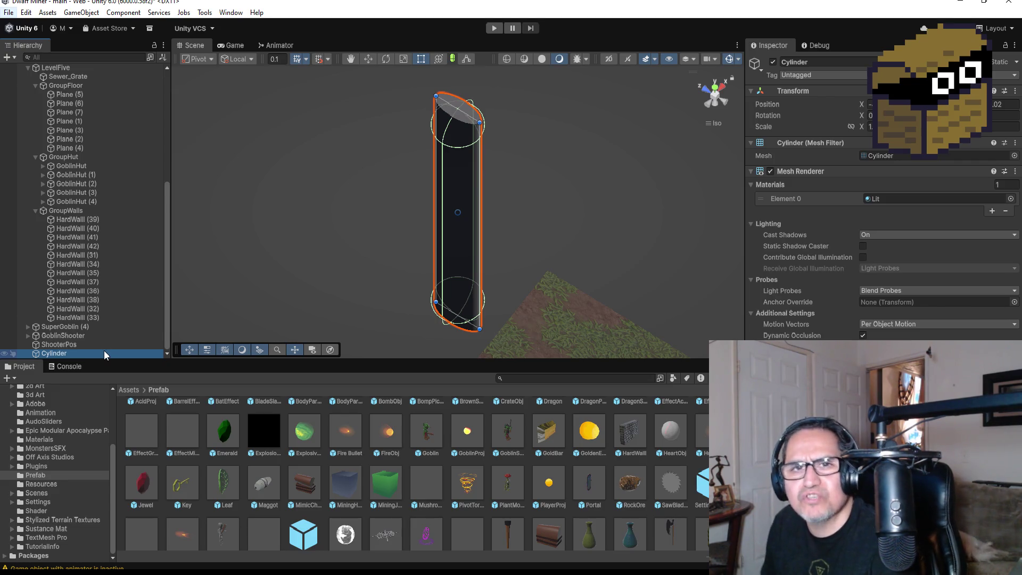
- Delete the Cylinder, collapse LevelFive, and create a Cube from the Hierarchy's 3D Object menu
{"action": "key", "text": "Delete"}
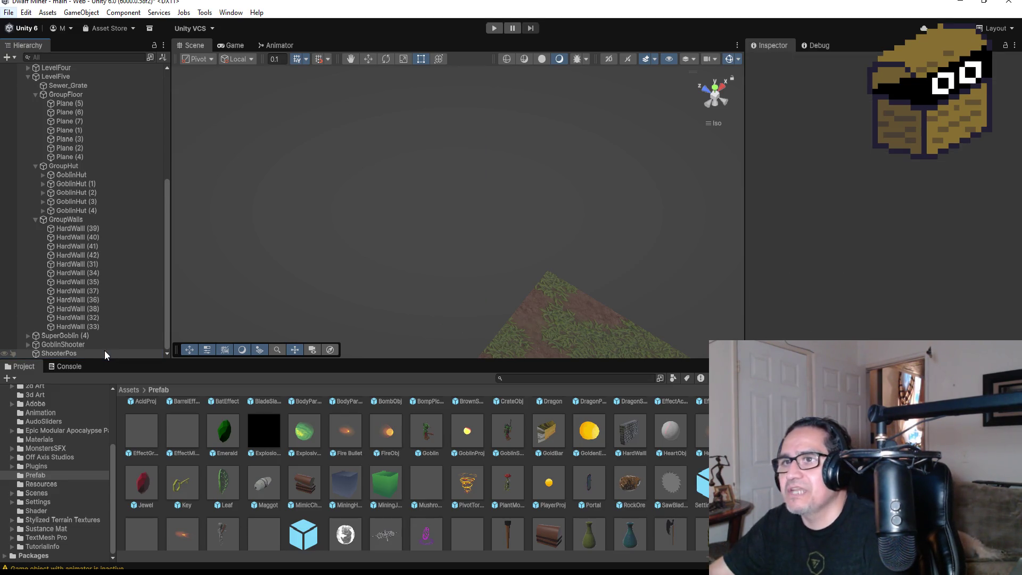
{"action": "left_click", "coordinate": [27, 77]}
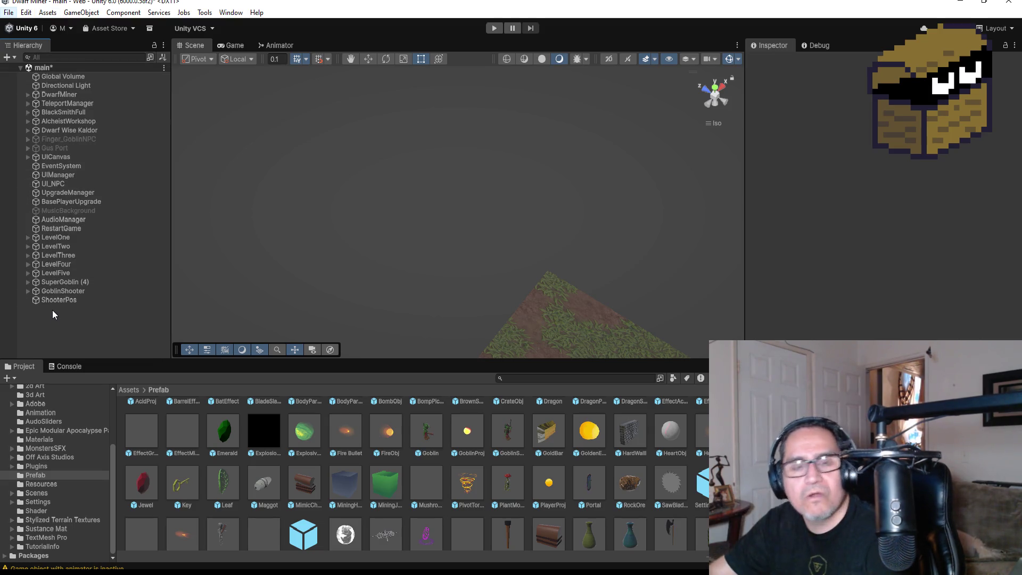
{"action": "right_click", "coordinate": [71, 318]}
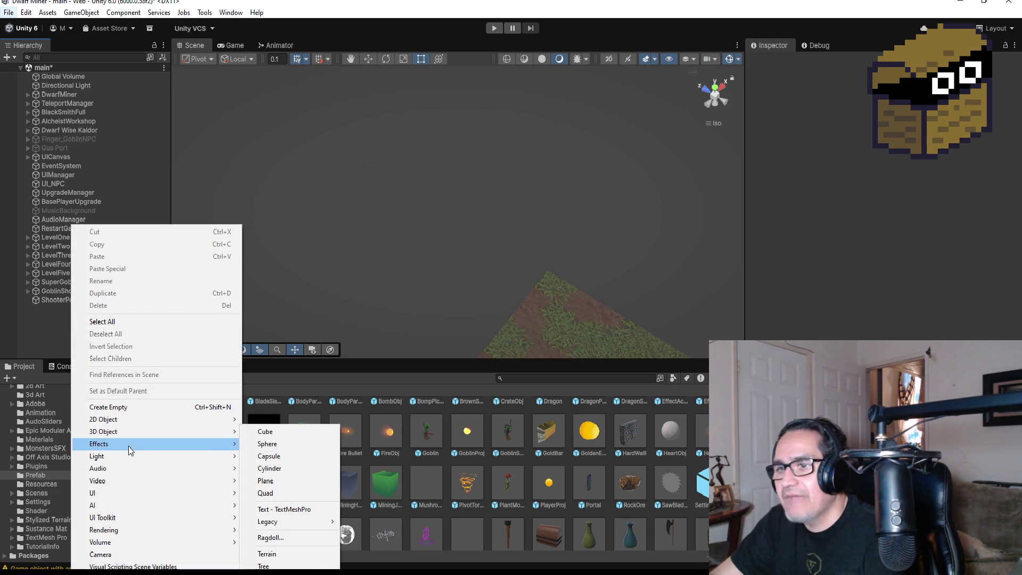
{"action": "mouse_move", "coordinate": [128, 450]}
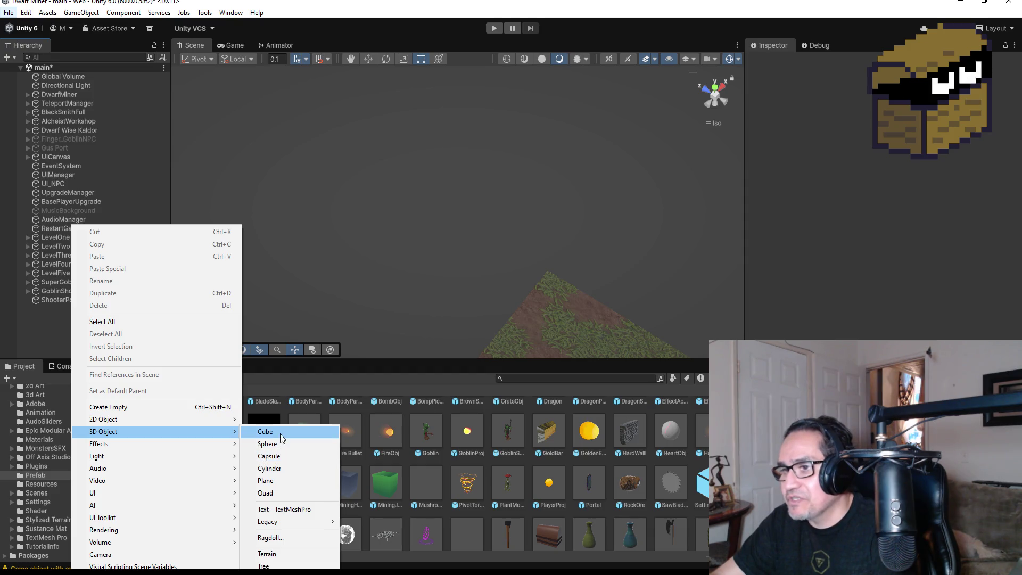
{"action": "left_click", "coordinate": [283, 437]}
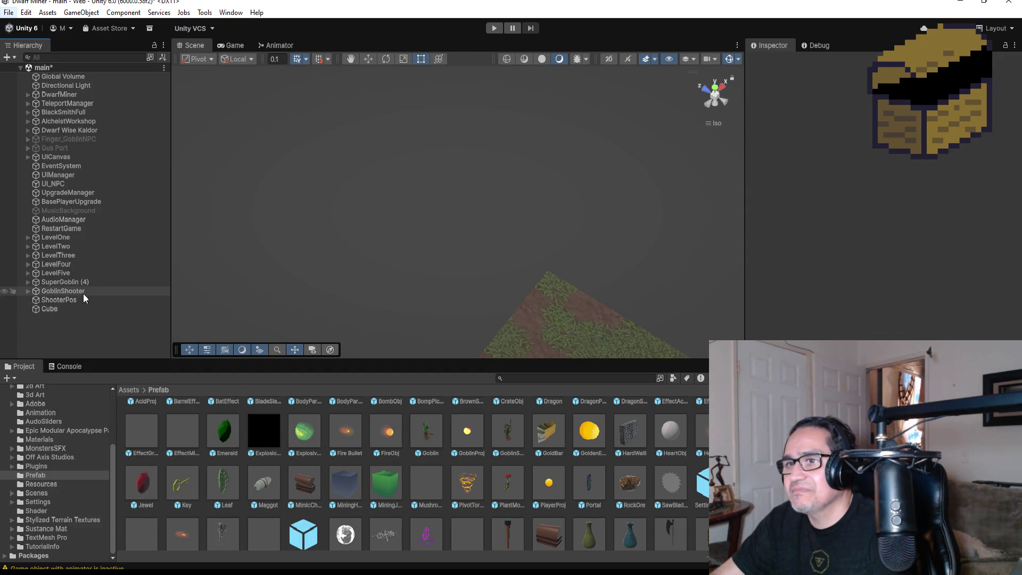
{"action": "left_click", "coordinate": [61, 311]}
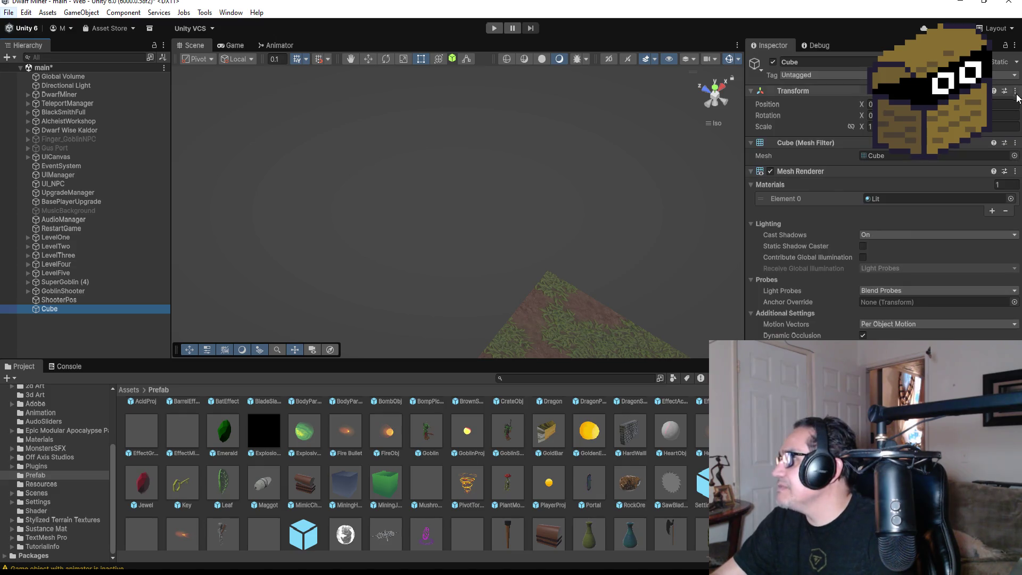
{"action": "left_click", "coordinate": [1015, 91]}
{"action": "mouse_move", "coordinate": [915, 192]}
{"action": "left_click", "coordinate": [873, 193]}
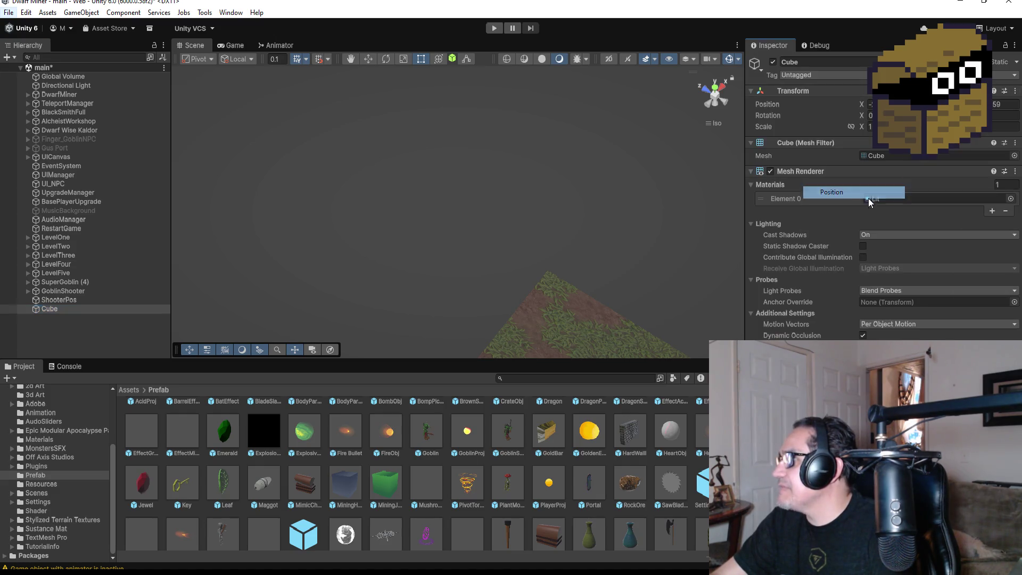
{"action": "scroll", "coordinate": [497, 314], "scroll_direction": "up", "scroll_amount": 5}
{"action": "scroll", "coordinate": [567, 277], "scroll_direction": "down", "scroll_amount": 3}
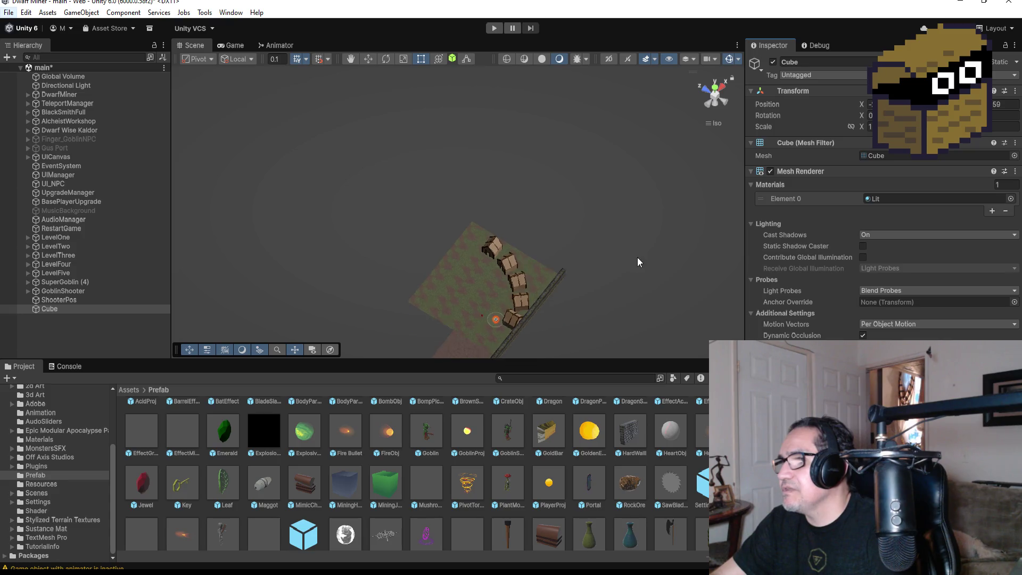
{"action": "left_click", "coordinate": [370, 60]}
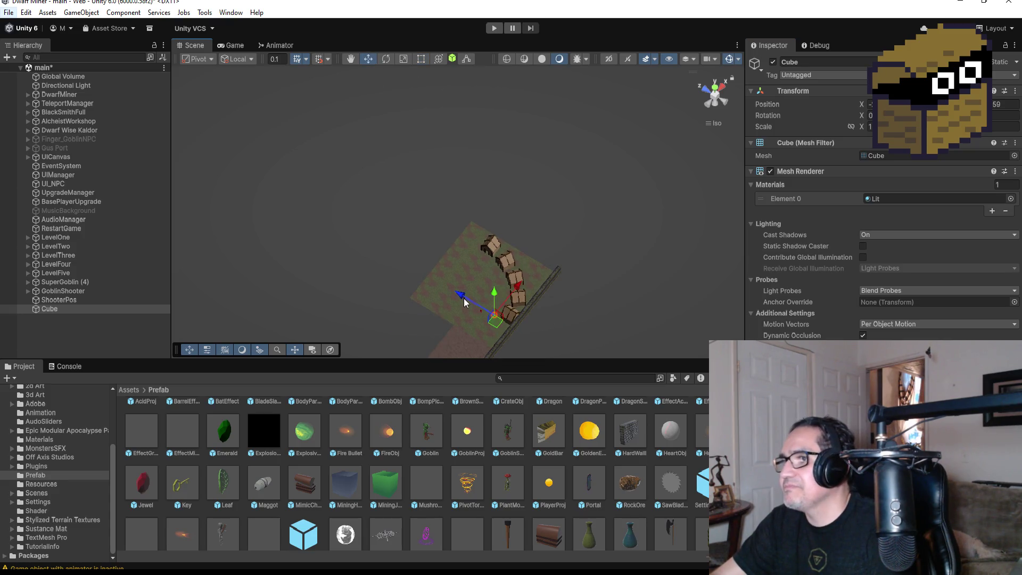
{"action": "mouse_move", "coordinate": [466, 302]}
{"action": "left_mouse_down"}
{"action": "mouse_move", "coordinate": [374, 220]}
{"action": "mouse_move", "coordinate": [442, 237]}
{"action": "mouse_move", "coordinate": [481, 191]}
{"action": "left_mouse_up"}
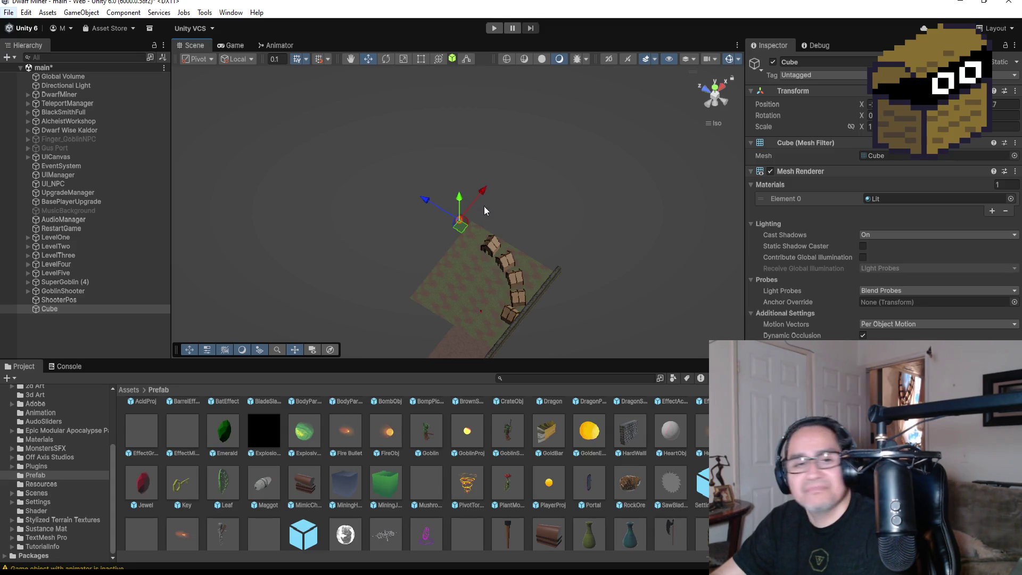
{"action": "key", "text": "f"}
{"action": "scroll", "coordinate": [589, 250], "scroll_direction": "down", "scroll_amount": 10}
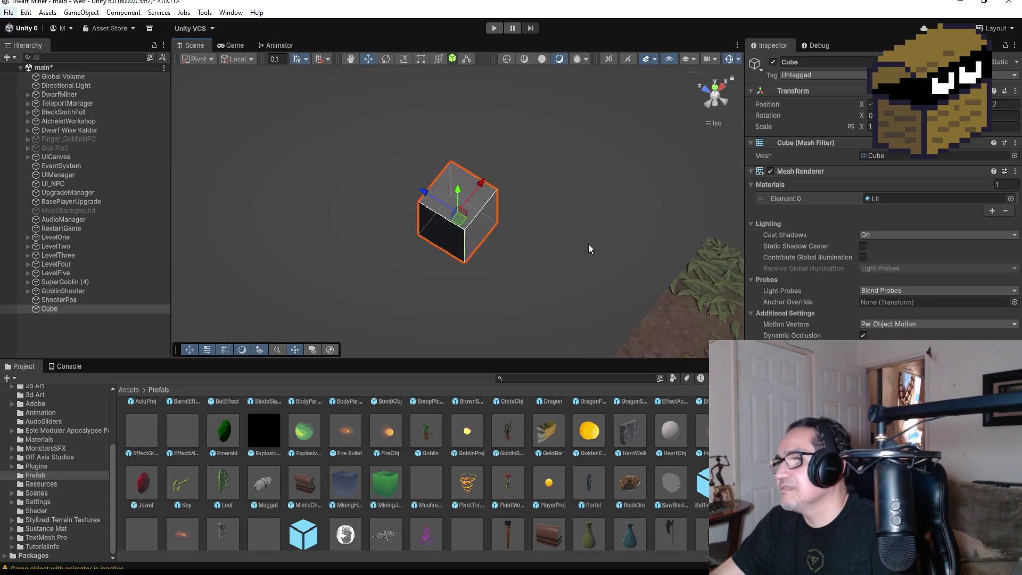
{"action": "left_click_drag", "start_coordinate": [561, 282], "coordinate": [631, 229], "text": "alt"}
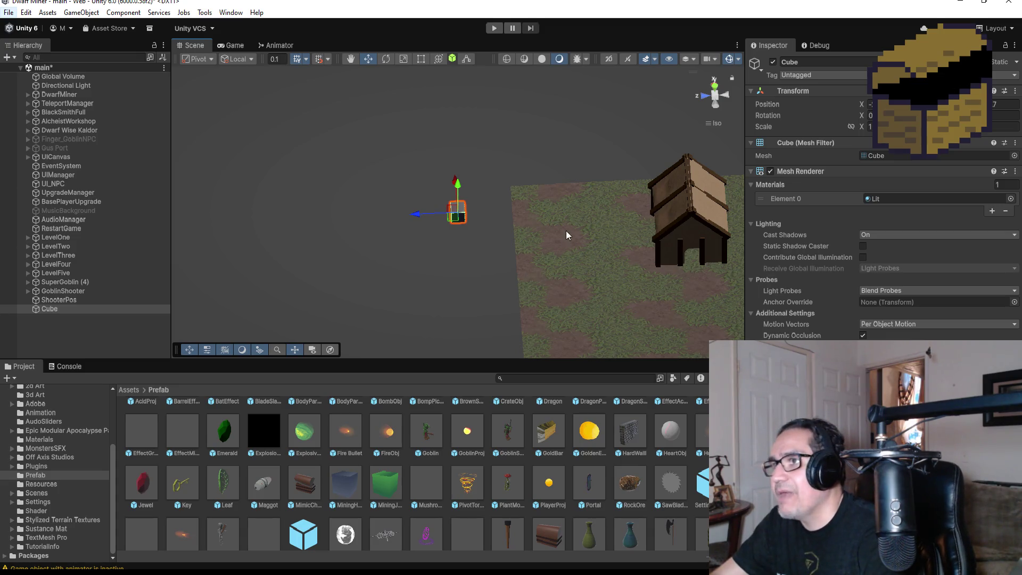
- Edit the Cube's Scale fields, entering height 5 and trying 0.1, 2 and 1 for the other axes
{"action": "scroll", "coordinate": [567, 231], "scroll_direction": "up", "scroll_amount": 3}
{"action": "left_click", "coordinate": [870, 126]}
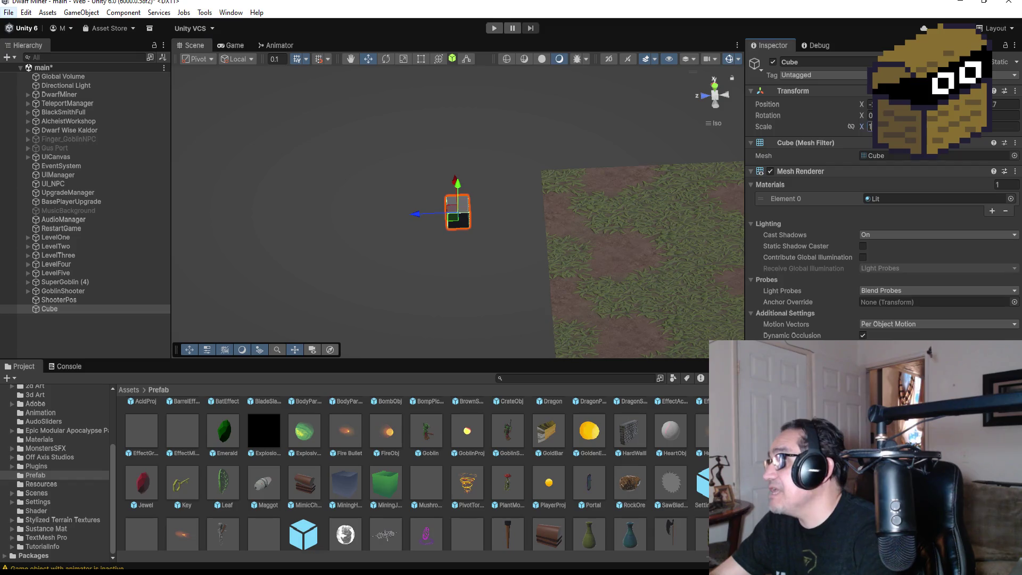
{"action": "type", "text": "3"}
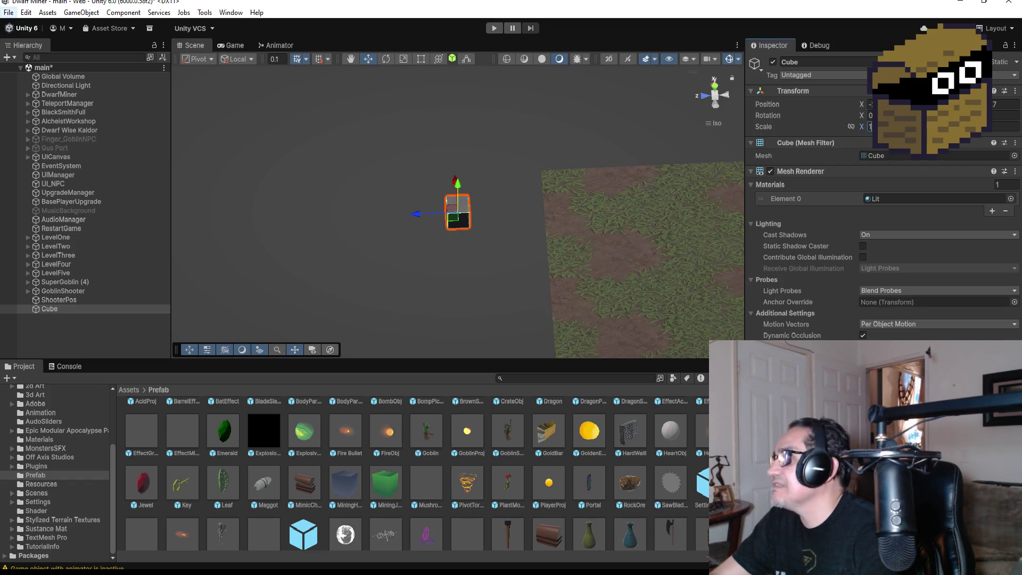
{"action": "key", "text": "Escape"}
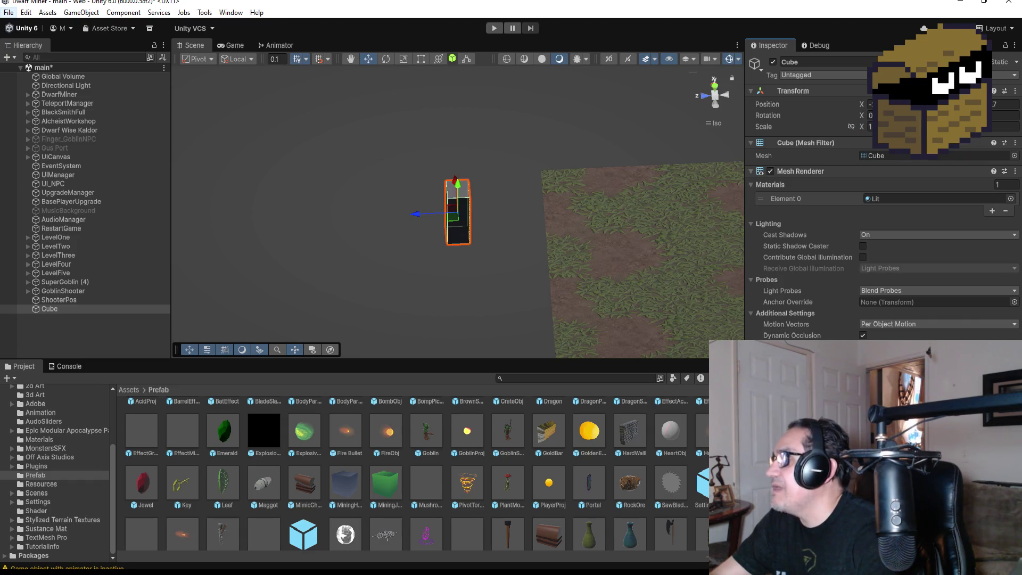
{"action": "type", "text": "5"}
{"action": "key", "text": "Tab"}
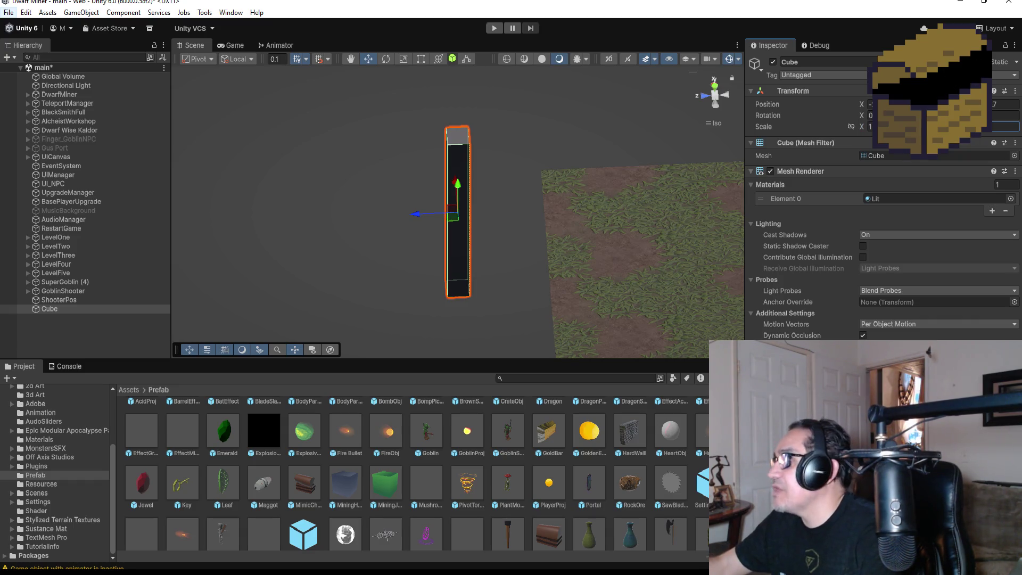
{"action": "type", "text": "0.1"}
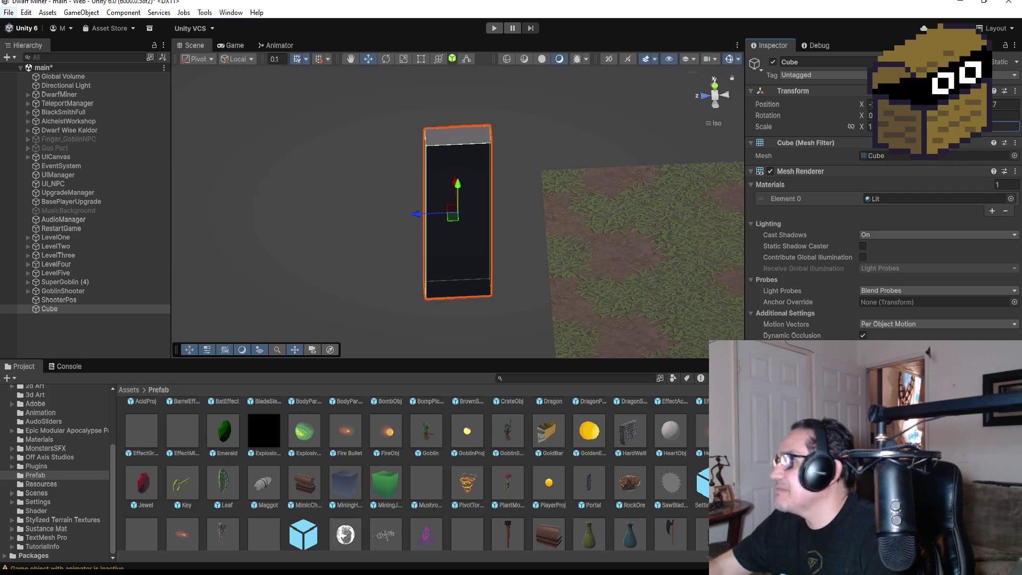
{"action": "key", "text": "ctrl+z"}
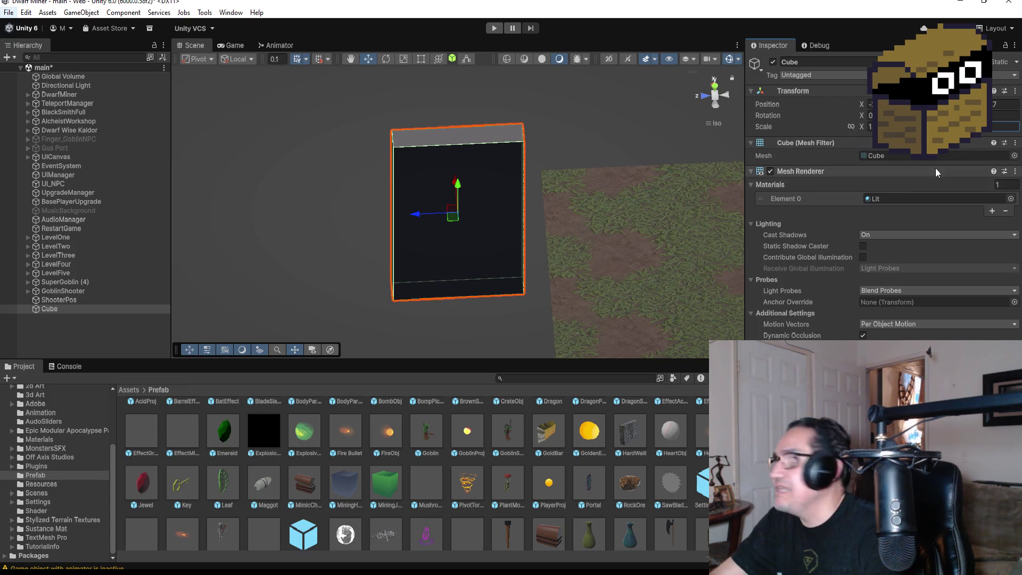
{"action": "key", "text": "BackSpace"}
{"action": "type", "text": "2"}
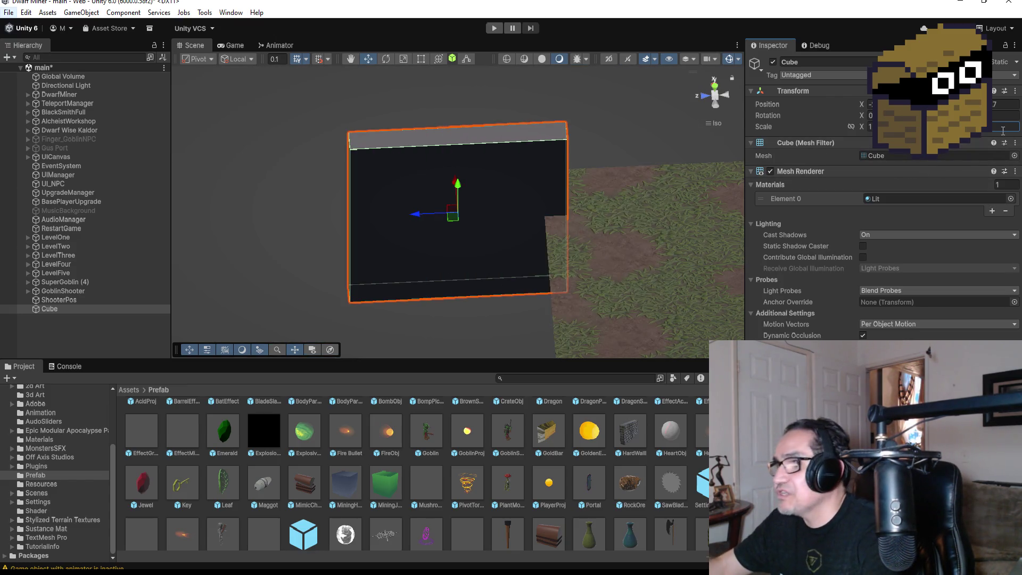
{"action": "key", "text": "BackSpace"}
{"action": "type", "text": "1"}
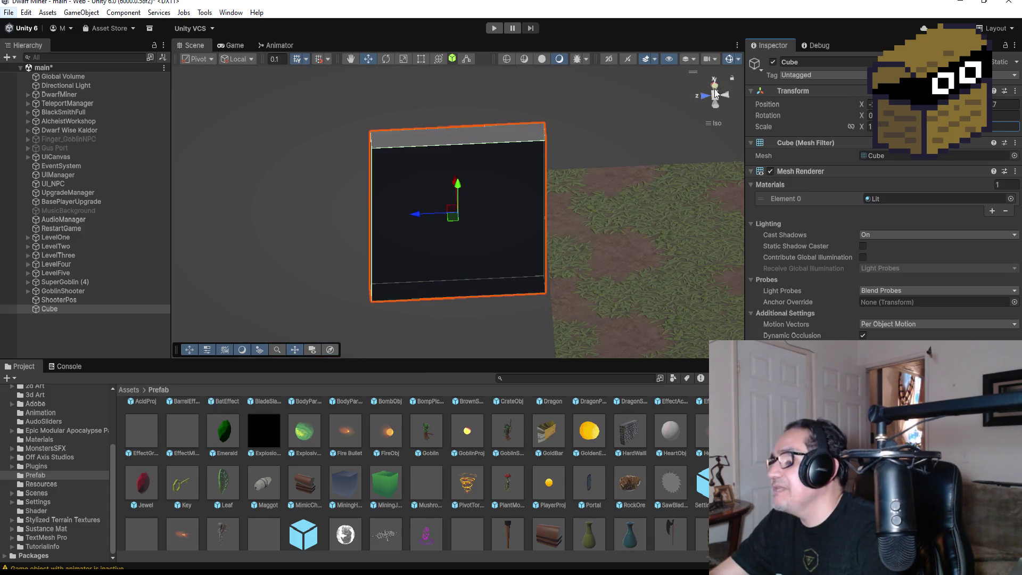
{"action": "left_click", "coordinate": [717, 88]}
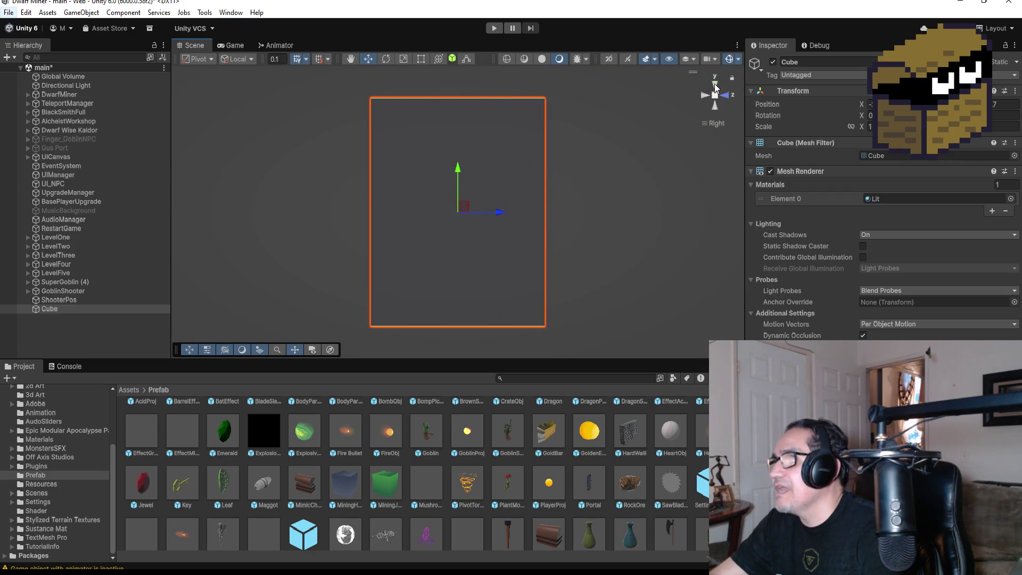
- From the top view, slide the wall along X just past the ground's edge
{"action": "left_click", "coordinate": [715, 90]}
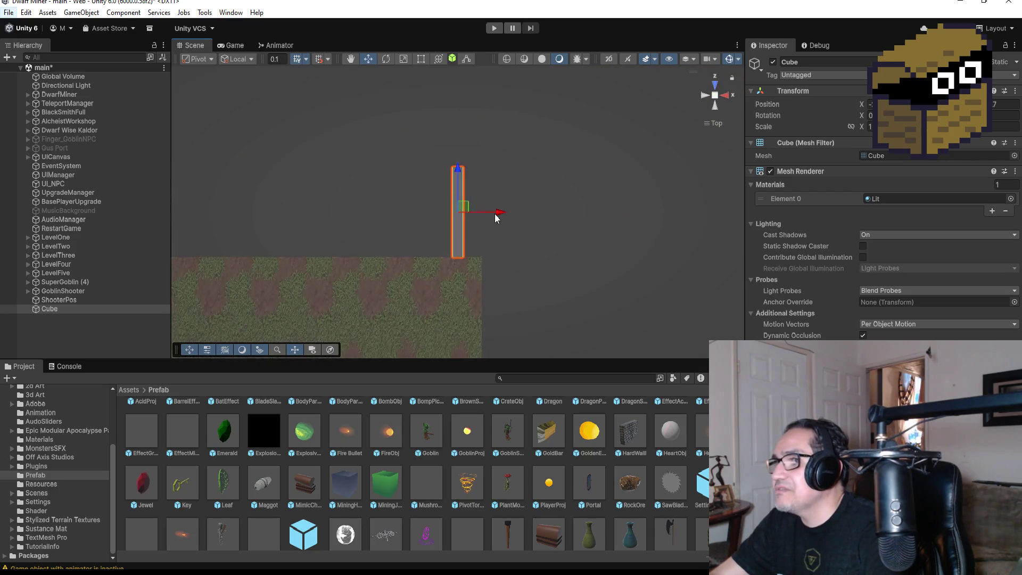
{"action": "left_click_drag", "start_coordinate": [505, 209], "coordinate": [516, 207]}
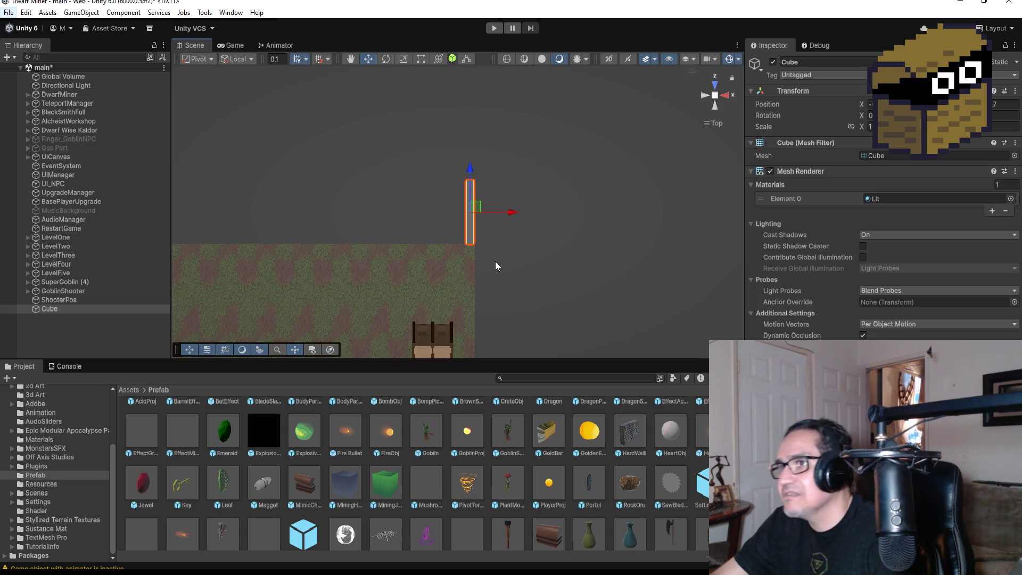
{"action": "scroll", "coordinate": [446, 249], "scroll_direction": "up", "scroll_amount": 1}
{"action": "left_click_drag", "start_coordinate": [423, 290], "coordinate": [517, 183]}
- Raise the wall higher along Y and check it from top and angled views
{"action": "left_click_drag", "start_coordinate": [454, 175], "coordinate": [460, 144]}
{"action": "scroll", "coordinate": [550, 186], "scroll_direction": "up", "scroll_amount": 5}
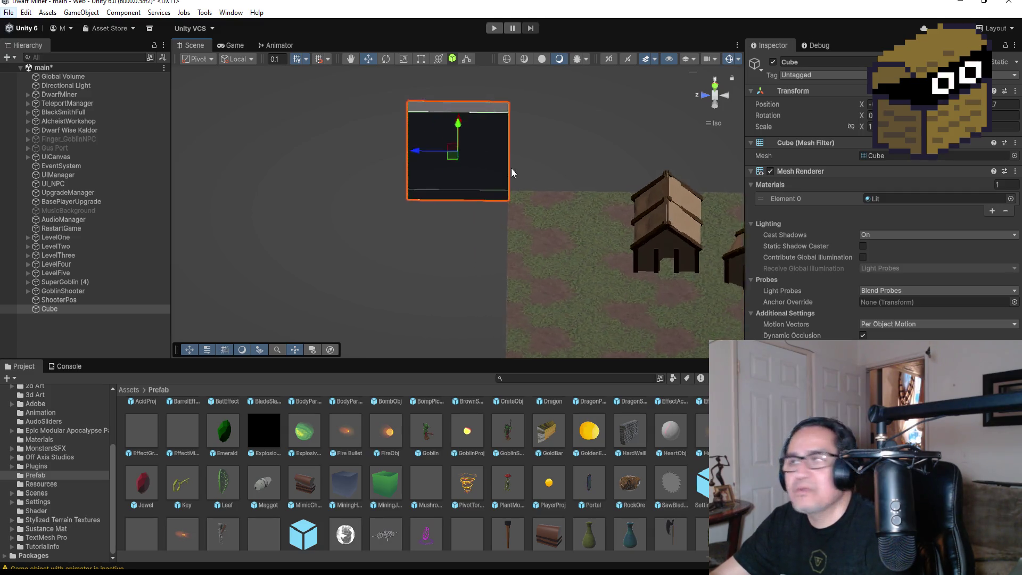
{"action": "scroll", "coordinate": [497, 160], "scroll_direction": "down", "scroll_amount": 4}
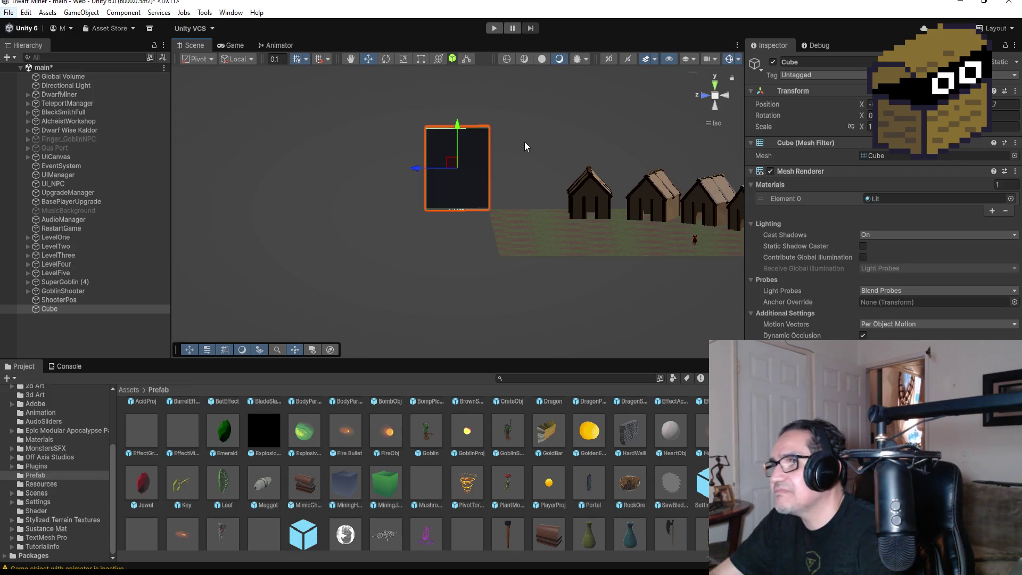
{"action": "scroll", "coordinate": [520, 140], "scroll_direction": "up", "scroll_amount": 3}
{"action": "scroll", "coordinate": [535, 149], "scroll_direction": "down", "scroll_amount": 1}
{"action": "scroll", "coordinate": [537, 148], "scroll_direction": "down", "scroll_amount": 2}
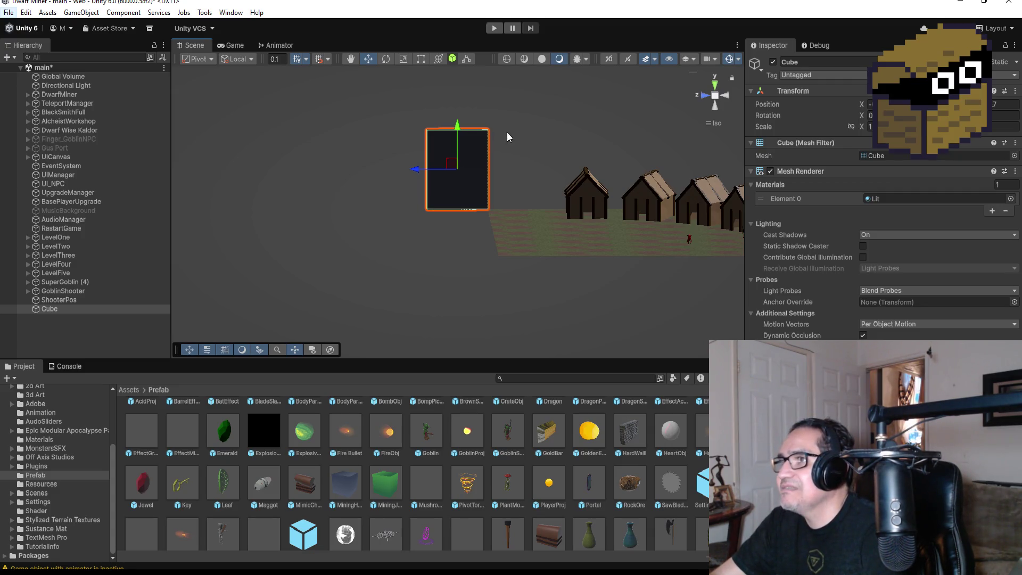
{"action": "left_click", "coordinate": [716, 84]}
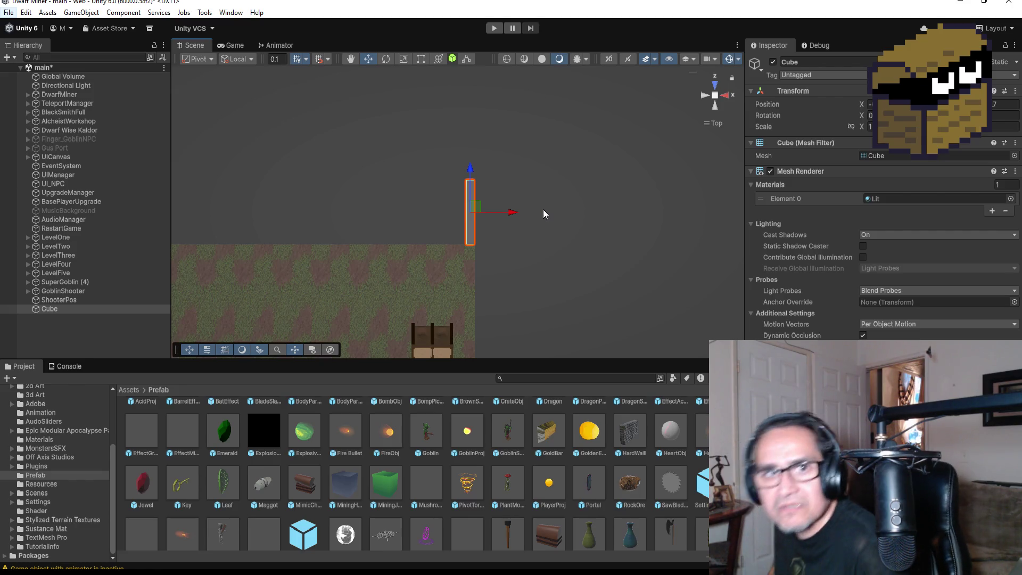
{"action": "left_click_drag", "start_coordinate": [543, 210], "coordinate": [487, 153]}
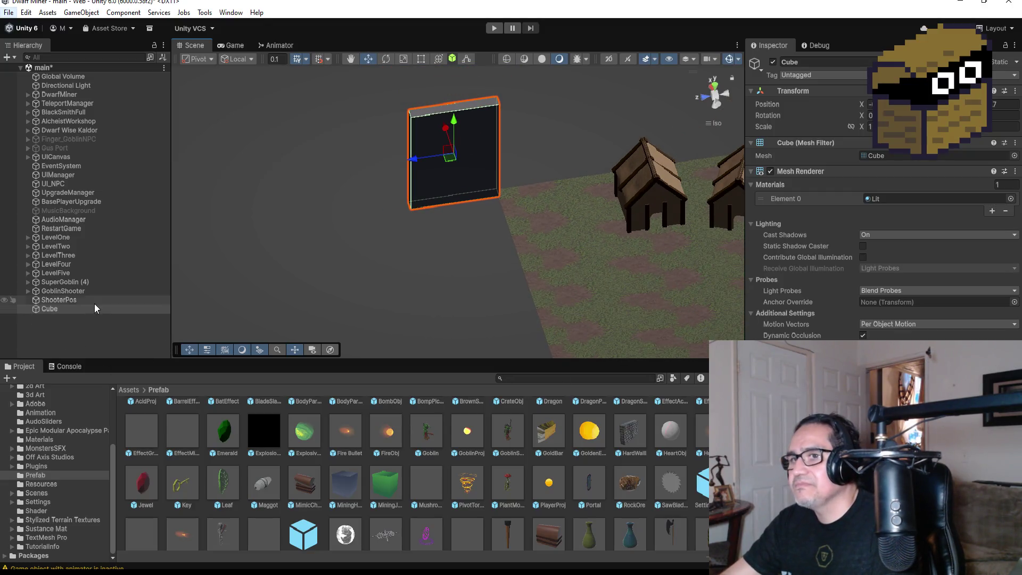
- Rename the Cube to 'WaterFall' in the Inspector
{"action": "left_click", "coordinate": [817, 60]}
{"action": "type", "text": "W"}
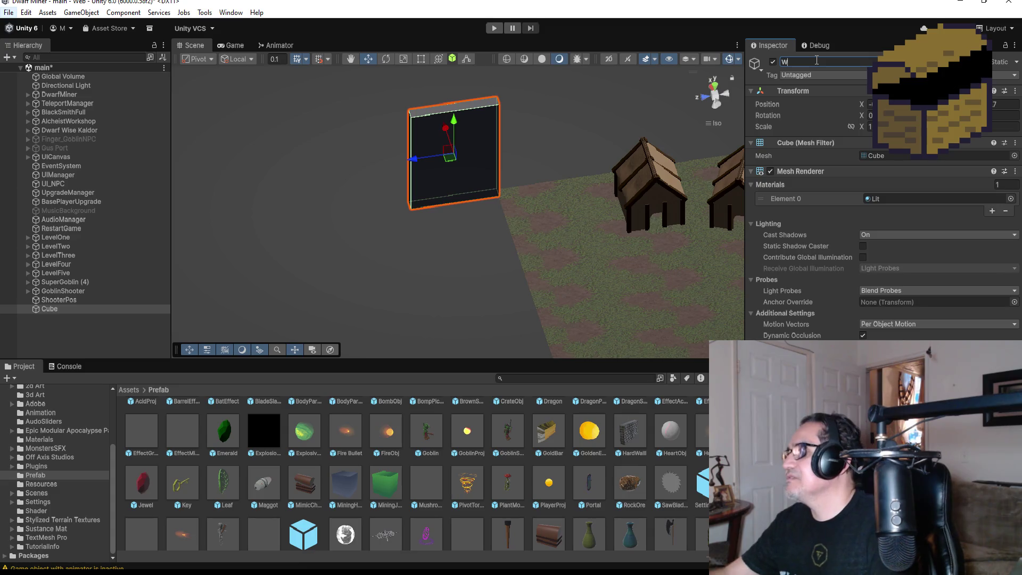
{"action": "type", "text": "aterFall"}
{"action": "key", "text": "Return"}
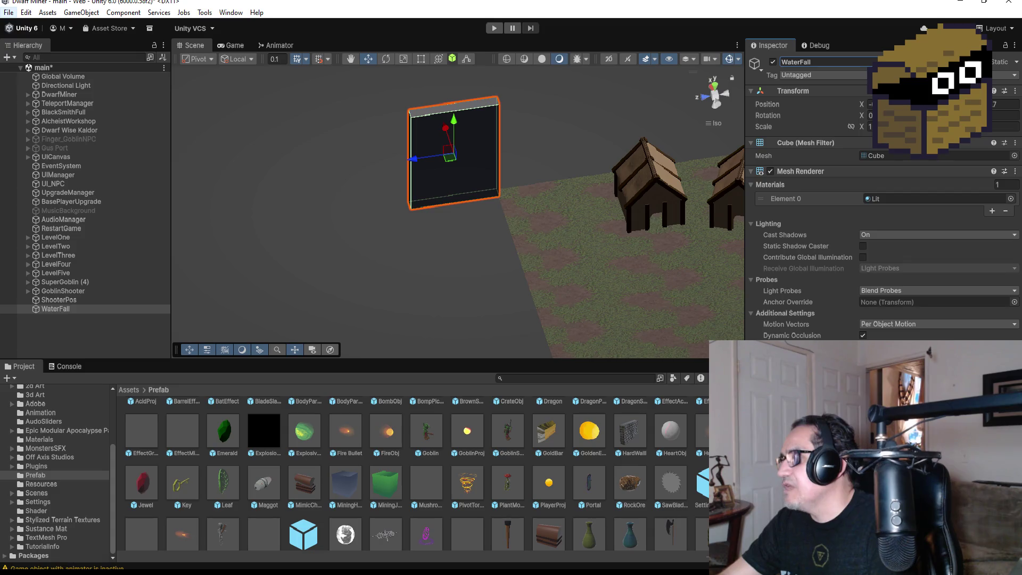
{"action": "left_click", "coordinate": [107, 341]}
{"action": "left_click", "coordinate": [72, 311]}
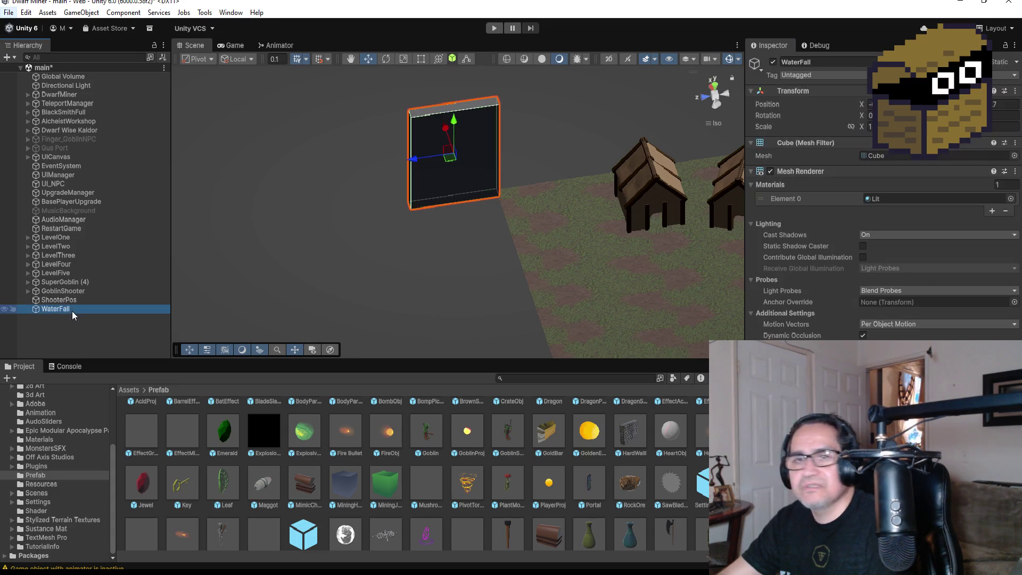
{"action": "left_click", "coordinate": [82, 323]}
- Add a Particle System from the Hierarchy's Effects menu and select it
{"action": "right_click", "coordinate": [70, 324]}
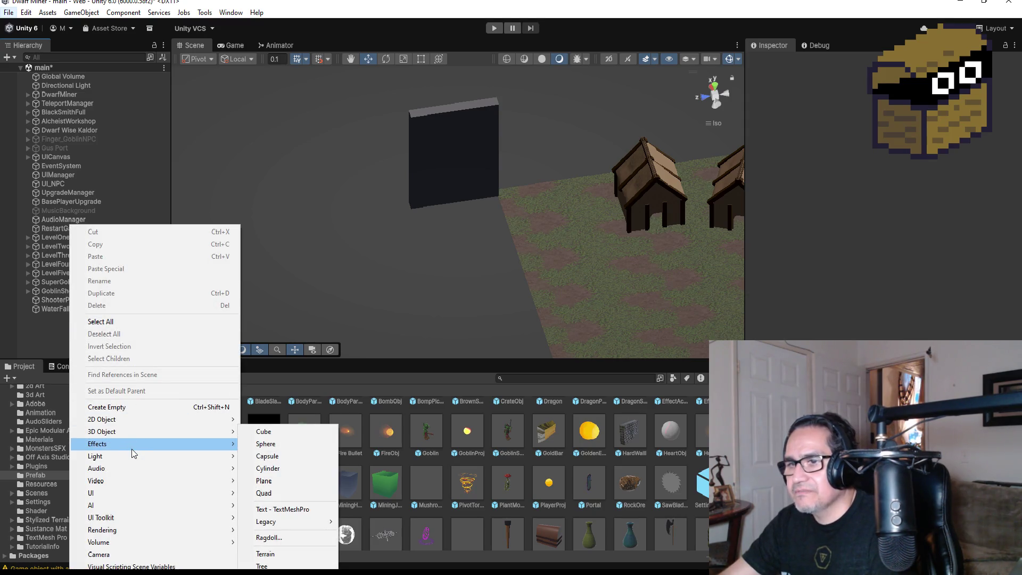
{"action": "mouse_move", "coordinate": [132, 446]}
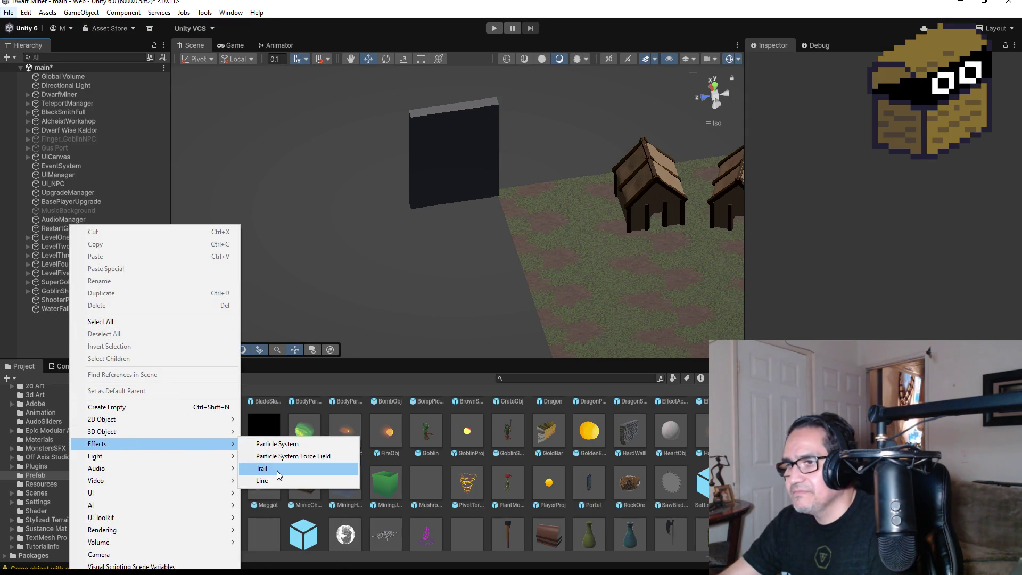
{"action": "left_click", "coordinate": [283, 443]}
{"action": "left_click", "coordinate": [101, 343]}
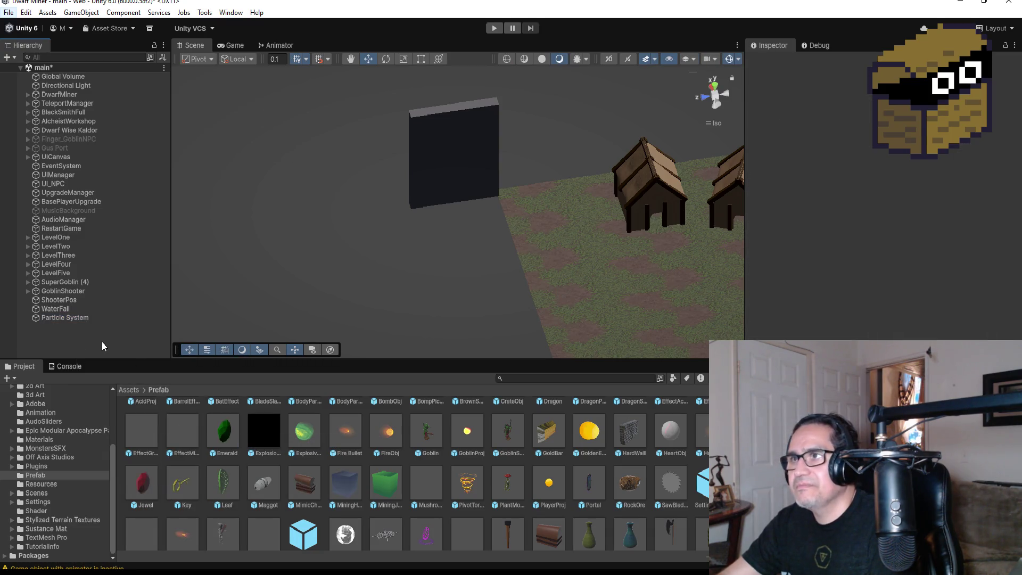
{"action": "left_click", "coordinate": [78, 309]}
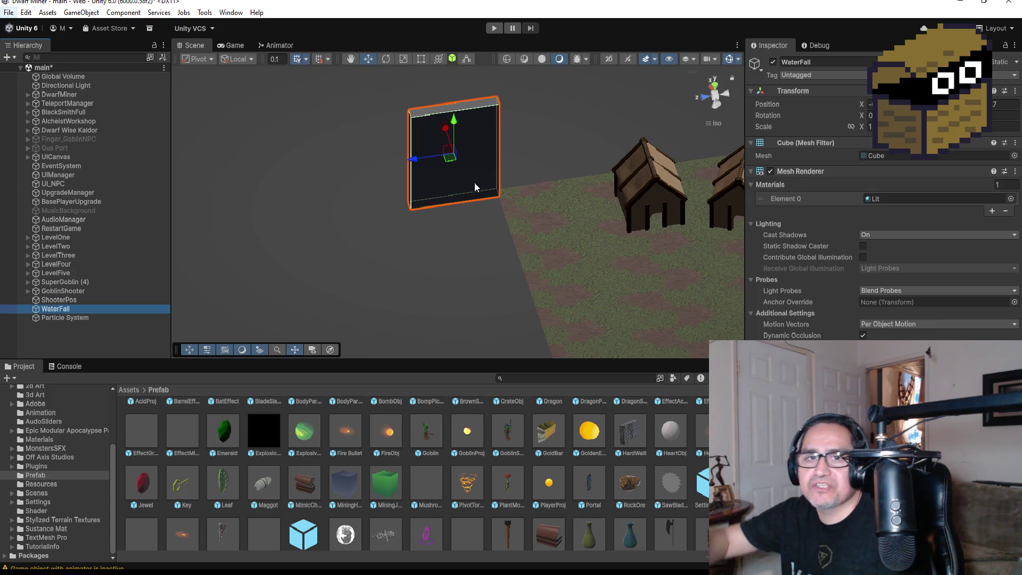
{"action": "scroll", "coordinate": [468, 125], "scroll_direction": "up", "scroll_amount": 3}
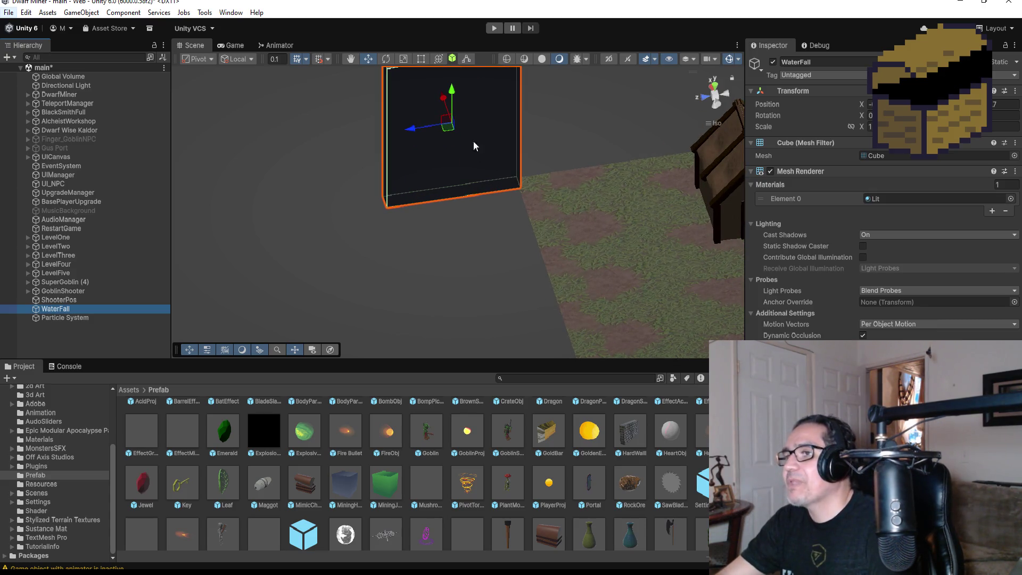
{"action": "scroll", "coordinate": [454, 109], "scroll_direction": "down", "scroll_amount": 2}
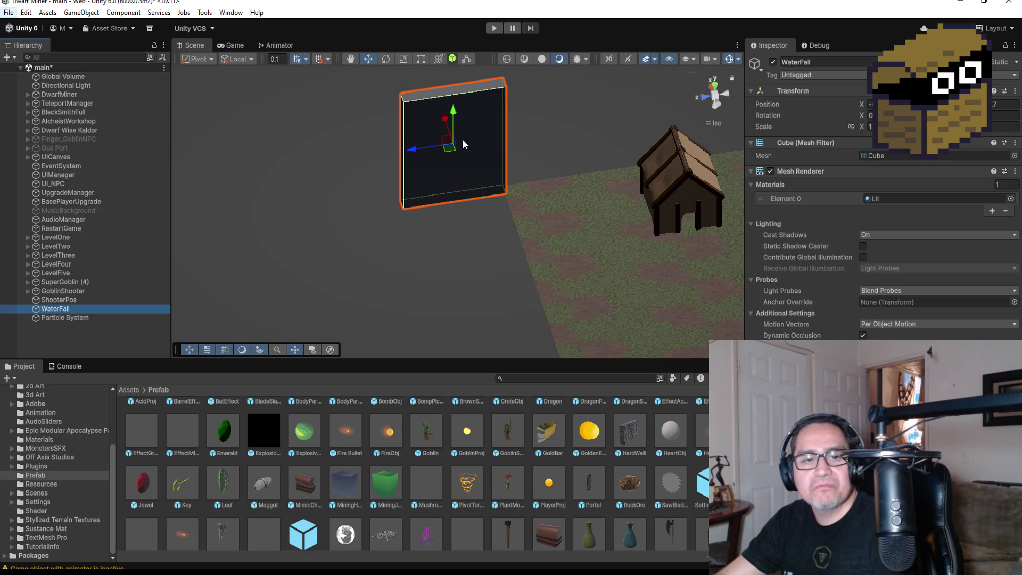
{"action": "left_click", "coordinate": [86, 317]}
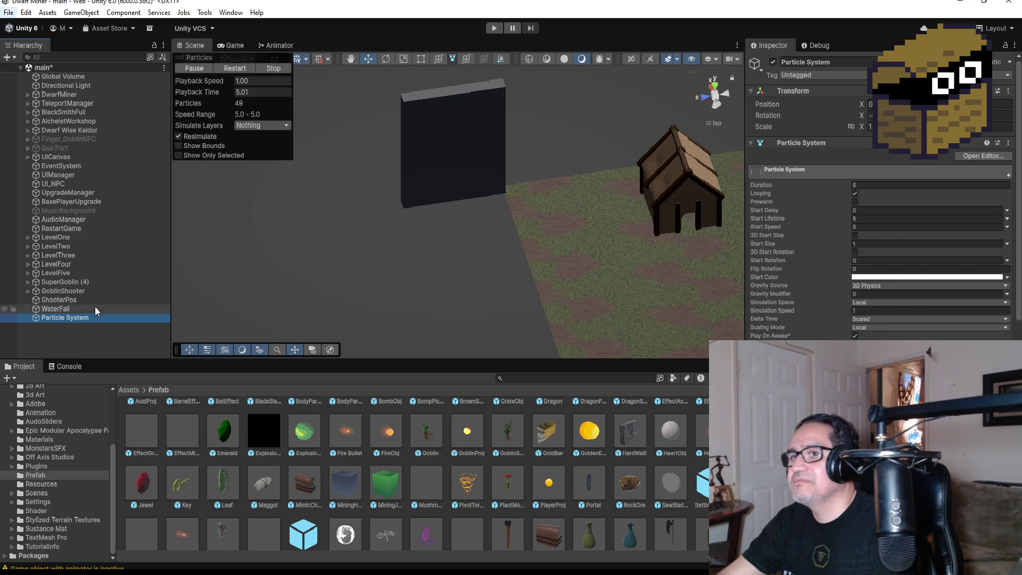
- Copy WaterFall's Transform position and paste it onto the Particle System
{"action": "left_click", "coordinate": [56, 308]}
{"action": "right_click", "coordinate": [1018, 104]}
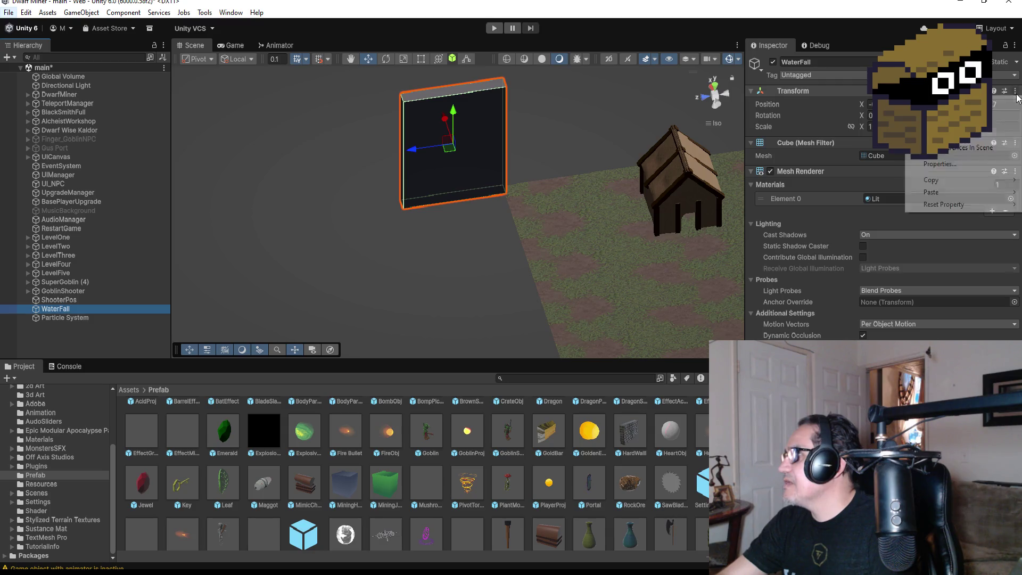
{"action": "left_click", "coordinate": [838, 182]}
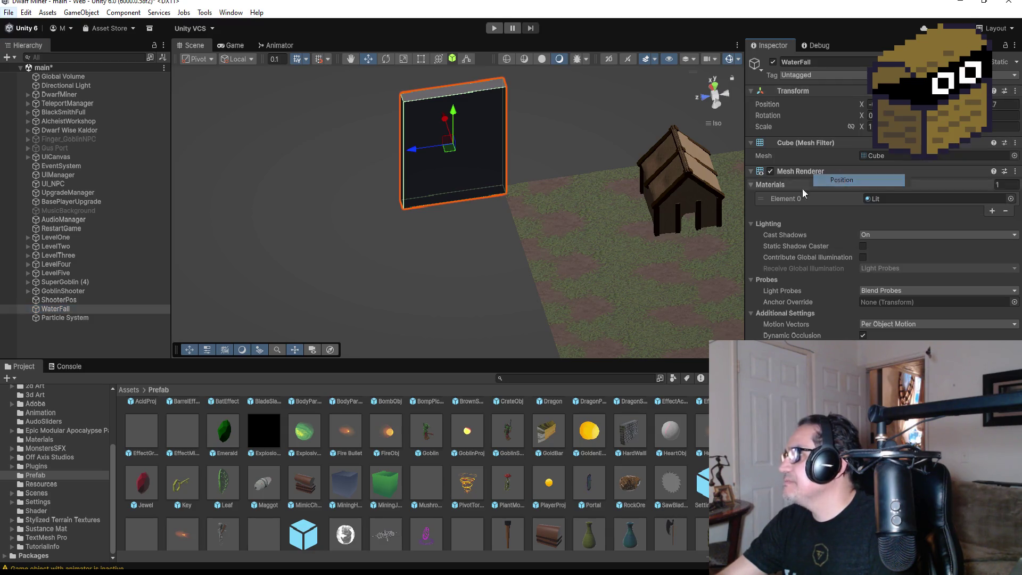
{"action": "left_click", "coordinate": [93, 318]}
{"action": "left_click", "coordinate": [1008, 90]}
{"action": "mouse_move", "coordinate": [956, 192]}
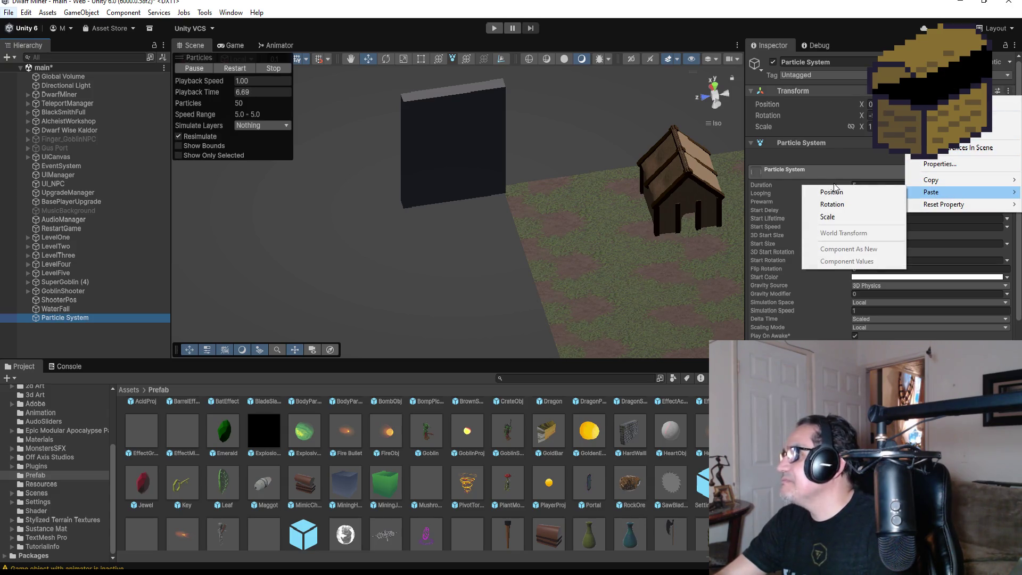
{"action": "left_click", "coordinate": [833, 192]}
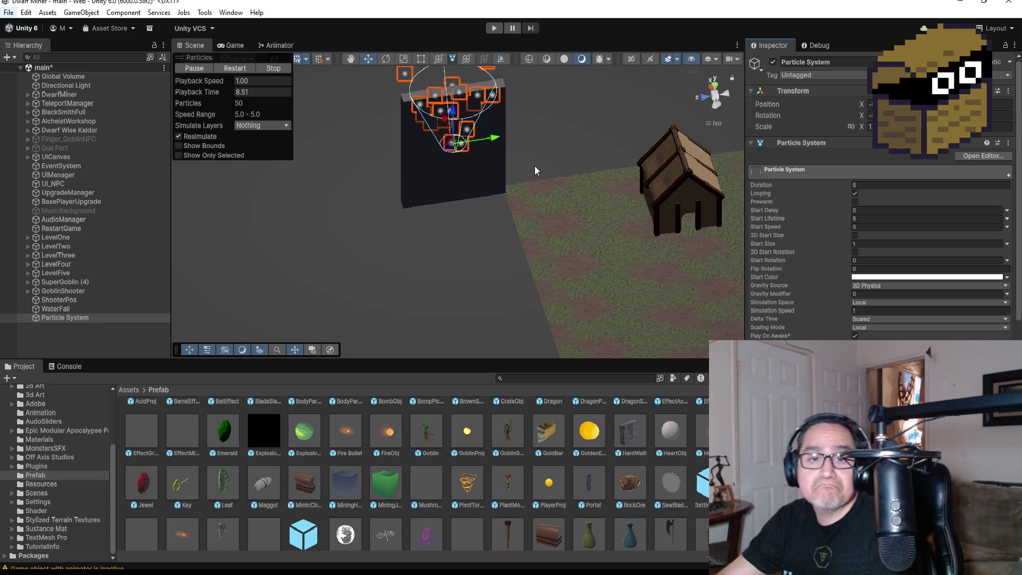
- Set the Particle System's Rotation X to 90 so it emits downward
{"action": "left_click", "coordinate": [717, 86]}
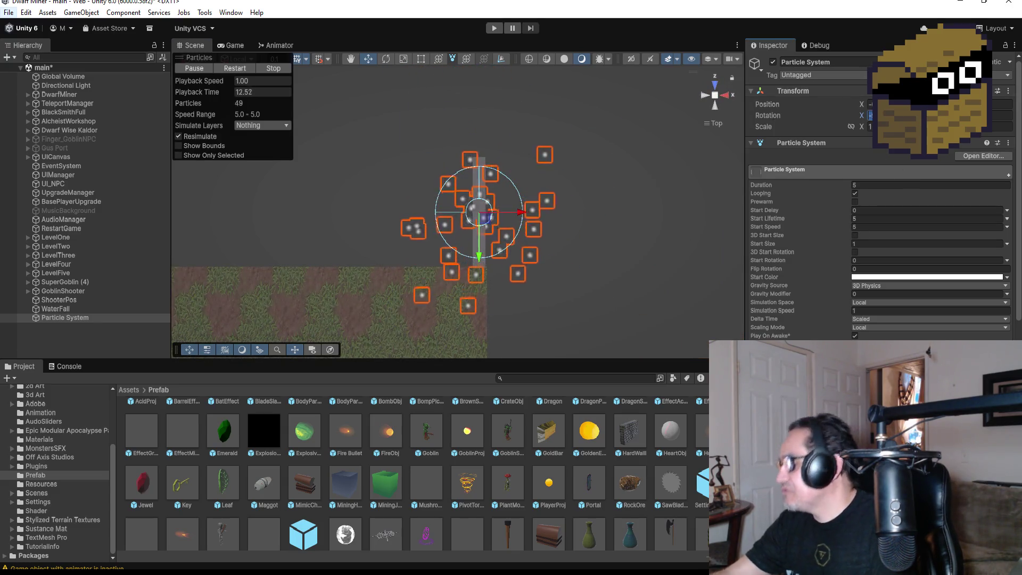
{"action": "double_click", "coordinate": [873, 116]}
{"action": "type", "text": "0"}
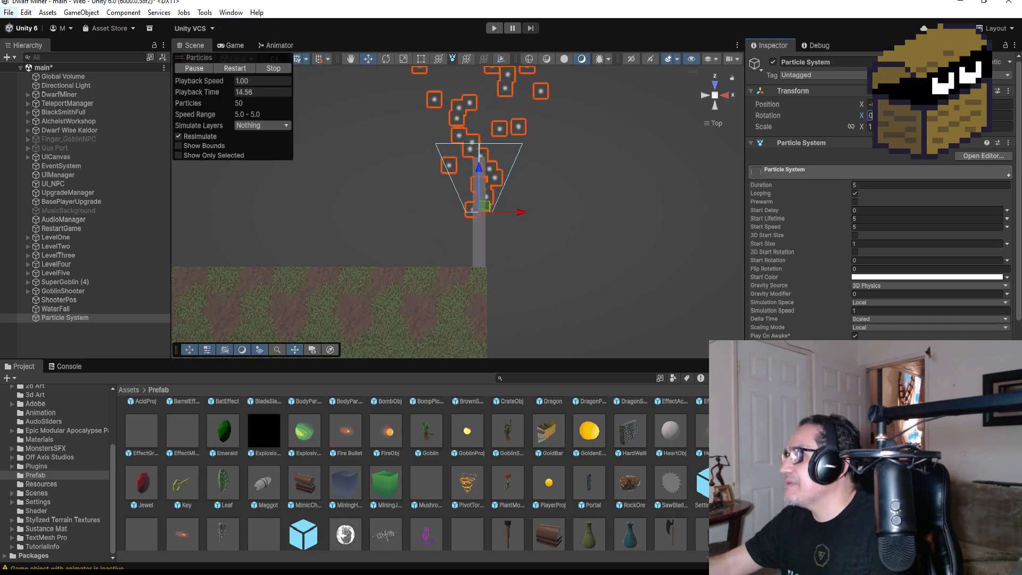
{"action": "key", "text": "Escape"}
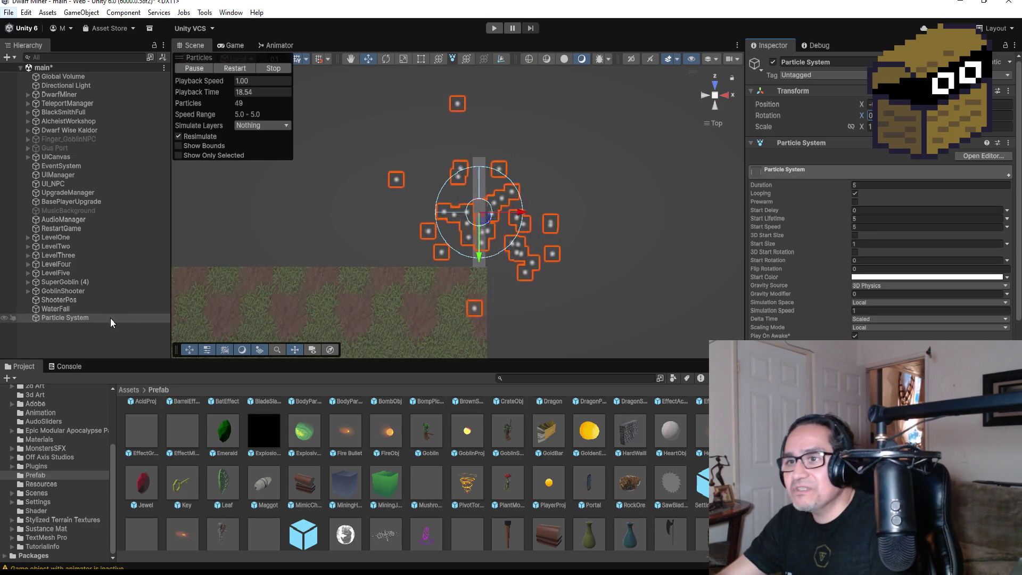
{"action": "double_click", "coordinate": [97, 318]}
{"action": "left_click_drag", "start_coordinate": [481, 283], "coordinate": [557, 206]}
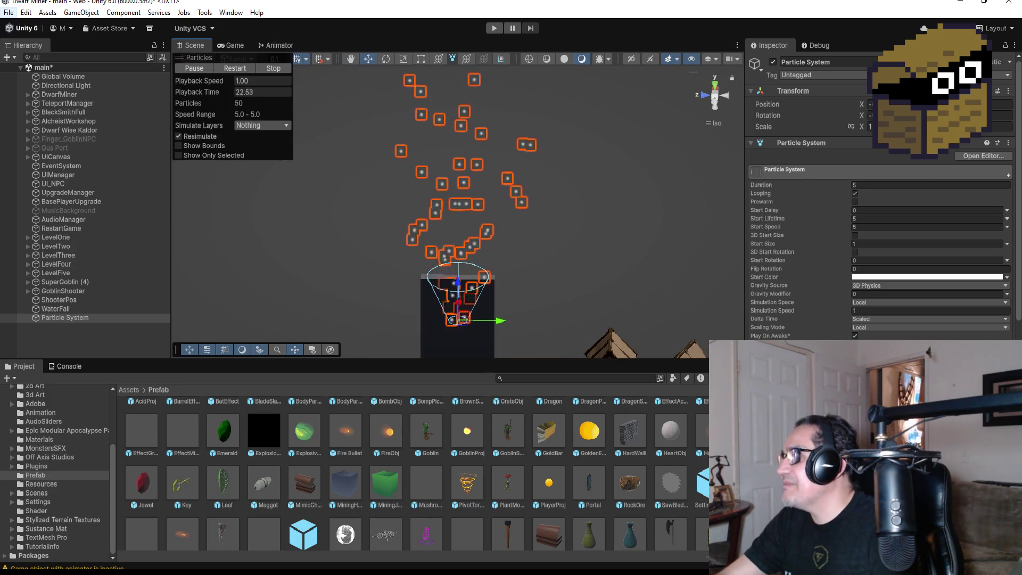
{"action": "left_click", "coordinate": [878, 116]}
{"action": "type", "text": "90"}
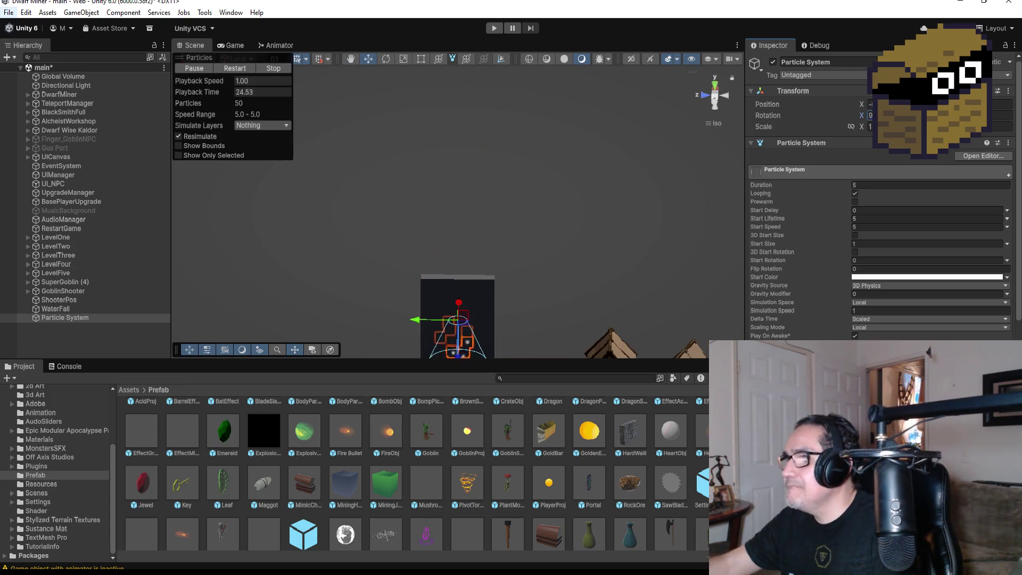
- Move the emitter up along the dark wall and frame it
{"action": "scroll", "coordinate": [410, 252], "scroll_direction": "down", "scroll_amount": 3}
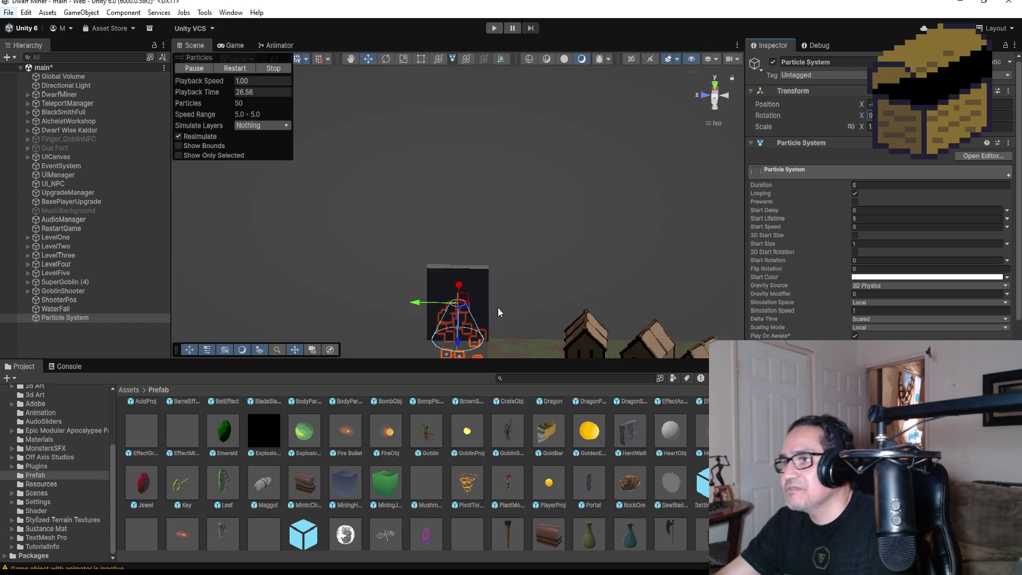
{"action": "scroll", "coordinate": [462, 332], "scroll_direction": "down", "scroll_amount": 1}
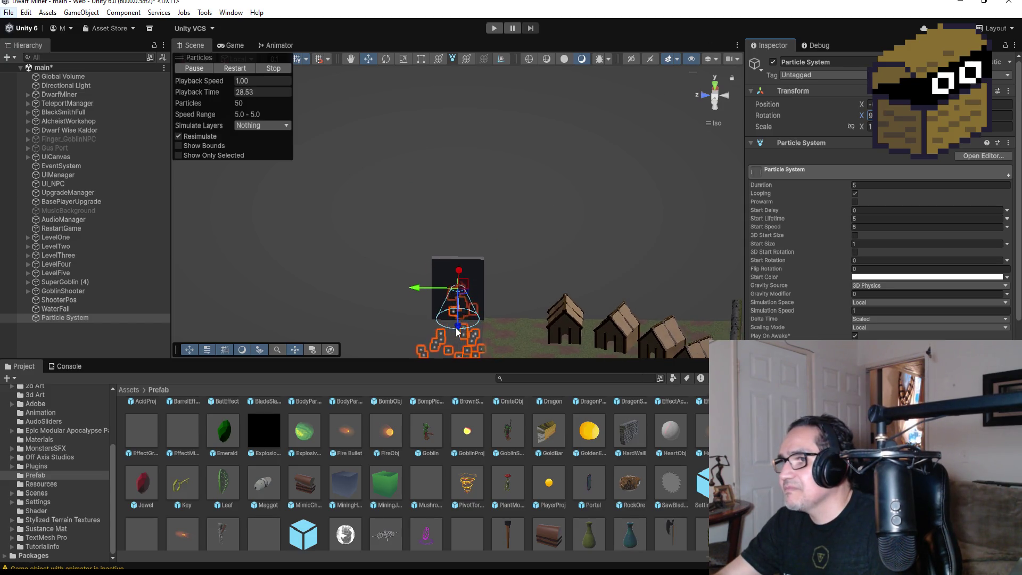
{"action": "mouse_move", "coordinate": [457, 329]}
{"action": "left_mouse_down"}
{"action": "mouse_move", "coordinate": [456, 284]}
{"action": "mouse_move", "coordinate": [456, 300]}
{"action": "left_mouse_up"}
{"action": "key", "text": "f"}
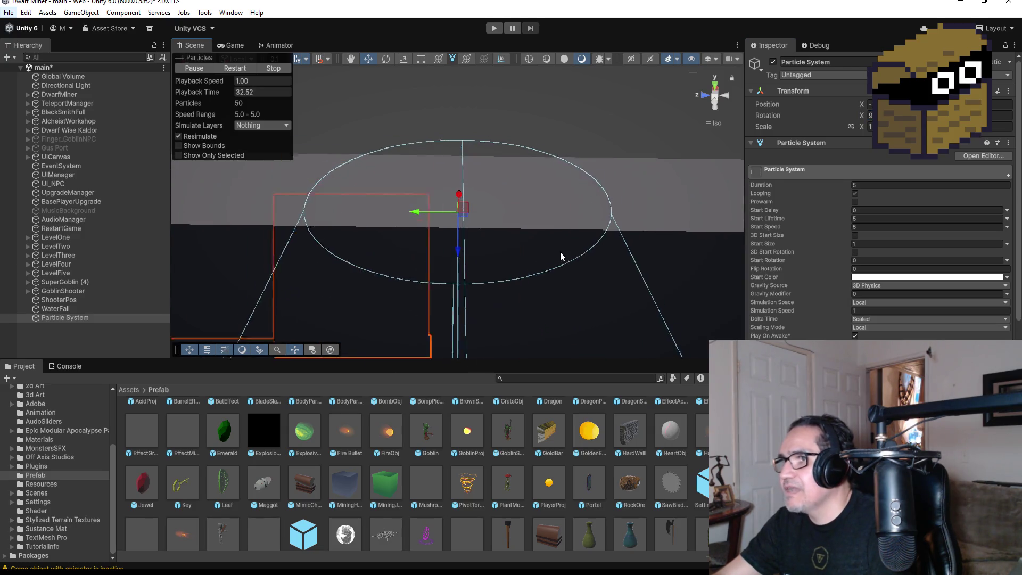
- Make the Shape module a Rectangle with Scale Y set to 8
{"action": "left_click", "coordinate": [715, 82]}
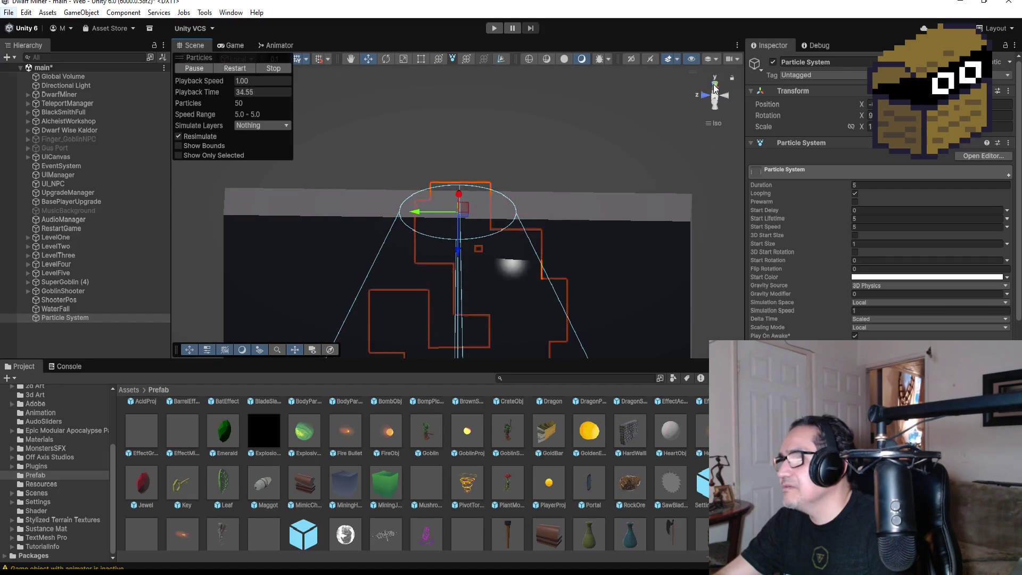
{"action": "scroll", "coordinate": [577, 180], "scroll_direction": "down", "scroll_amount": 5}
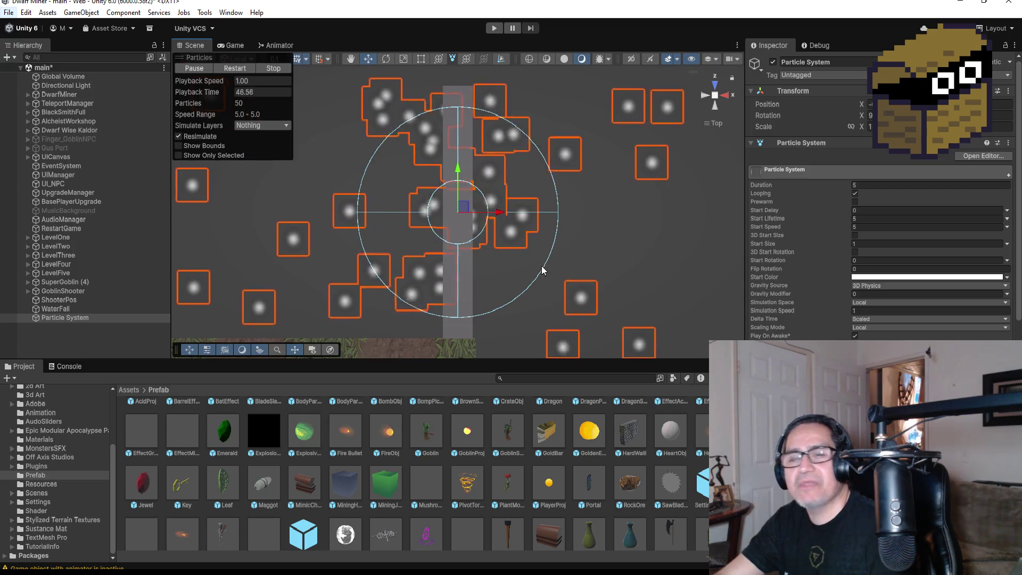
{"action": "scroll", "coordinate": [852, 282], "scroll_direction": "down", "scroll_amount": 5}
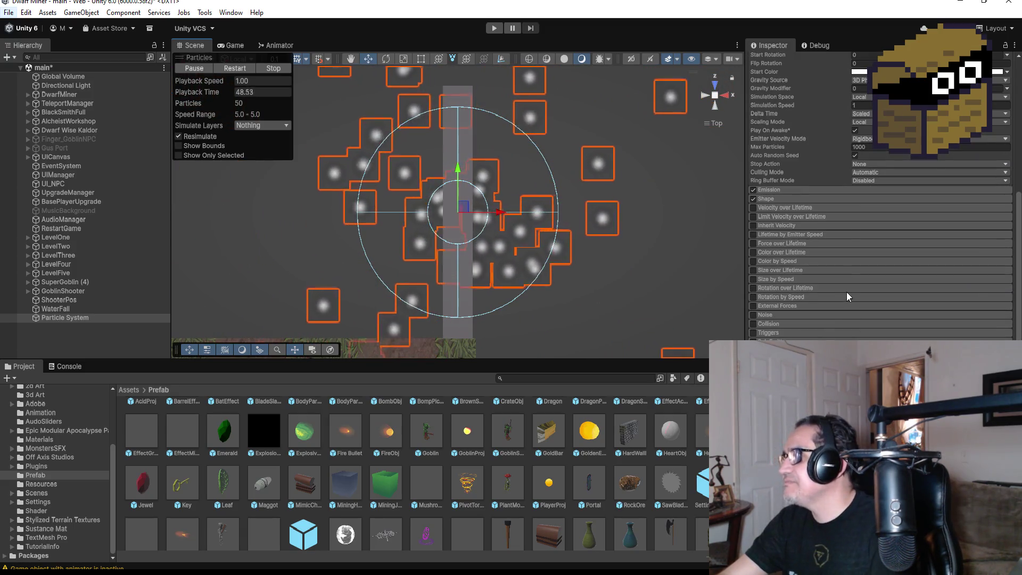
{"action": "left_click", "coordinate": [806, 260]}
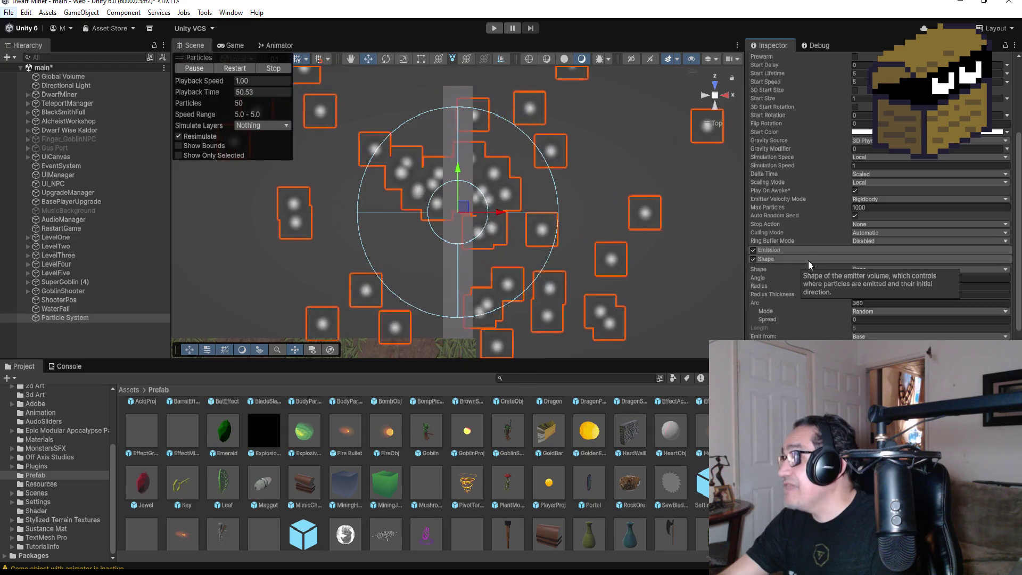
{"action": "left_click", "coordinate": [882, 269]}
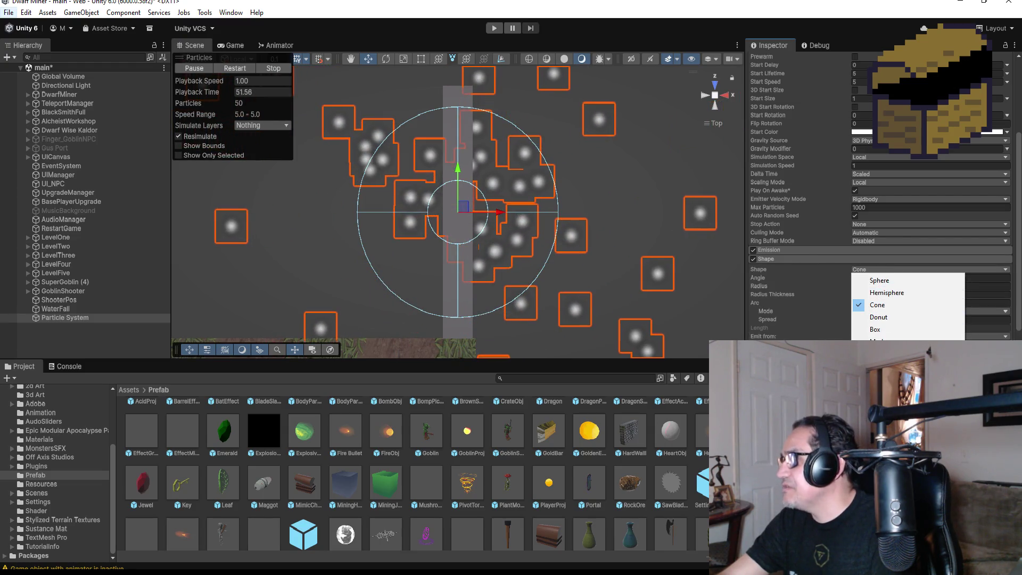
{"action": "left_click", "coordinate": [884, 427]}
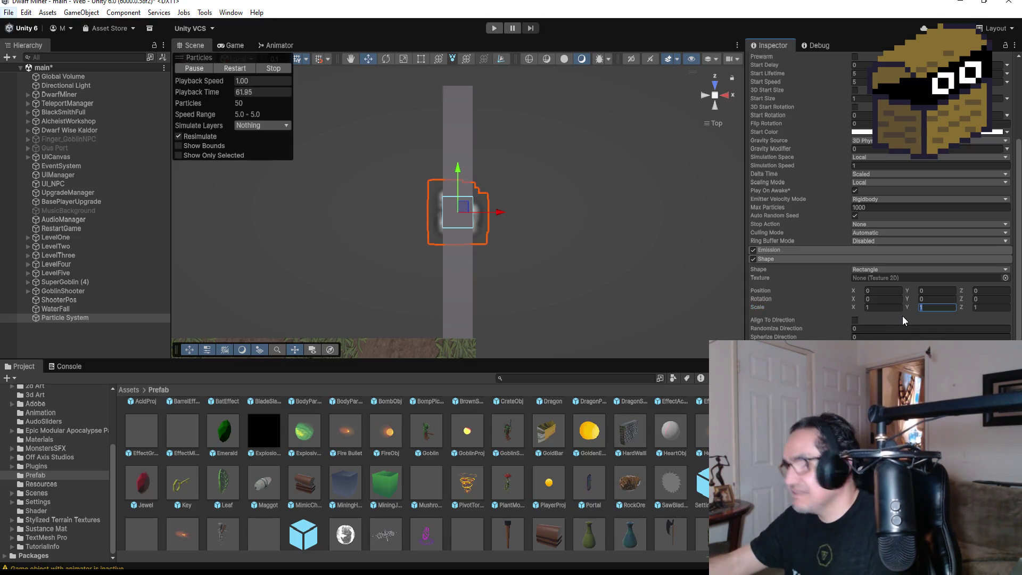
{"action": "key", "text": "Tab"}
{"action": "type", "text": "5"}
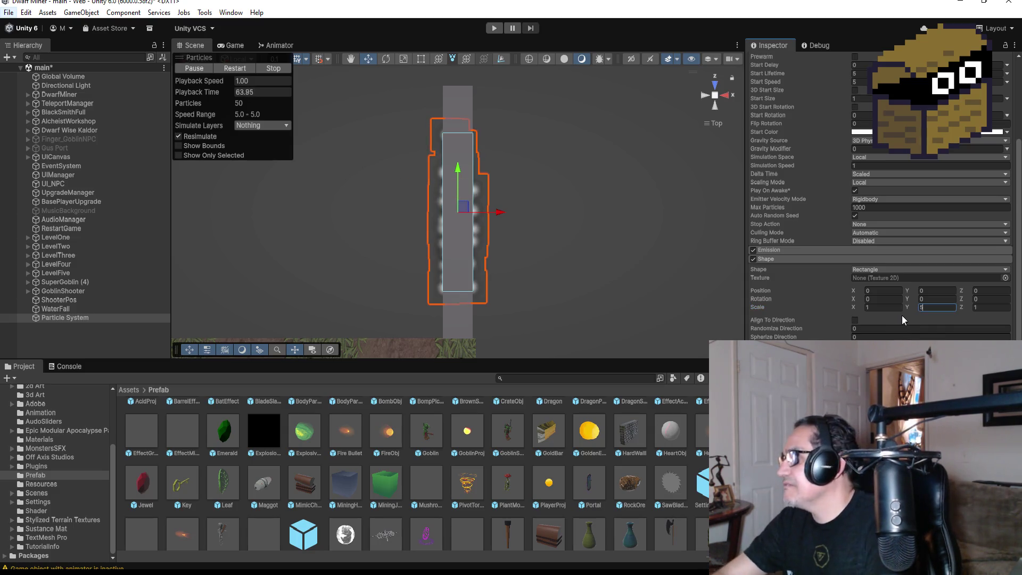
{"action": "key", "text": "BackSpace"}
{"action": "type", "text": "10"}
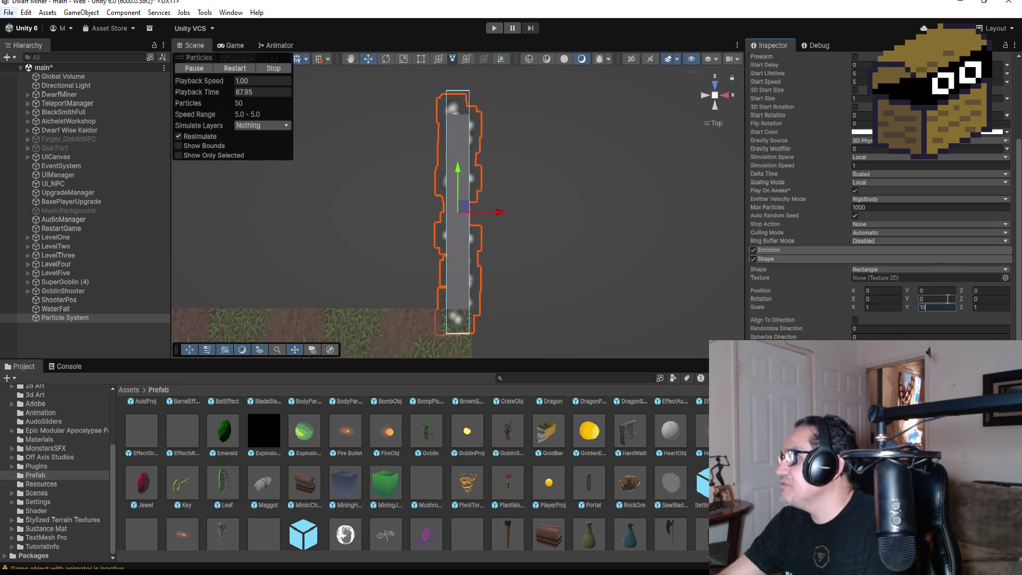
{"action": "key", "text": "BackSpace"}
{"action": "key", "text": "BackSpace"}
{"action": "type", "text": "9"}
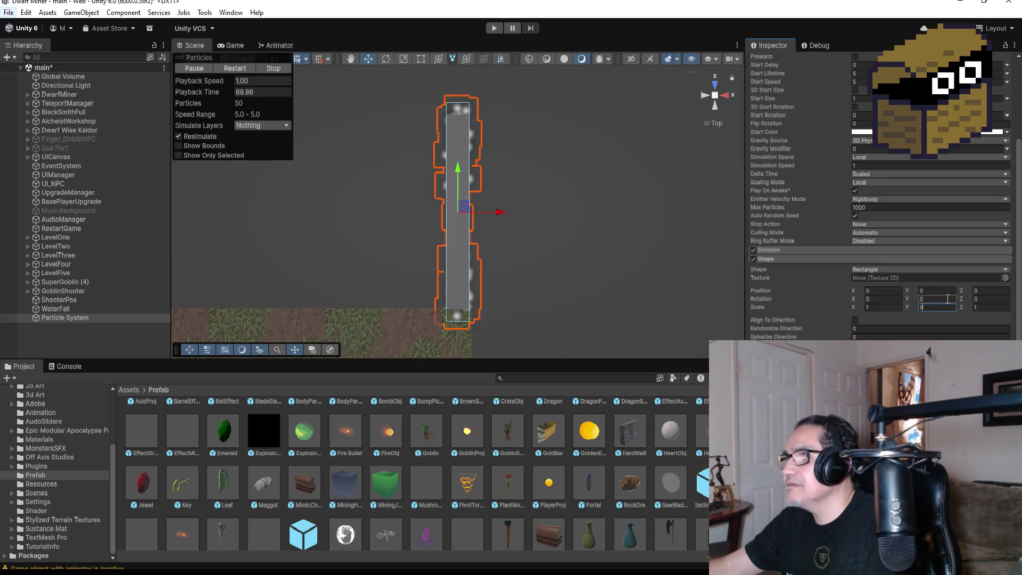
{"action": "key", "text": "BackSpace"}
{"action": "type", "text": "8"}
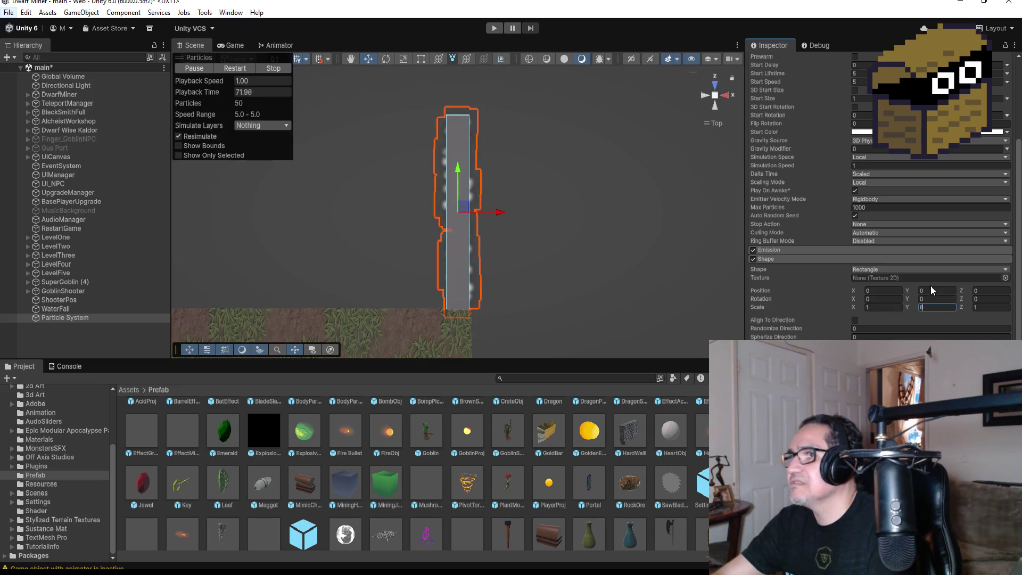
{"action": "mouse_move", "coordinate": [433, 258]}
{"action": "left_mouse_down", "text": "alt"}
{"action": "mouse_move", "coordinate": [529, 238]}
{"action": "mouse_move", "coordinate": [544, 265]}
{"action": "mouse_move", "coordinate": [483, 286]}
{"action": "mouse_move", "coordinate": [514, 259]}
{"action": "mouse_move", "coordinate": [544, 187]}
{"action": "mouse_move", "coordinate": [496, 196]}
{"action": "left_mouse_up", "text": "alt"}
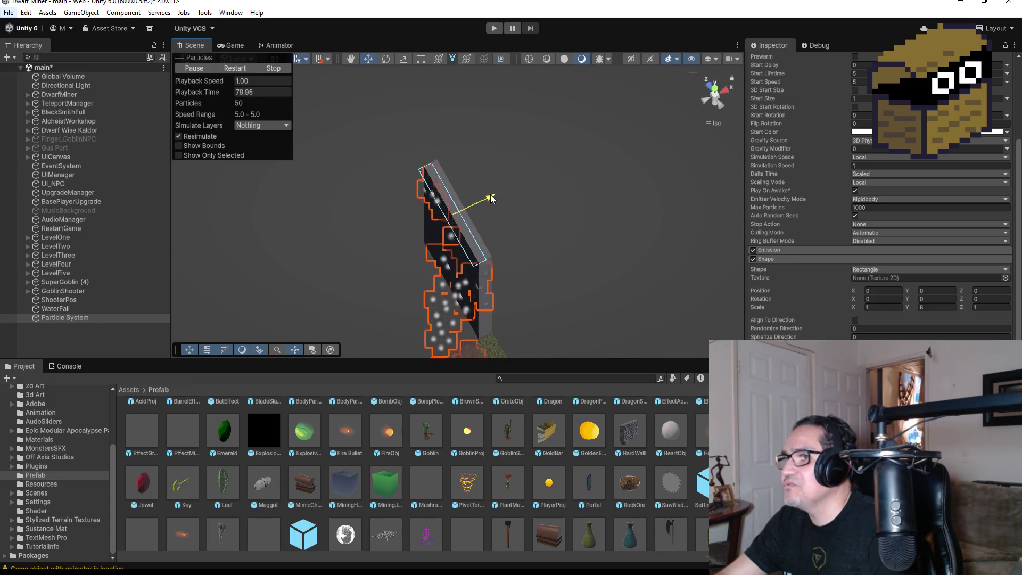
- Set the particle system's Duration to 2 and Start Lifetime to 2
{"action": "mouse_move", "coordinate": [499, 241]}
{"action": "left_mouse_down", "text": "alt"}
{"action": "mouse_move", "coordinate": [575, 220]}
{"action": "mouse_move", "coordinate": [600, 242]}
{"action": "mouse_move", "coordinate": [563, 257]}
{"action": "left_mouse_up", "text": "alt"}
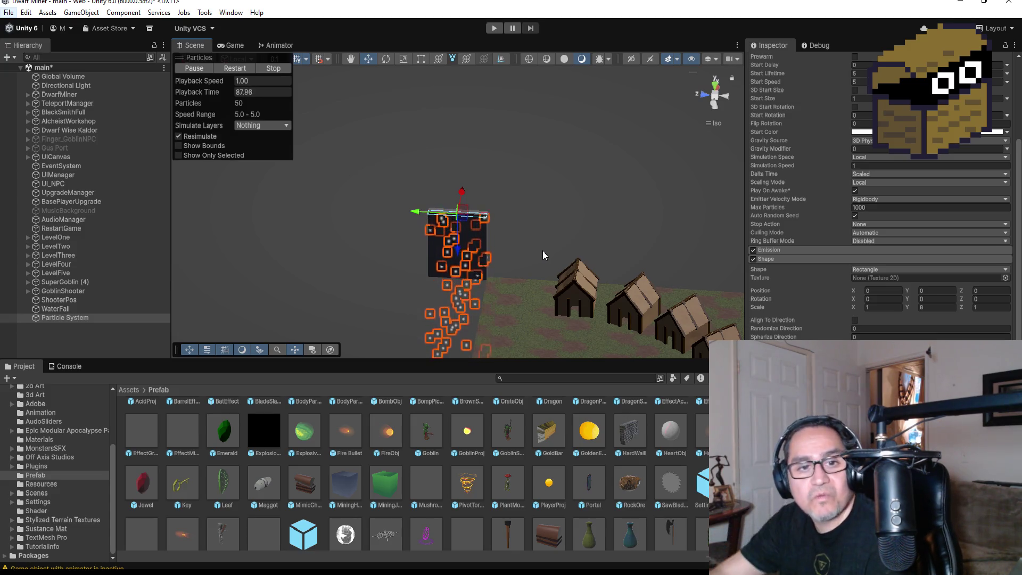
{"action": "double_click", "coordinate": [85, 317]}
{"action": "mouse_move", "coordinate": [557, 117]}
{"action": "left_mouse_down"}
{"action": "mouse_move", "coordinate": [503, 122]}
{"action": "mouse_move", "coordinate": [529, 110]}
{"action": "mouse_move", "coordinate": [539, 155]}
{"action": "mouse_move", "coordinate": [559, 88]}
{"action": "mouse_move", "coordinate": [539, 187]}
{"action": "mouse_move", "coordinate": [575, 189]}
{"action": "left_mouse_up"}
{"action": "scroll", "coordinate": [949, 183], "scroll_direction": "up", "scroll_amount": 5}
{"action": "left_click", "coordinate": [874, 185]}
{"action": "type", "text": "1"}
{"action": "left_click", "coordinate": [873, 219]}
{"action": "type", "text": "1"}
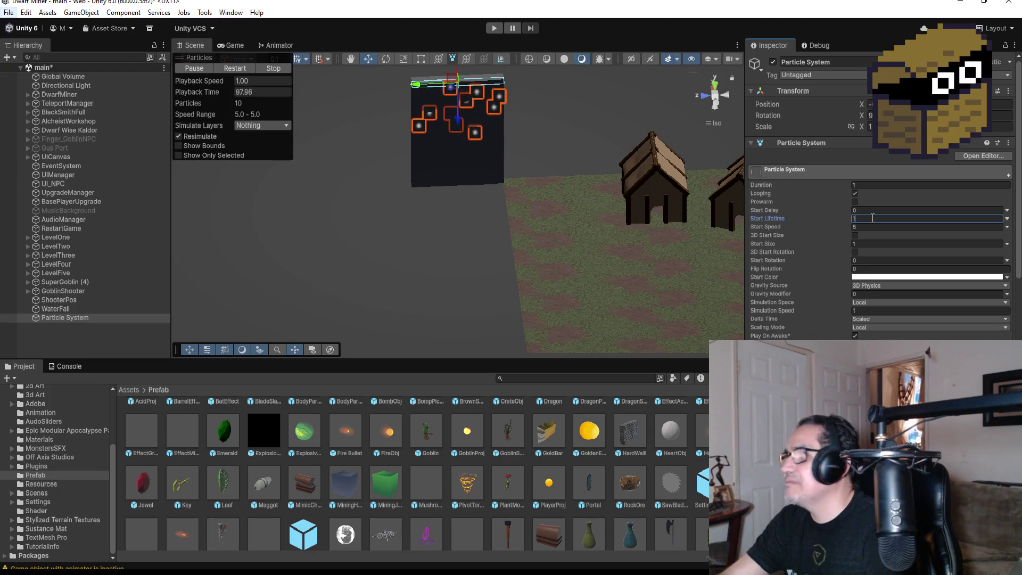
{"action": "key", "text": "BackSpace"}
{"action": "type", "text": "2"}
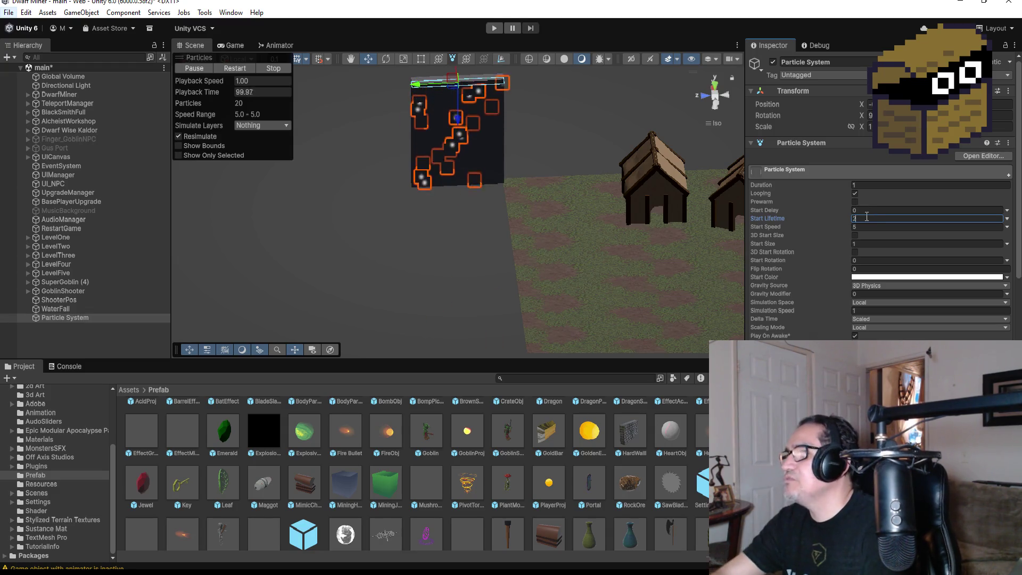
{"action": "left_click", "coordinate": [867, 186]}
{"action": "type", "text": "2"}
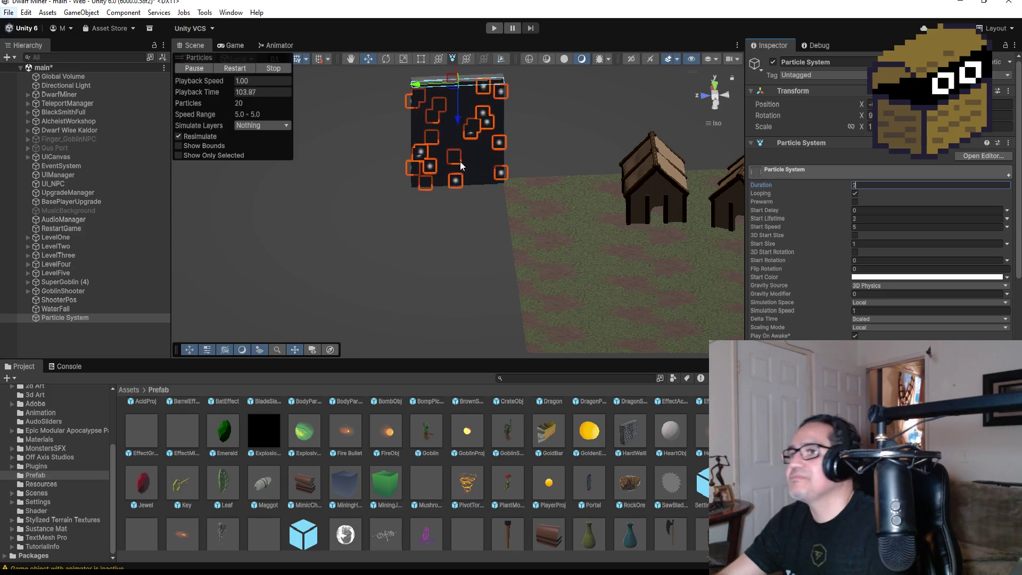
{"action": "scroll", "coordinate": [460, 162], "scroll_direction": "up", "scroll_amount": 2}
{"action": "scroll", "coordinate": [886, 307], "scroll_direction": "down", "scroll_amount": 10}
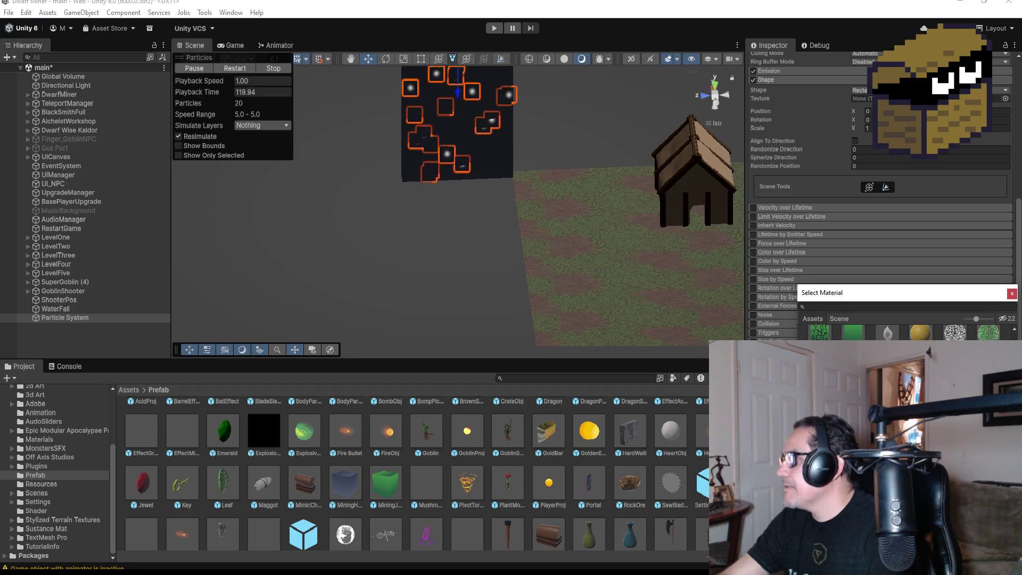
- Pick a green-textured material for the Renderer module's Material field
{"action": "left_click", "coordinate": [853, 332]}
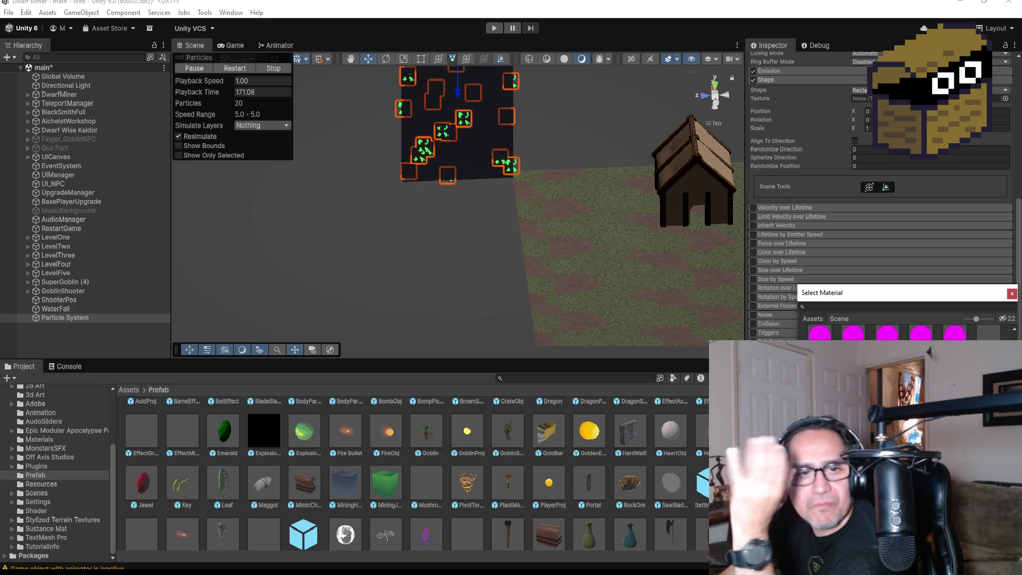
{"action": "scroll", "coordinate": [905, 330], "scroll_direction": "down", "scroll_amount": 2}
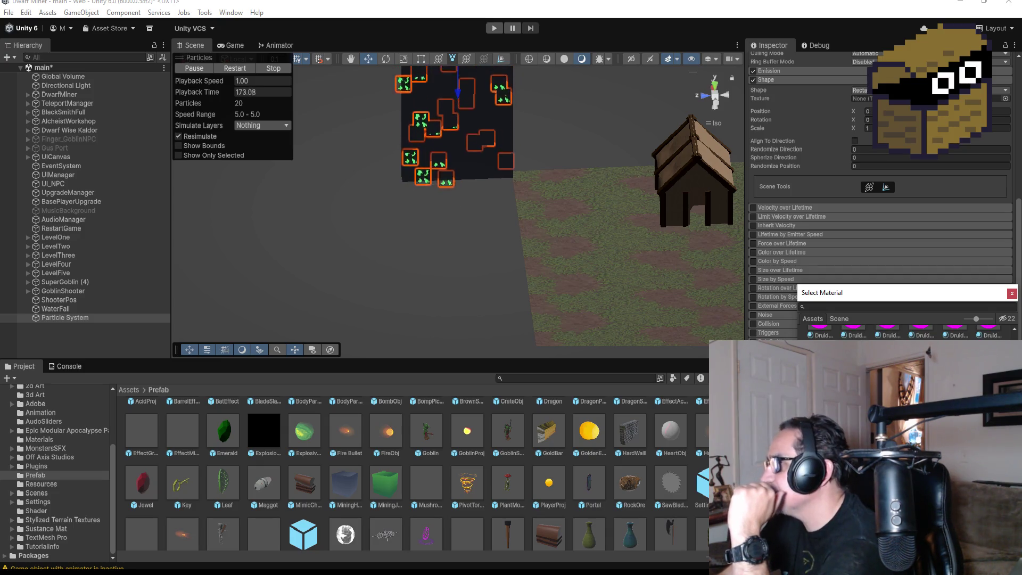
{"action": "scroll", "coordinate": [905, 327], "scroll_direction": "down", "scroll_amount": 3}
{"action": "scroll", "coordinate": [906, 327], "scroll_direction": "down", "scroll_amount": 2}
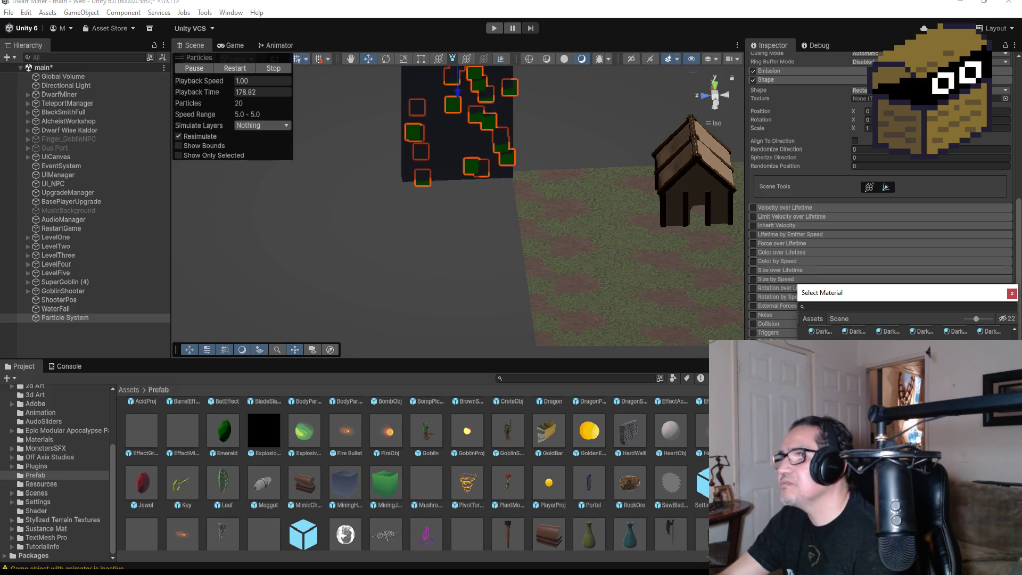
{"action": "scroll", "coordinate": [905, 330], "scroll_direction": "down", "scroll_amount": 2}
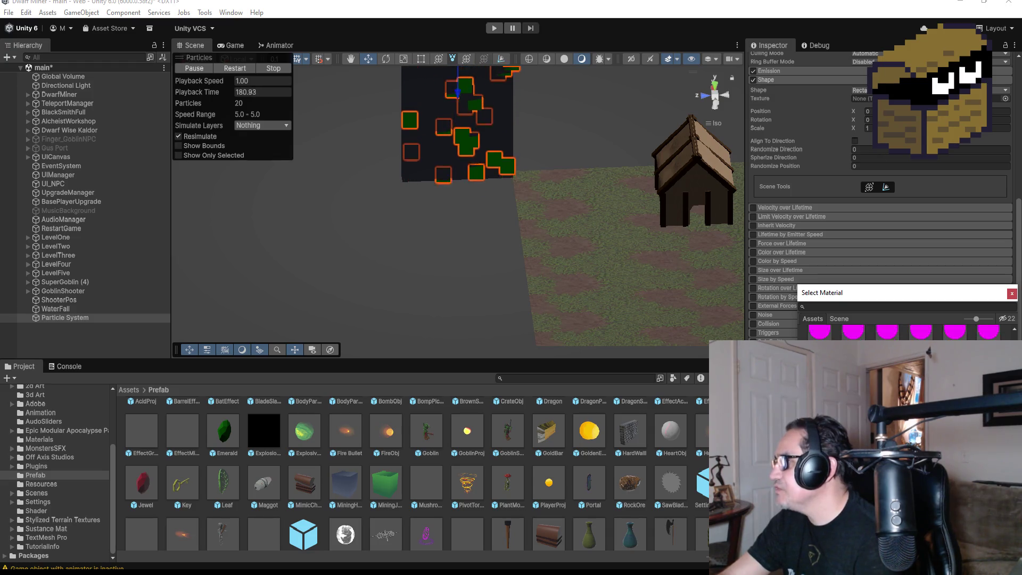
{"action": "scroll", "coordinate": [905, 330], "scroll_direction": "down", "scroll_amount": 2}
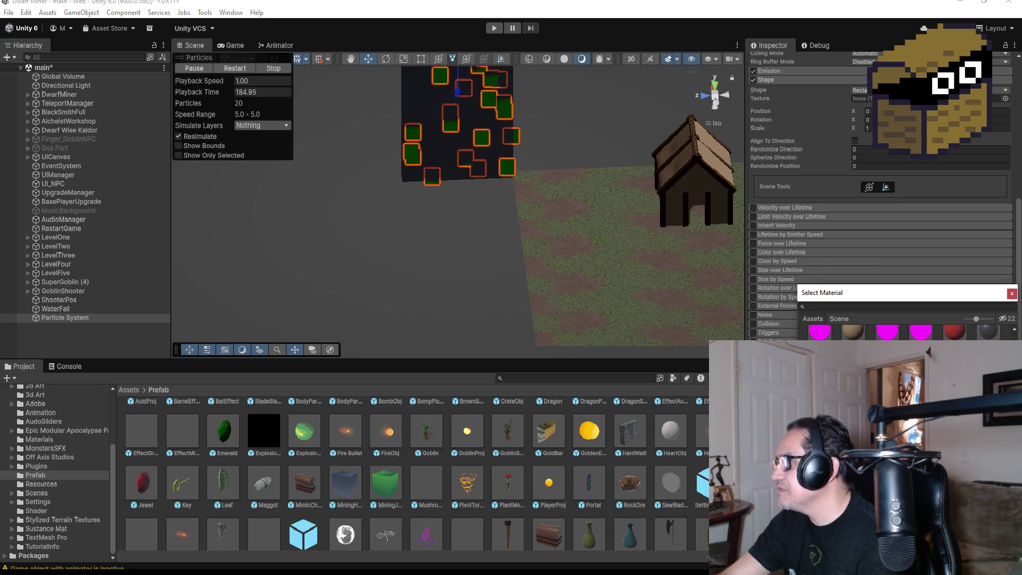
{"action": "scroll", "coordinate": [905, 330], "scroll_direction": "down", "scroll_amount": 1}
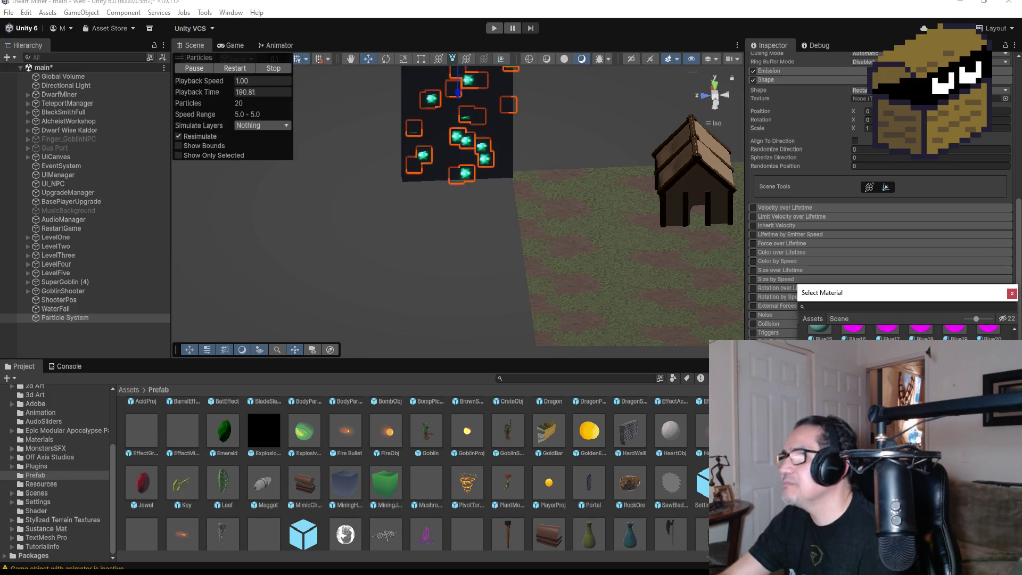
{"action": "scroll", "coordinate": [905, 330], "scroll_direction": "up", "scroll_amount": 1}
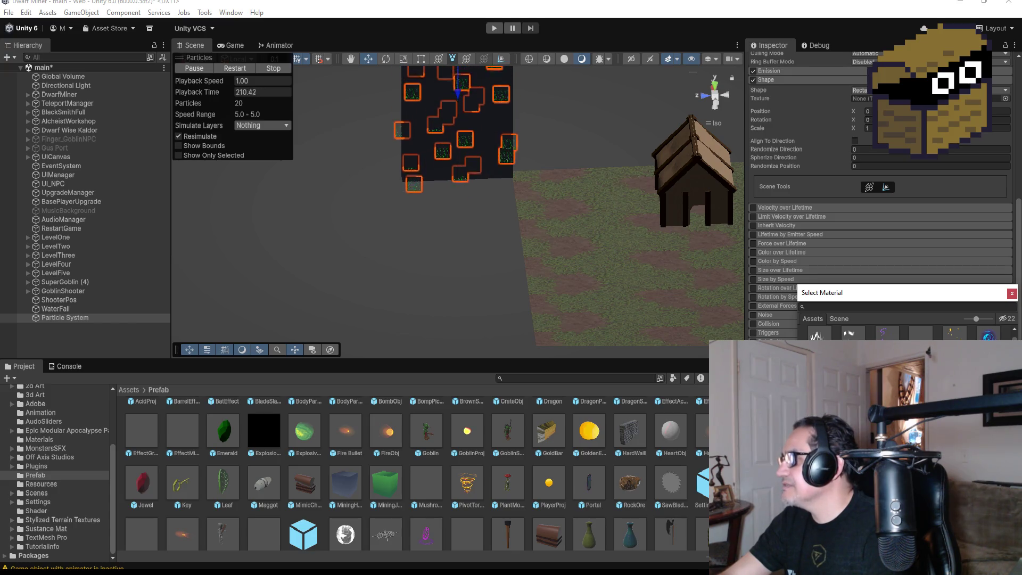
{"action": "scroll", "coordinate": [506, 114], "scroll_direction": "up", "scroll_amount": 3}
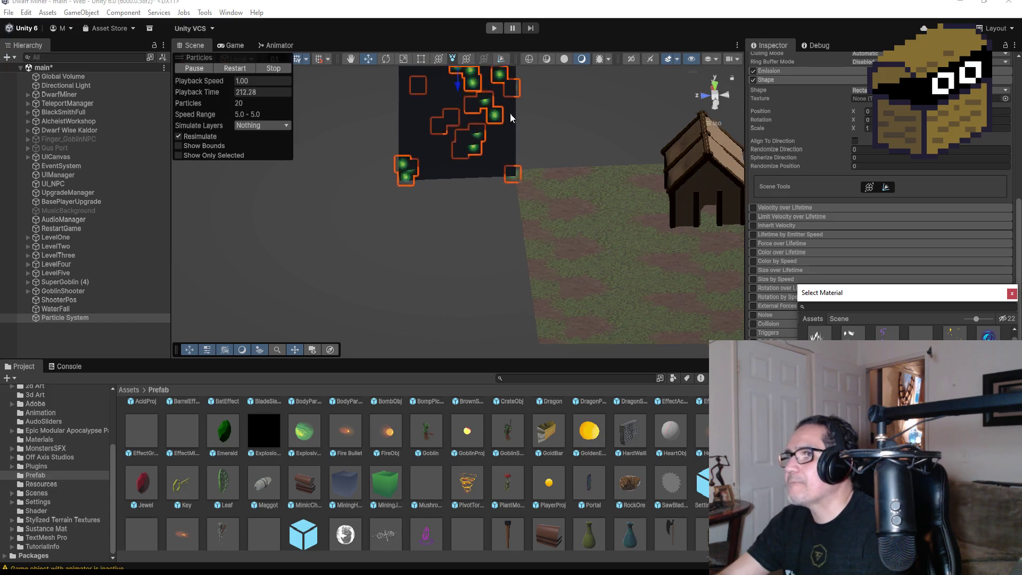
{"action": "scroll", "coordinate": [568, 151], "scroll_direction": "down", "scroll_amount": 3}
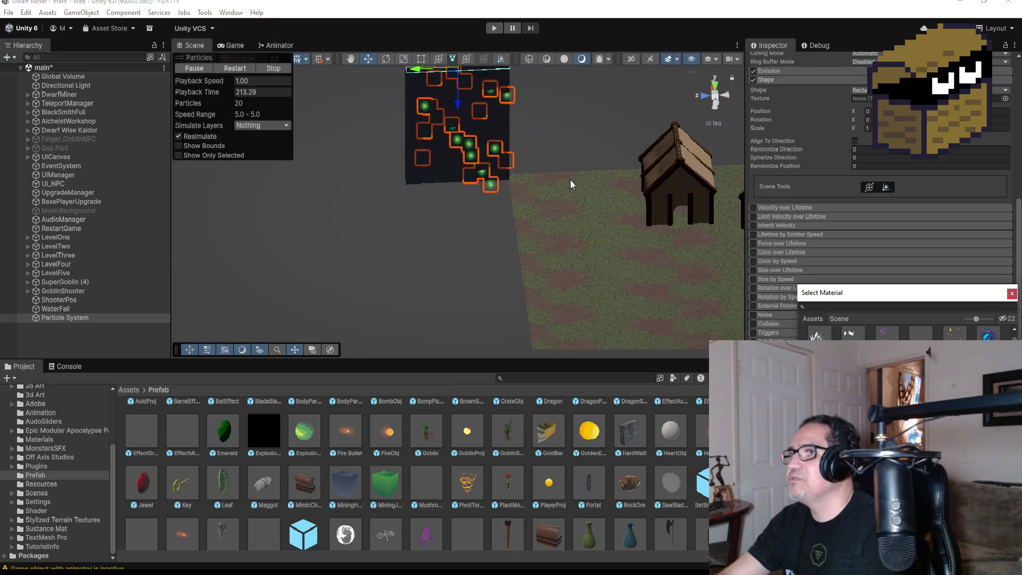
{"action": "left_click", "coordinate": [718, 88]}
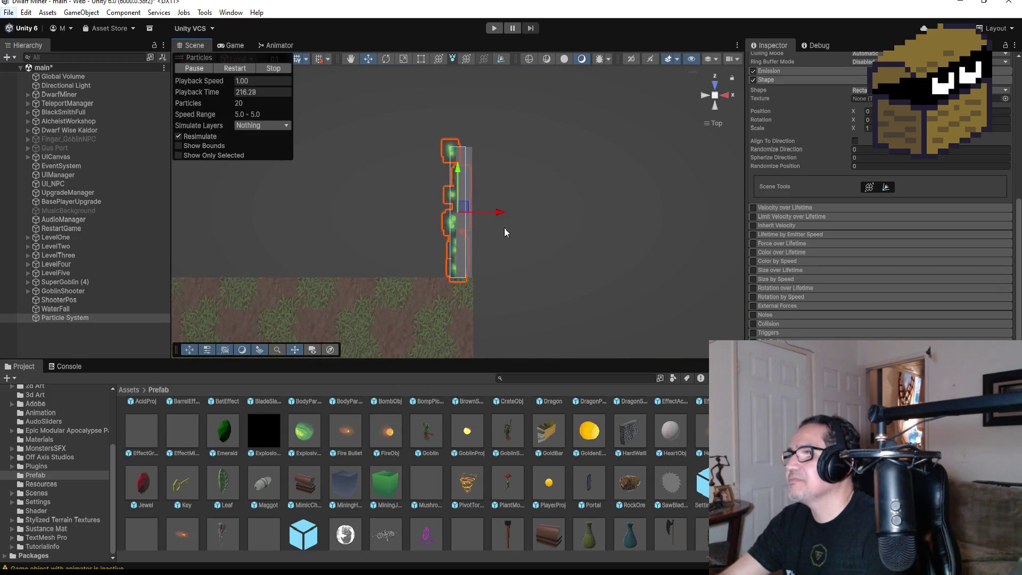
- Nudge the particle system slightly left along X, then show the Assets folder contents
{"action": "mouse_move", "coordinate": [506, 220]}
{"action": "left_mouse_down"}
{"action": "mouse_move", "coordinate": [498, 212]}
{"action": "mouse_move", "coordinate": [515, 213]}
{"action": "mouse_move", "coordinate": [513, 230]}
{"action": "mouse_move", "coordinate": [660, 135]}
{"action": "mouse_move", "coordinate": [555, 218]}
{"action": "left_mouse_up"}
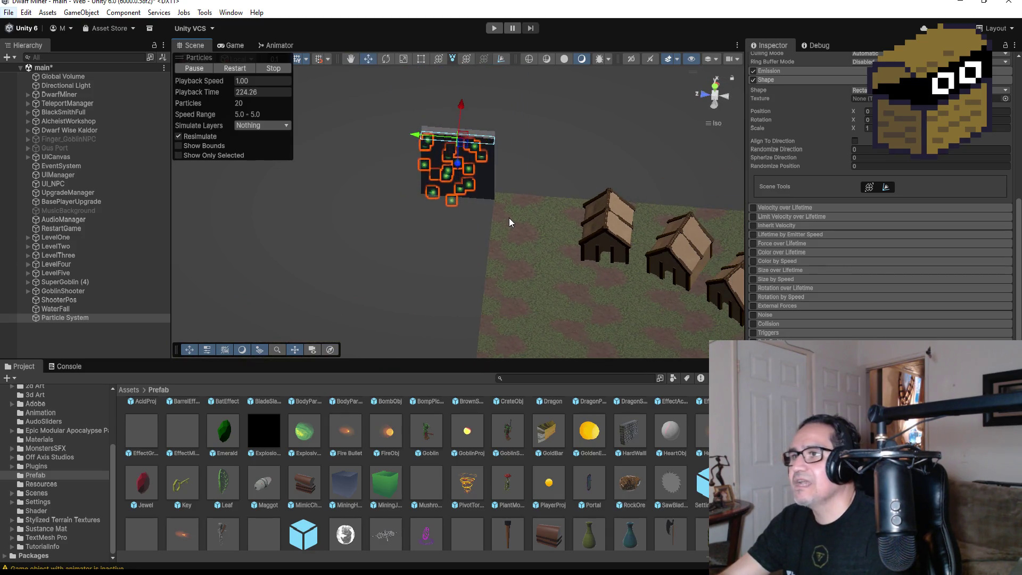
{"action": "left_click", "coordinate": [140, 390]}
{"action": "scroll", "coordinate": [318, 461], "scroll_direction": "up", "scroll_amount": 2}
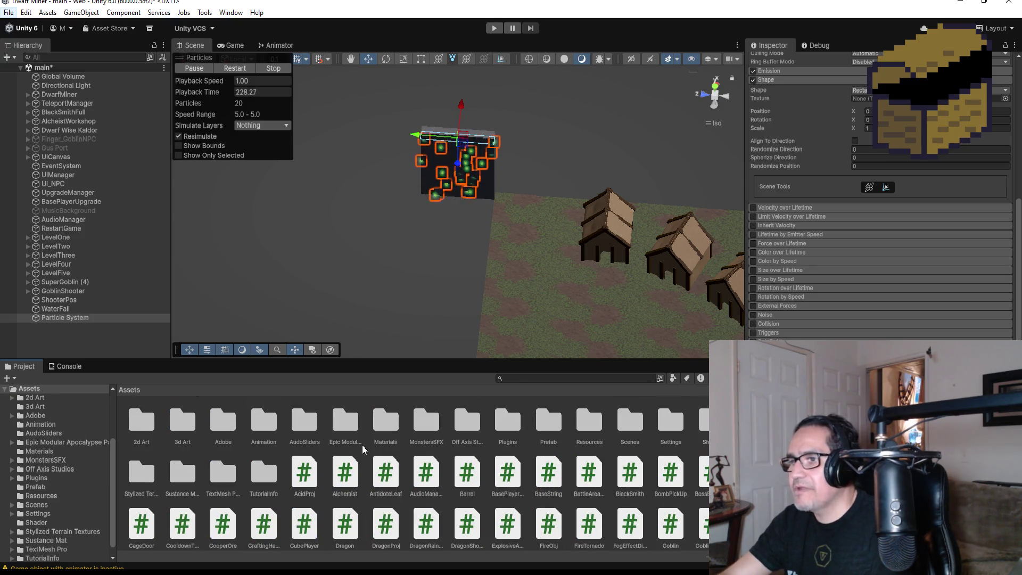
- Create a new folder in Assets, ending up named GraphicShaker
{"action": "right_click", "coordinate": [202, 464]}
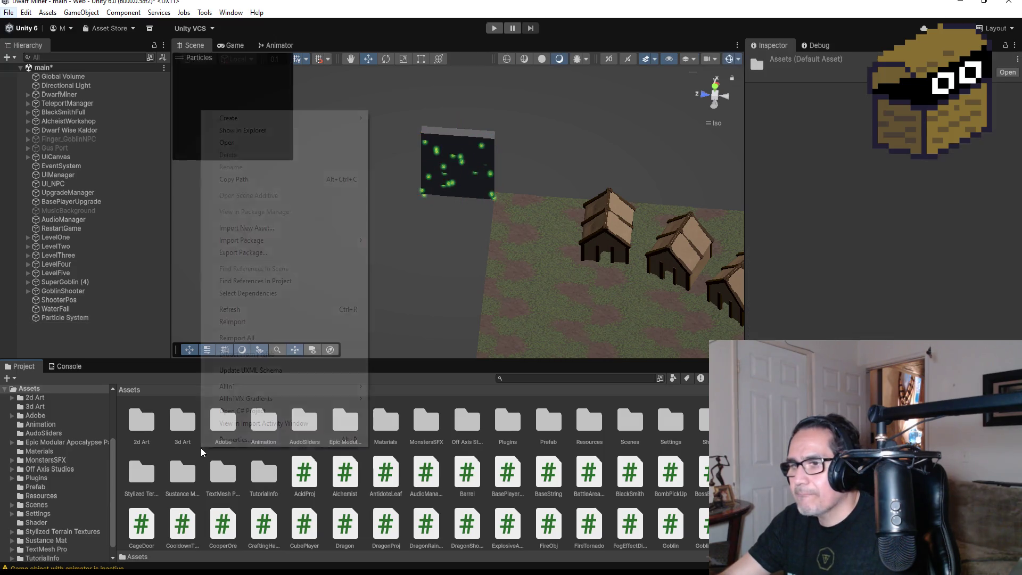
{"action": "mouse_move", "coordinate": [269, 118]}
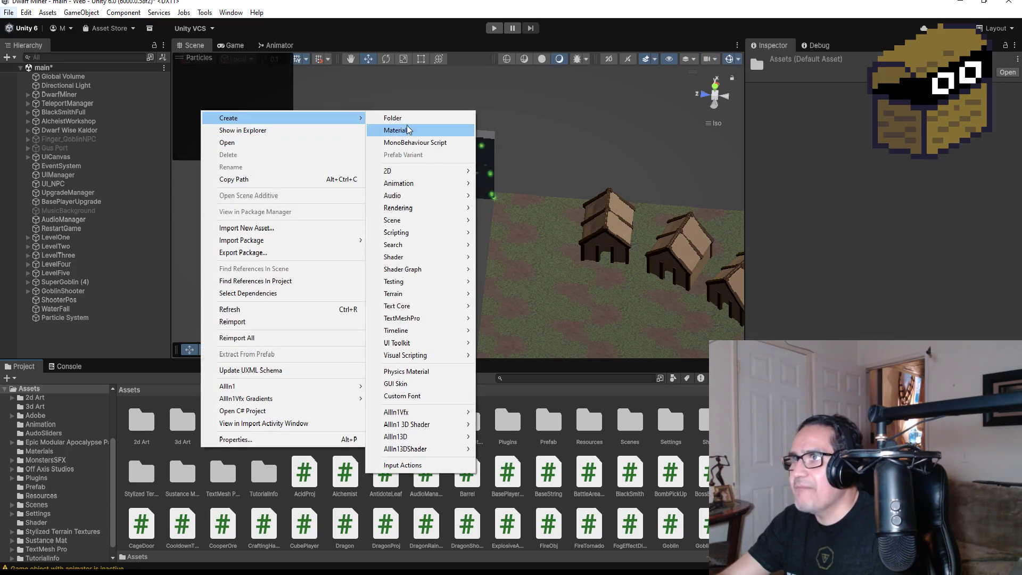
{"action": "left_click", "coordinate": [403, 118]}
{"action": "type", "text": "Sha"}
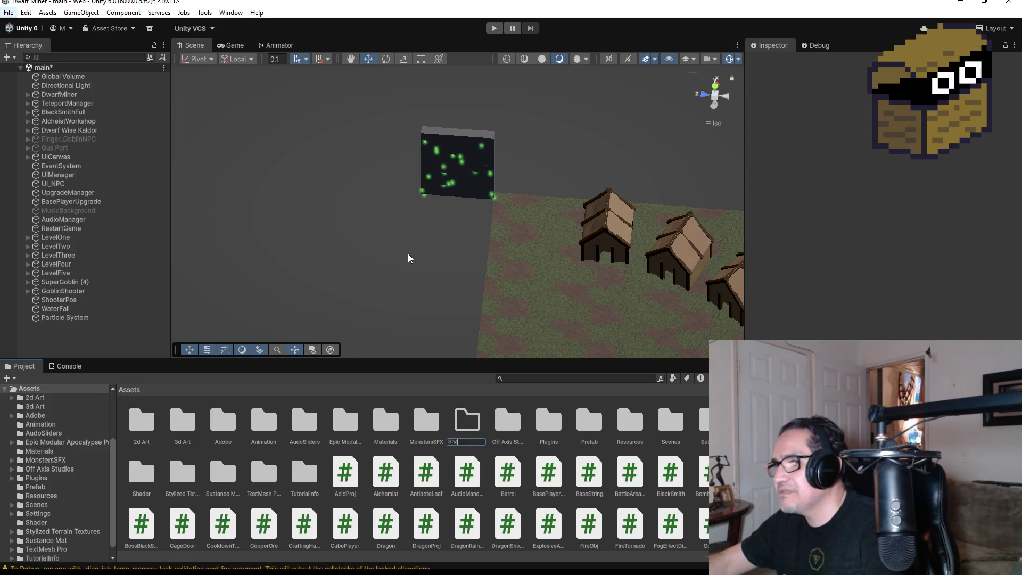
{"action": "key", "text": "BackSpace"}
{"action": "key", "text": "BackSpace"}
{"action": "key", "text": "BackSpace"}
{"action": "type", "text": "Graphic"}
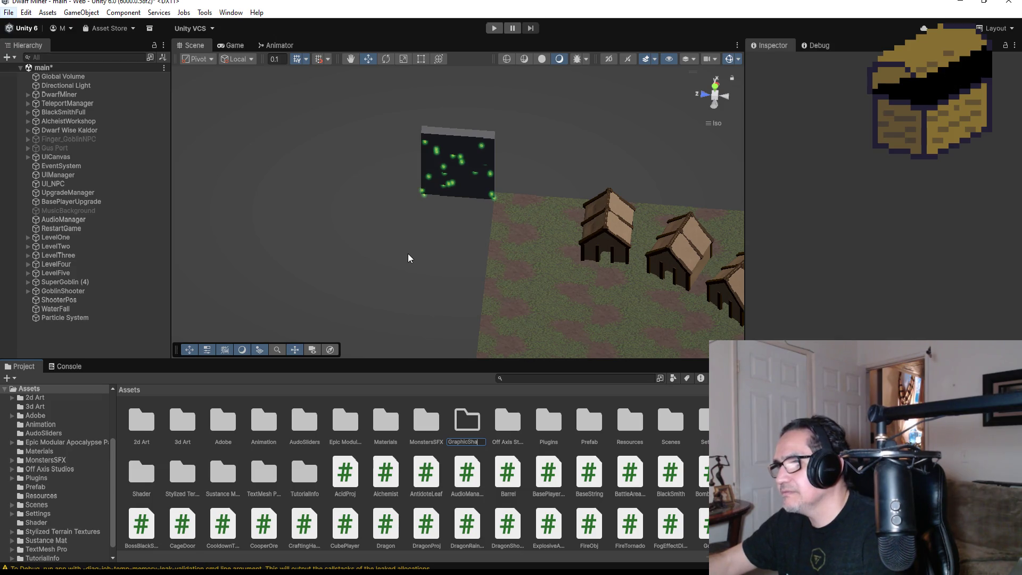
{"action": "type", "text": "aker"}
{"action": "key", "text": "Return"}
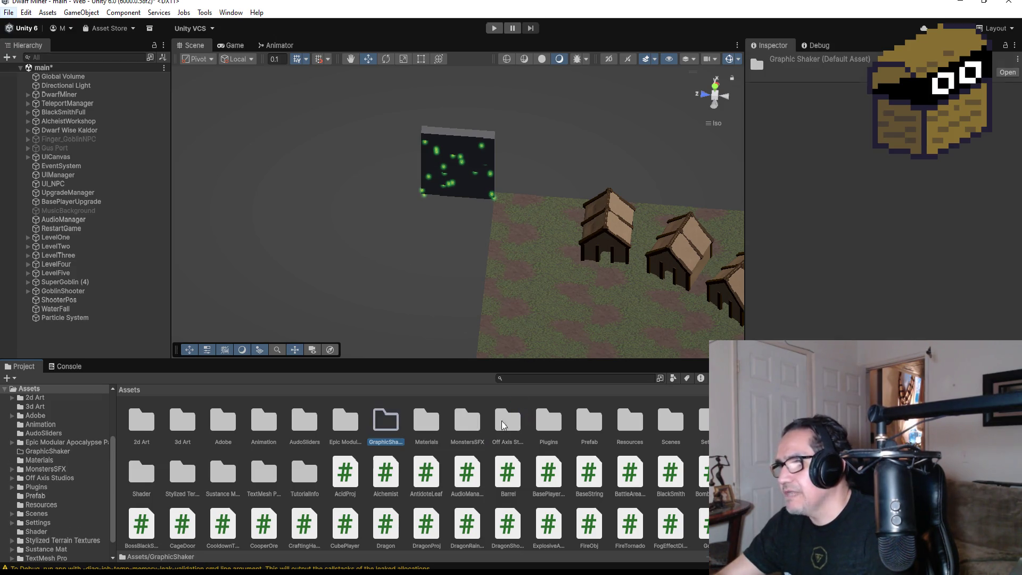
- Try renaming the GraphicShaker folder to 'SHader', then abandon the rename
{"action": "right_click", "coordinate": [386, 420]}
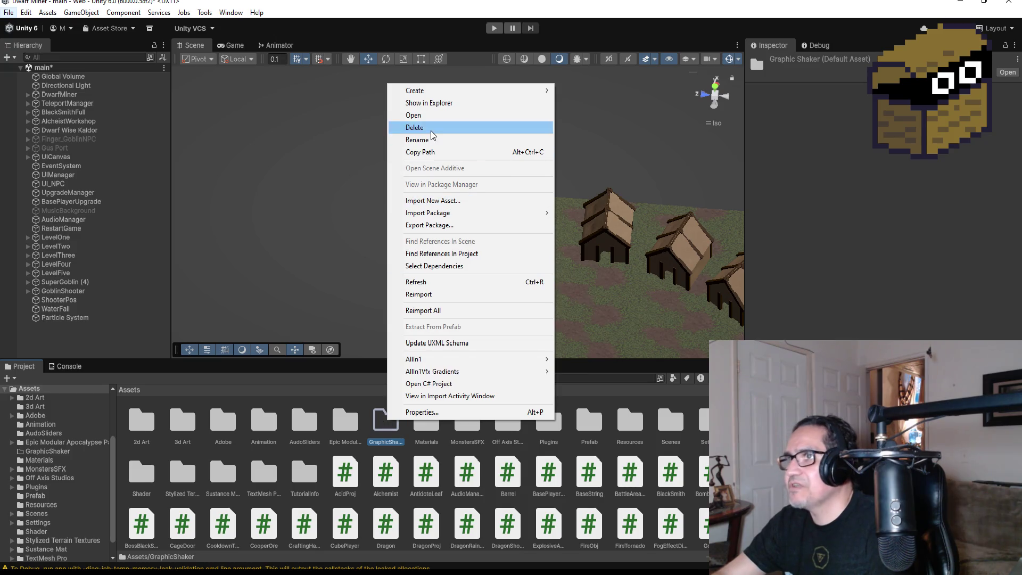
{"action": "left_click", "coordinate": [445, 140]}
{"action": "type", "text": "SHader"}
{"action": "key", "text": "Return"}
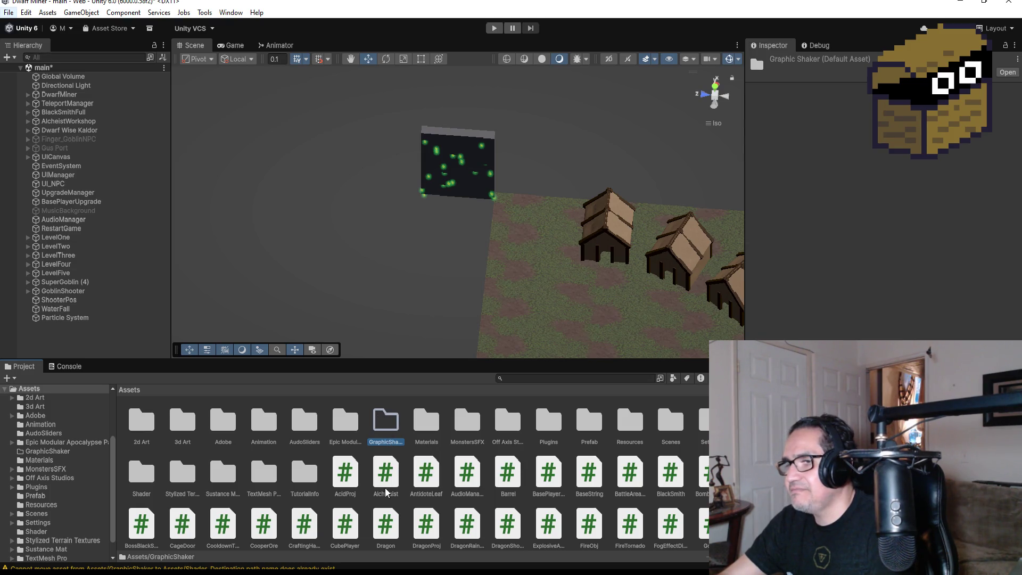
{"action": "left_click", "coordinate": [449, 439]}
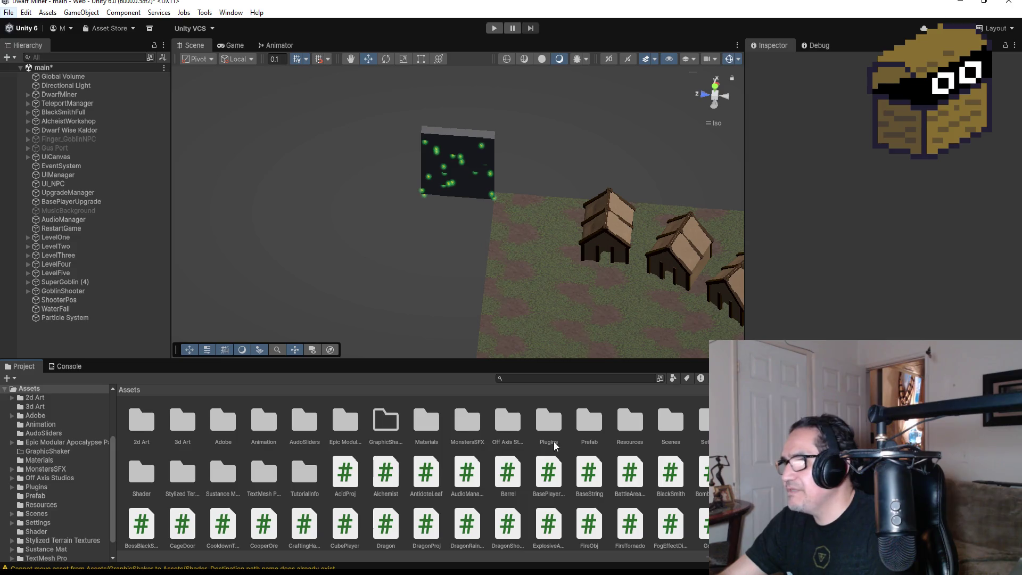
{"action": "left_click", "coordinate": [394, 427]}
{"action": "right_click", "coordinate": [395, 429]}
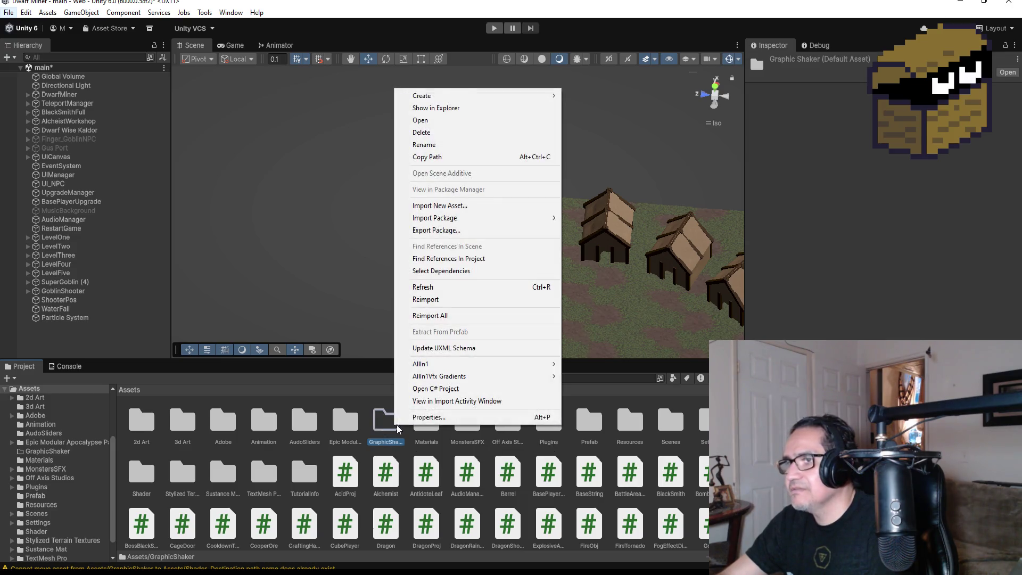
{"action": "left_click", "coordinate": [463, 142]}
{"action": "type", "text": "Shade"}
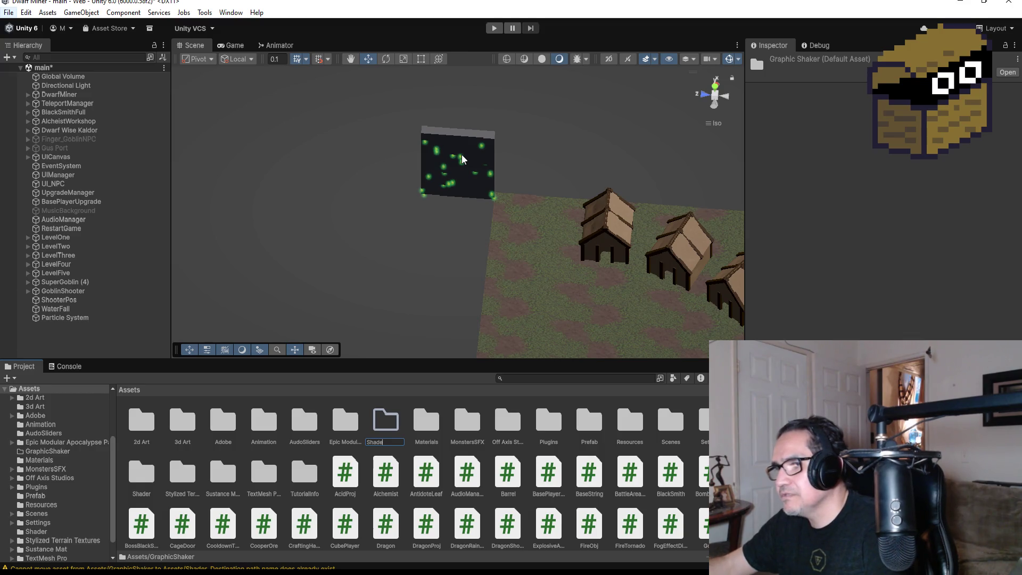
{"action": "key", "text": "Escape"}
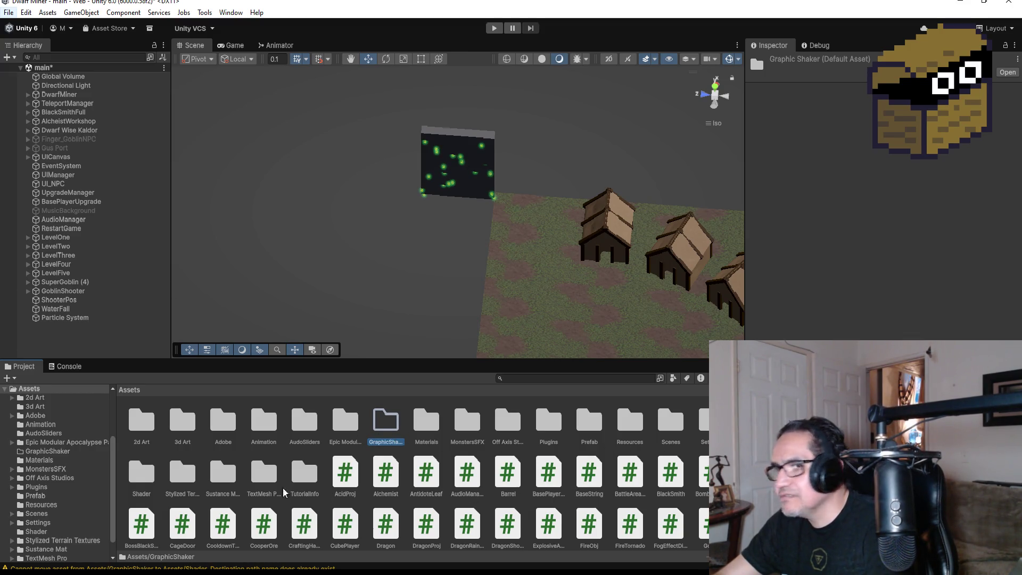
- Delete the GraphicShaker folder and open the Shader folder
{"action": "right_click", "coordinate": [394, 427]}
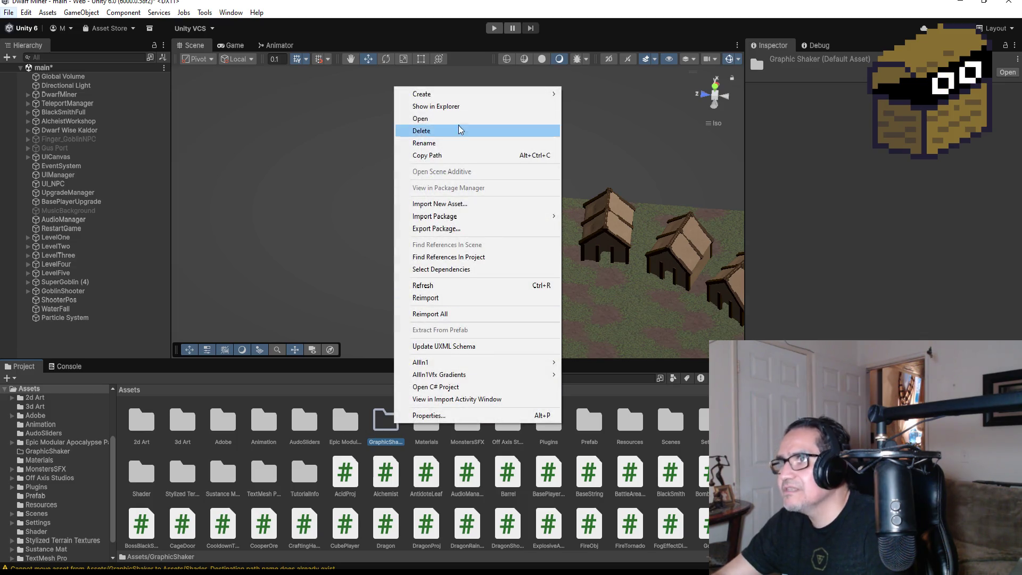
{"action": "left_click", "coordinate": [454, 138]}
{"action": "left_click", "coordinate": [527, 312]}
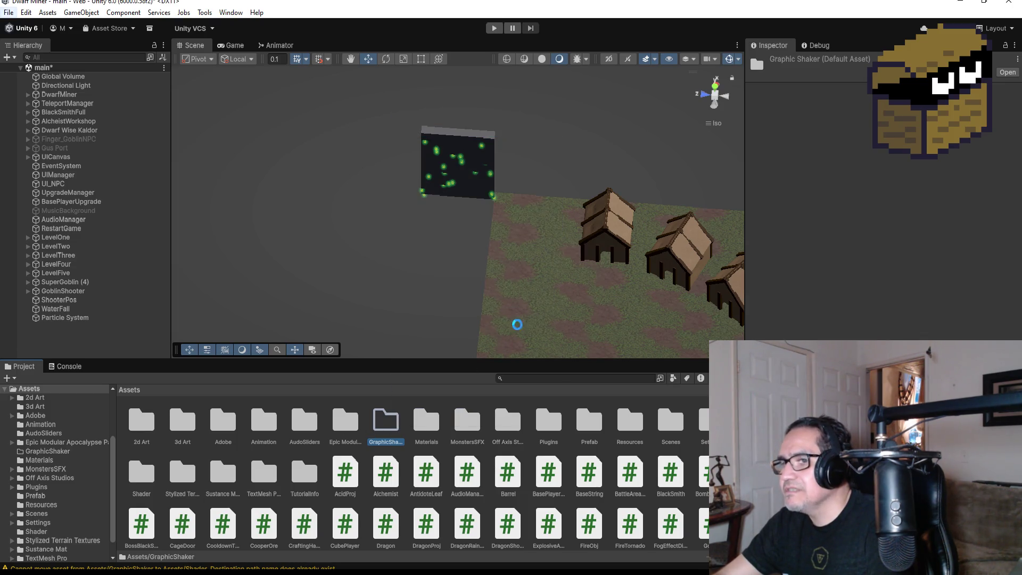
{"action": "left_click", "coordinate": [140, 474]}
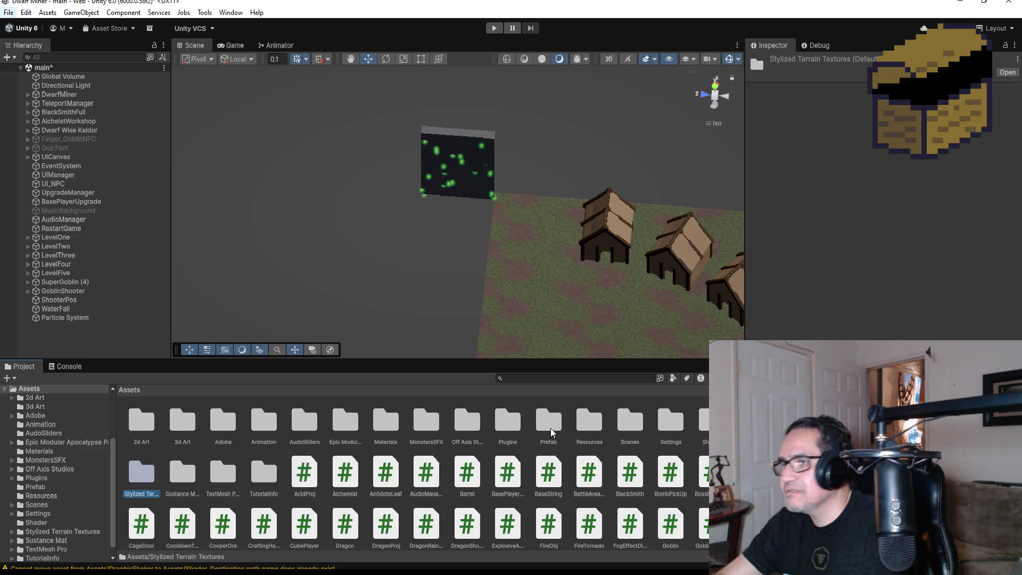
{"action": "double_click", "coordinate": [697, 421]}
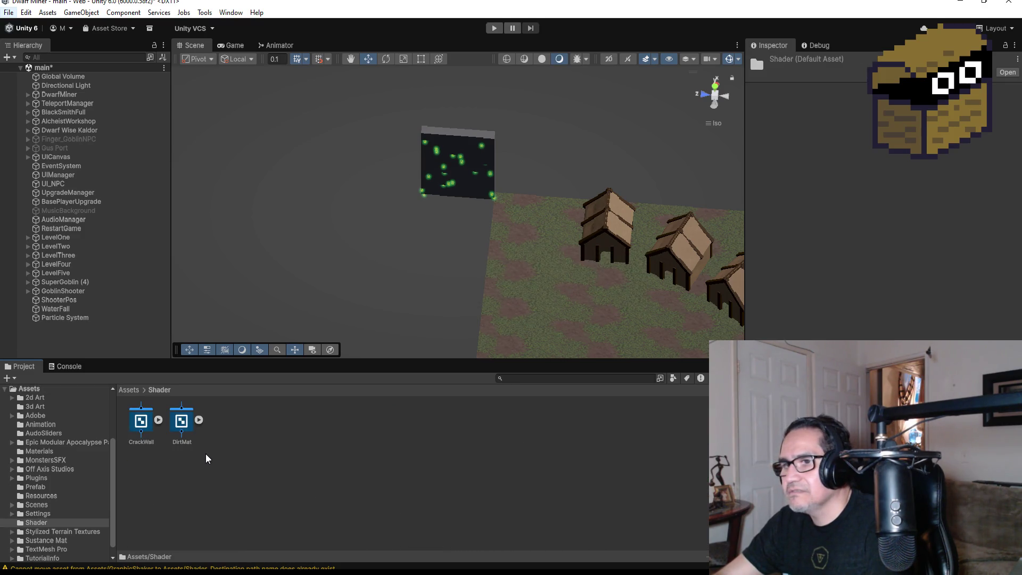
- Create a Lit Shader Graph via Create > Shader Graph > URP in the Shader folder
{"action": "right_click", "coordinate": [246, 425]}
{"action": "mouse_move", "coordinate": [323, 92]}
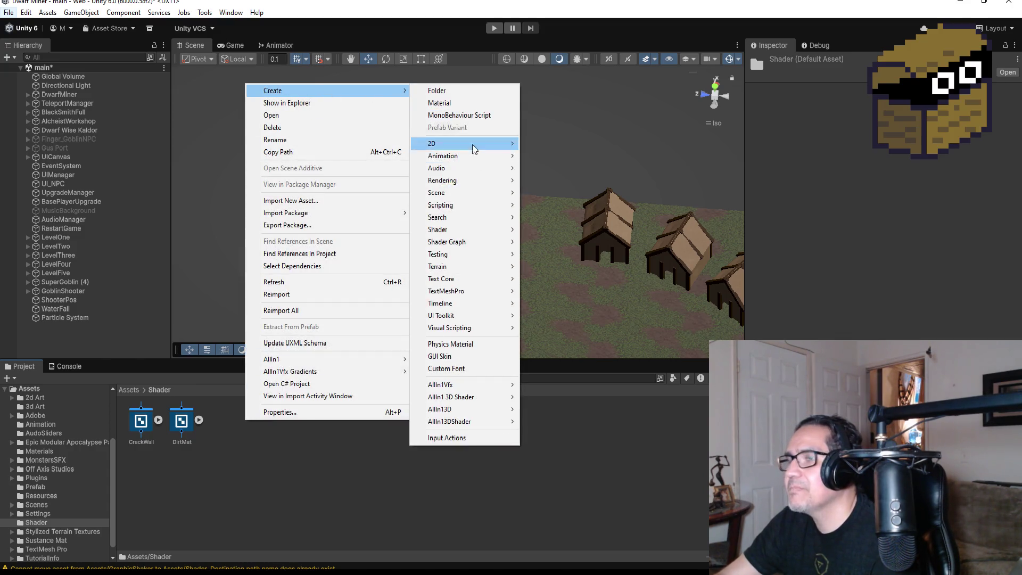
{"action": "mouse_move", "coordinate": [480, 244]}
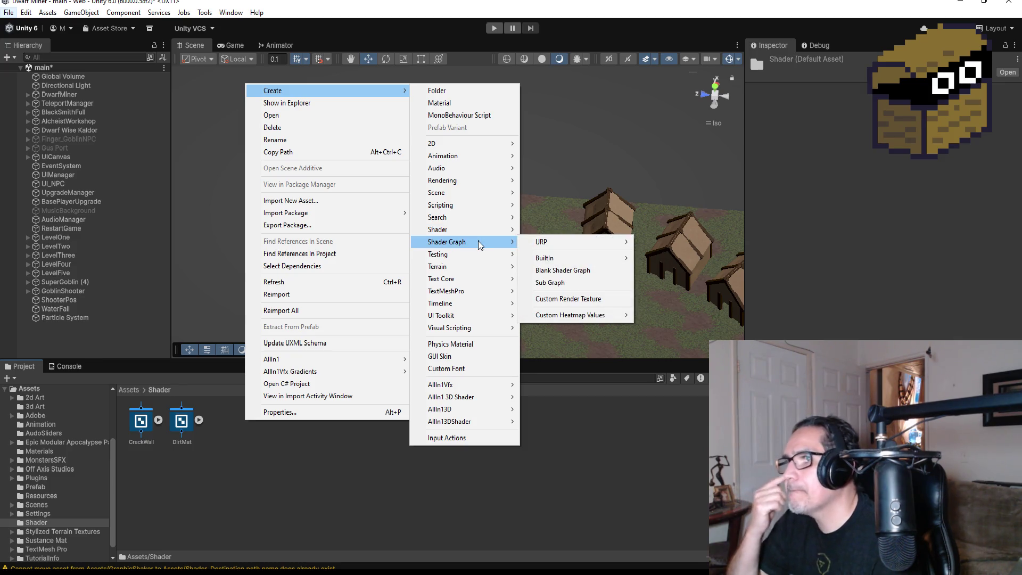
{"action": "mouse_move", "coordinate": [578, 249]}
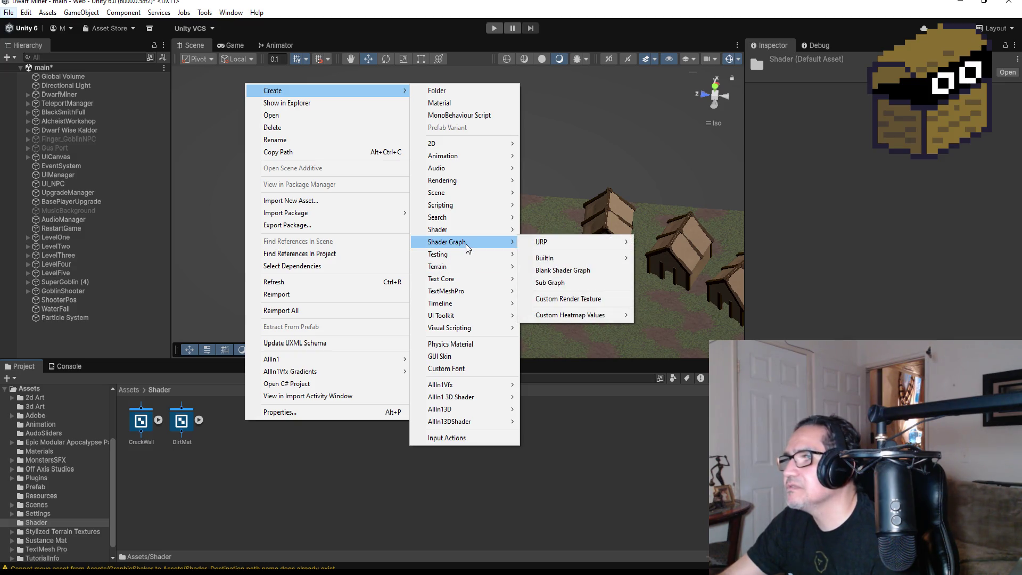
{"action": "mouse_move", "coordinate": [461, 183]}
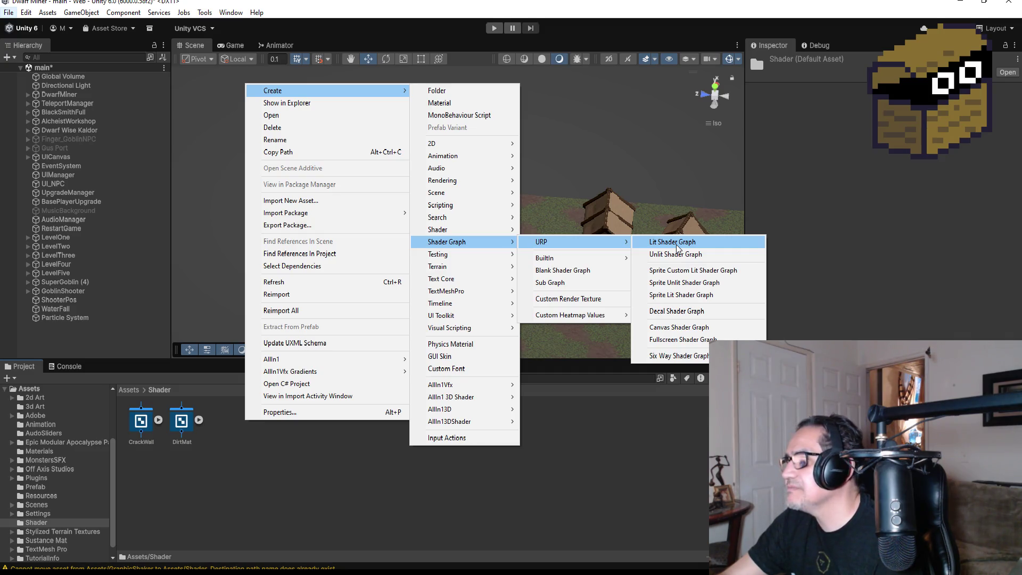
{"action": "left_click", "coordinate": [672, 242]}
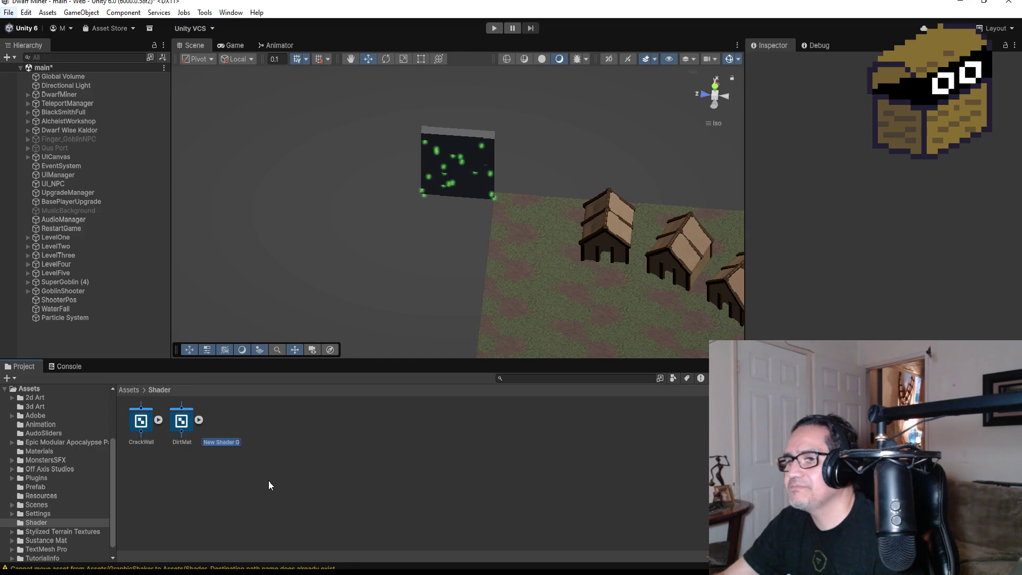
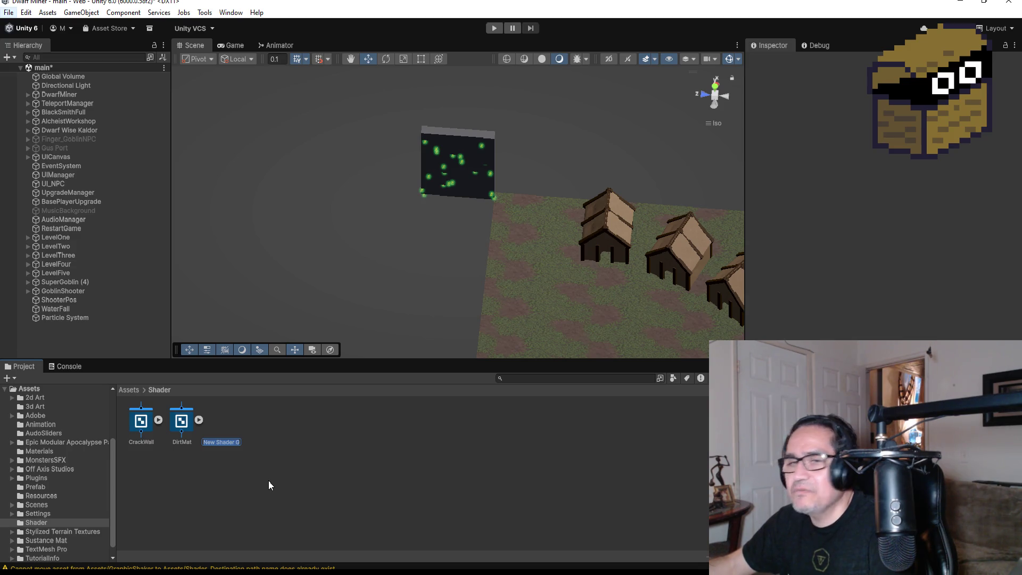
- Rename the new shader graph asset to 'Waterfall' and open it in the Shader Graph window
{"action": "type", "text": "Waterfall"}
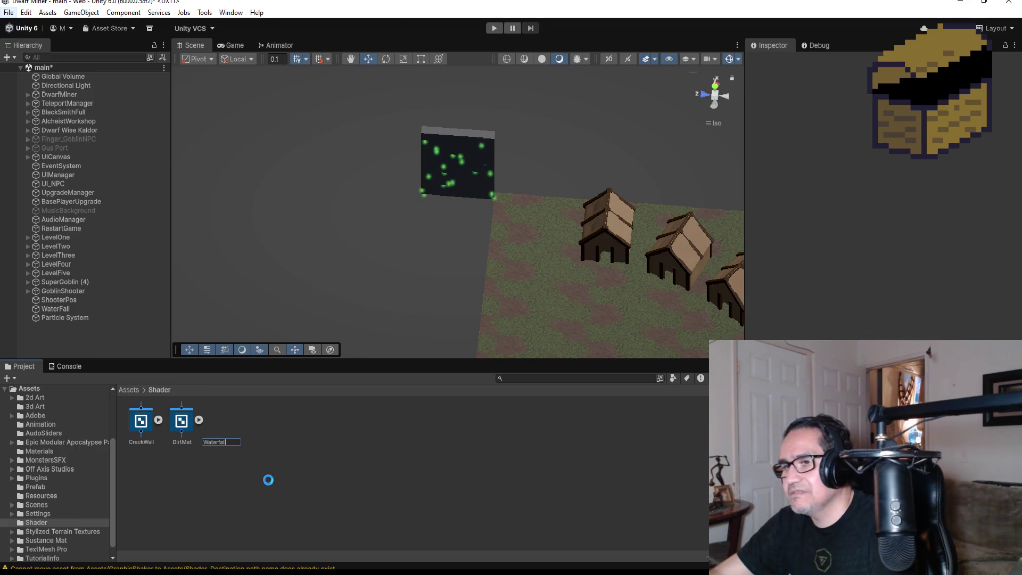
{"action": "key", "text": "Return"}
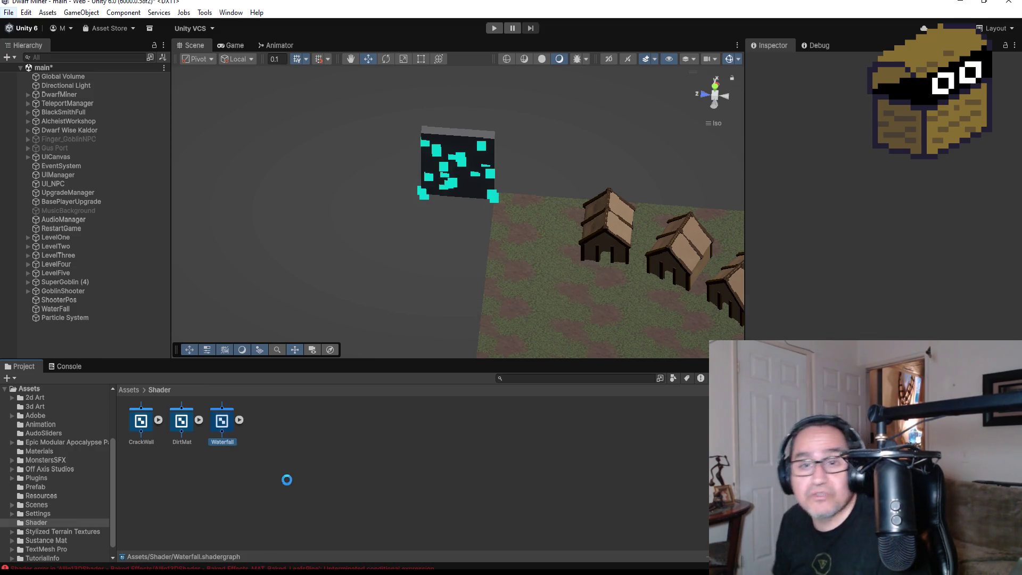
{"action": "double_click", "coordinate": [231, 419]}
{"action": "left_click", "coordinate": [240, 420]}
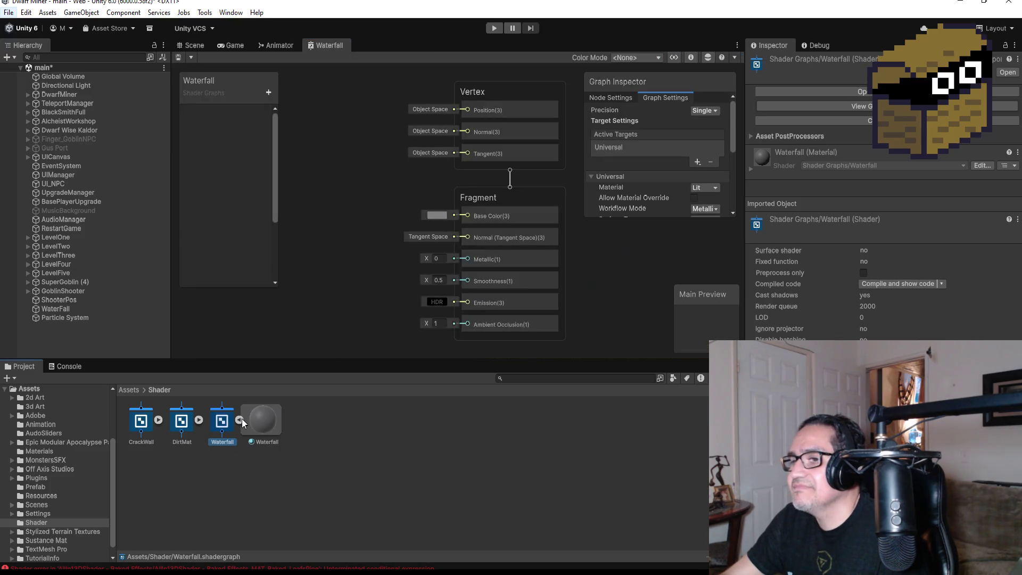
- Add a Sample Gradient node to the graph through a Create Node search for 'gr'
{"action": "left_click", "coordinate": [239, 420]}
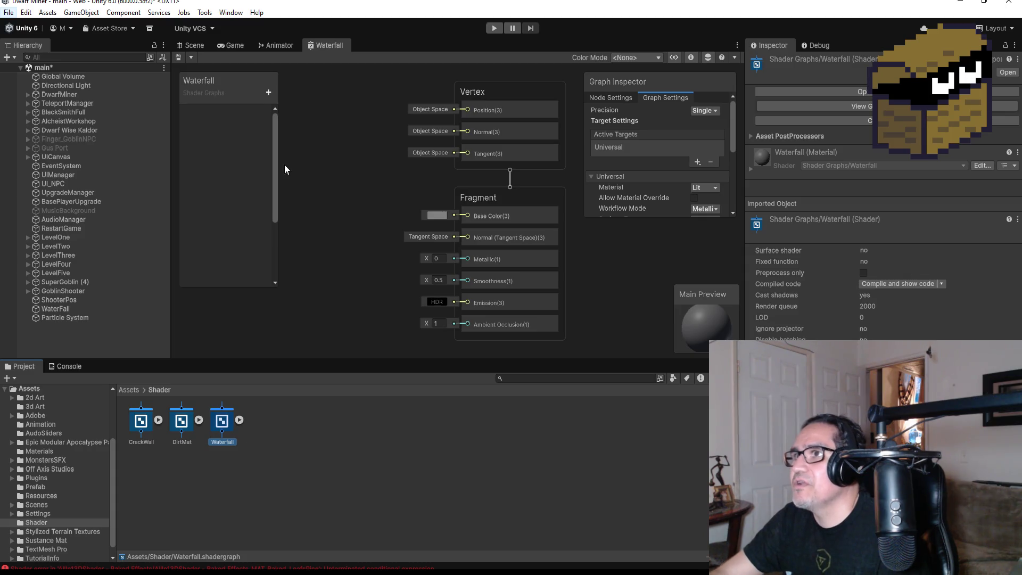
{"action": "scroll", "coordinate": [468, 137], "scroll_direction": "down", "scroll_amount": 2}
{"action": "scroll", "coordinate": [404, 155], "scroll_direction": "down", "scroll_amount": 2}
{"action": "scroll", "coordinate": [340, 151], "scroll_direction": "up", "scroll_amount": 1}
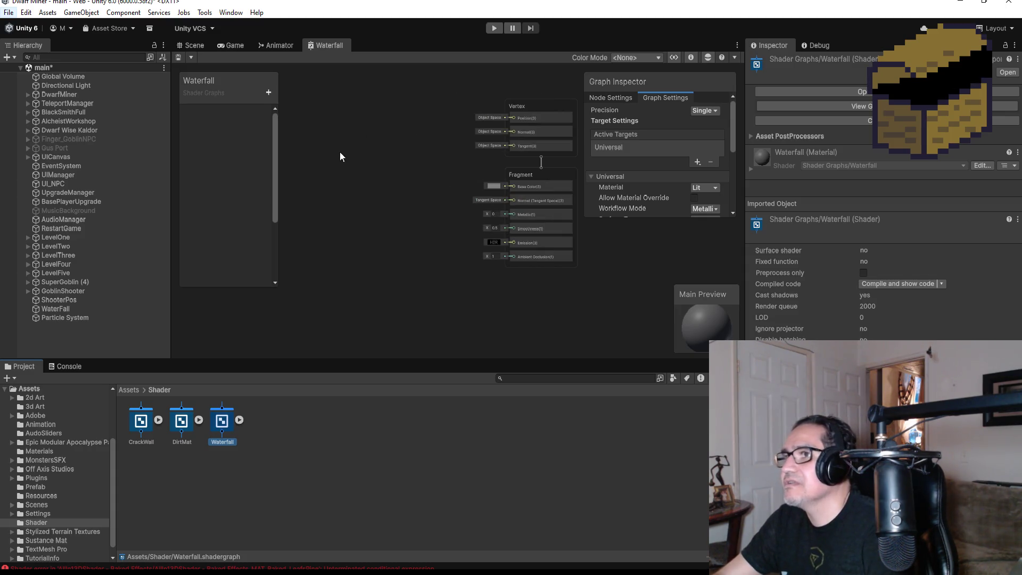
{"action": "scroll", "coordinate": [366, 181], "scroll_direction": "up", "scroll_amount": 1}
{"action": "scroll", "coordinate": [359, 177], "scroll_direction": "up", "scroll_amount": 1}
{"action": "right_click", "coordinate": [323, 171]}
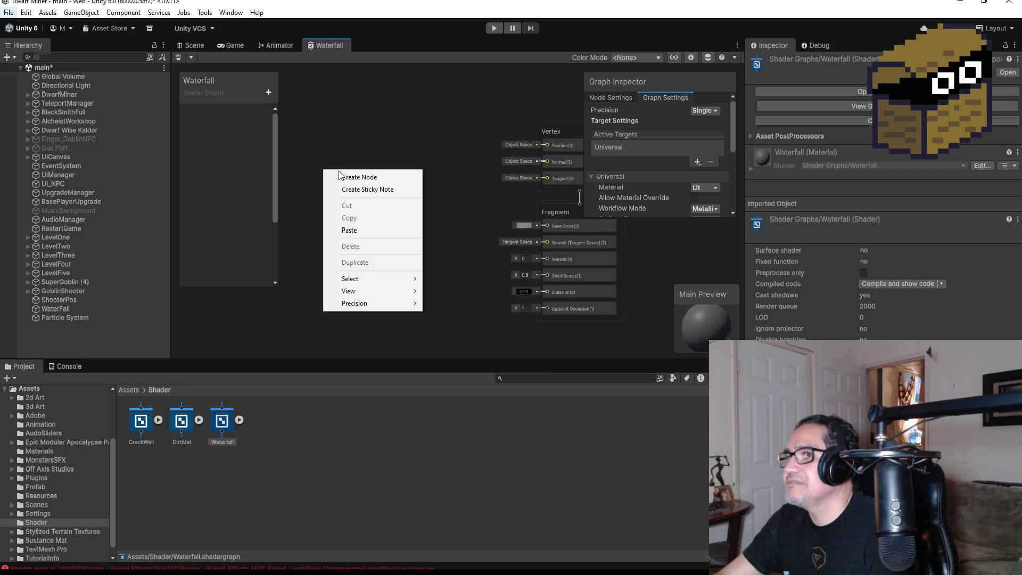
{"action": "left_click", "coordinate": [362, 178]}
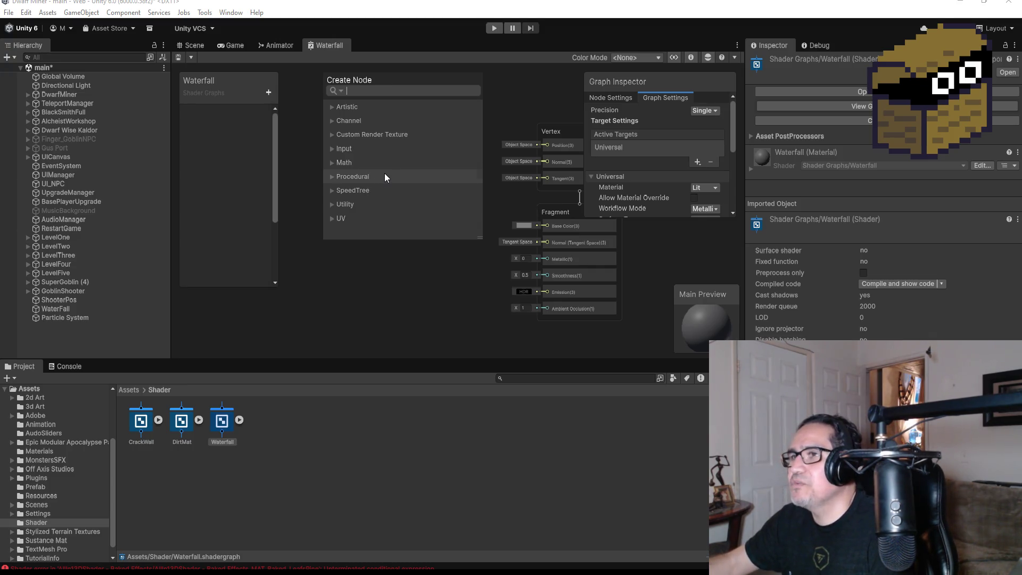
{"action": "type", "text": "gr"}
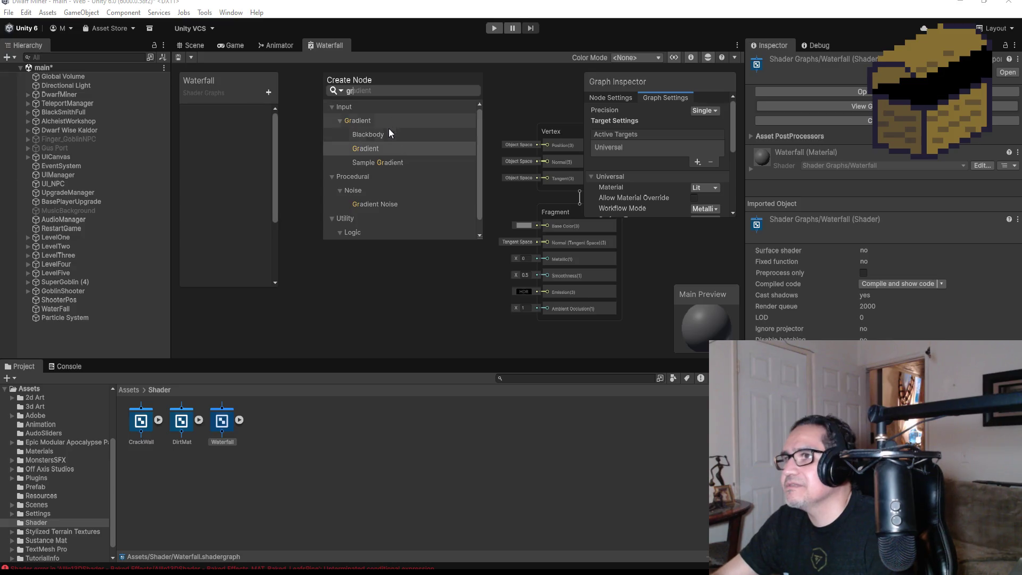
{"action": "left_click", "coordinate": [385, 164]}
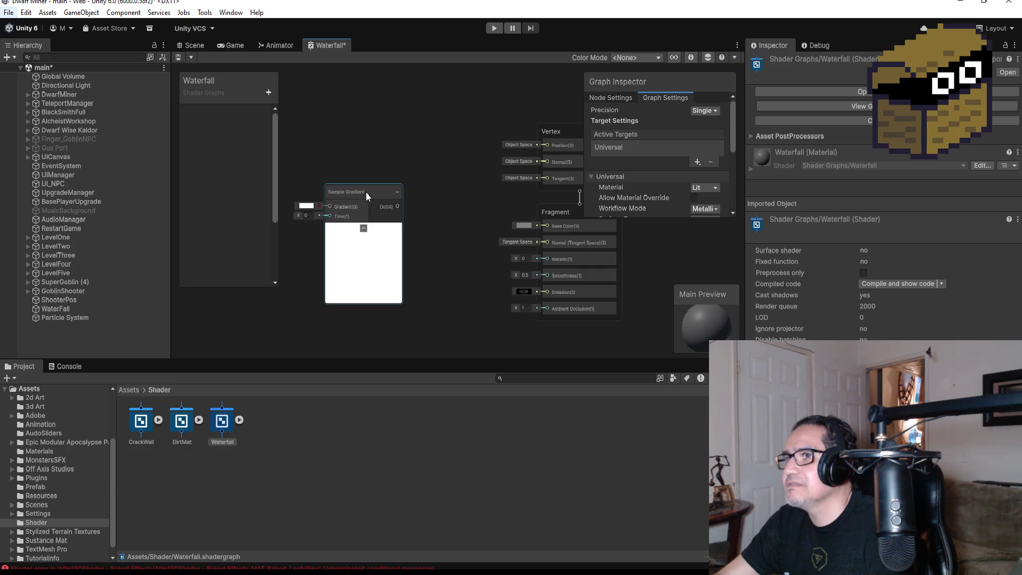
- Connect the Sample Gradient output to the Fragment Base Color and position the node
{"action": "left_click_drag", "start_coordinate": [366, 191], "coordinate": [362, 123]}
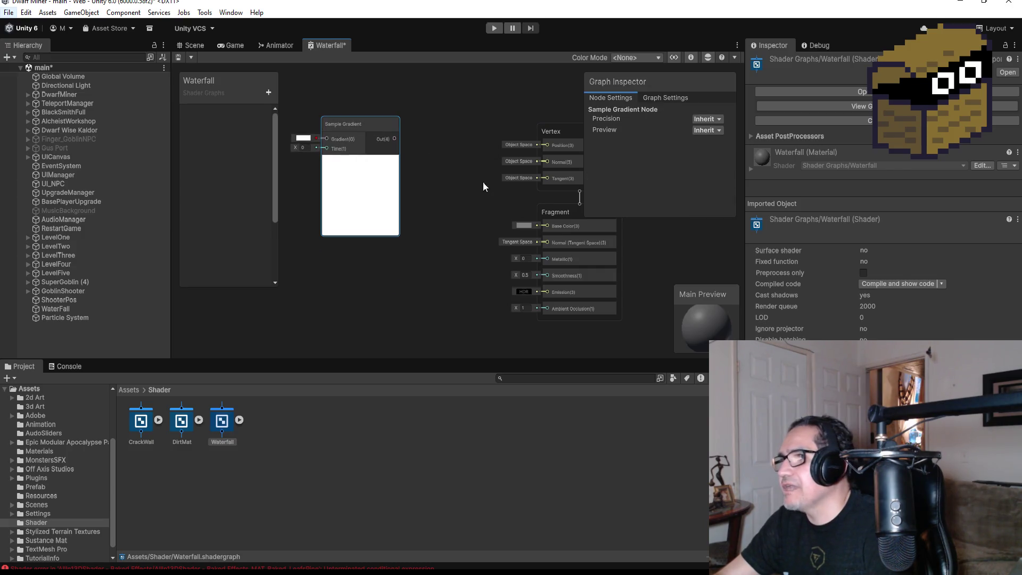
{"action": "mouse_move", "coordinate": [394, 139]}
{"action": "left_mouse_down"}
{"action": "mouse_move", "coordinate": [519, 229]}
{"action": "mouse_move", "coordinate": [545, 224]}
{"action": "left_mouse_up"}
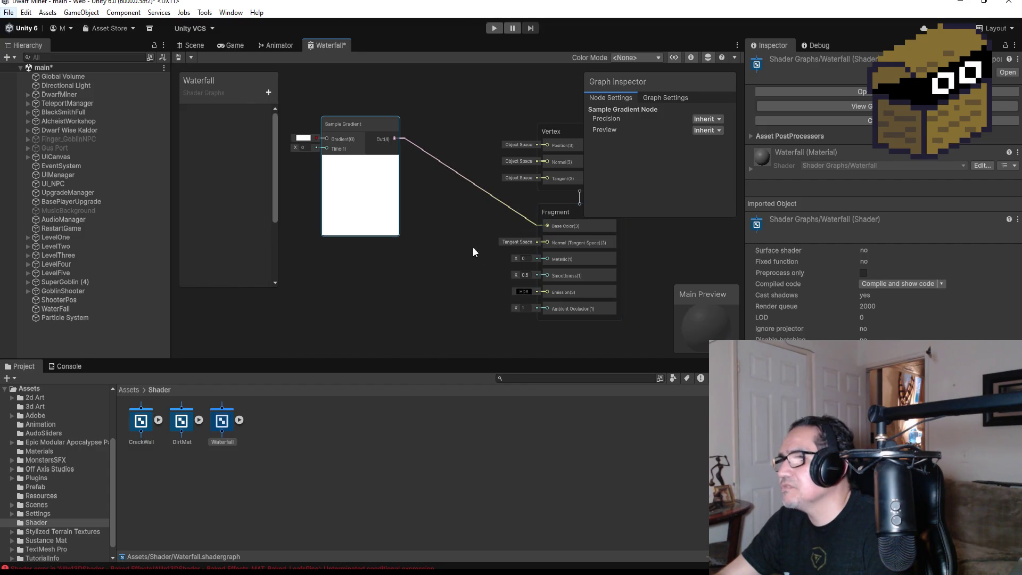
{"action": "left_click_drag", "start_coordinate": [378, 123], "coordinate": [384, 159]}
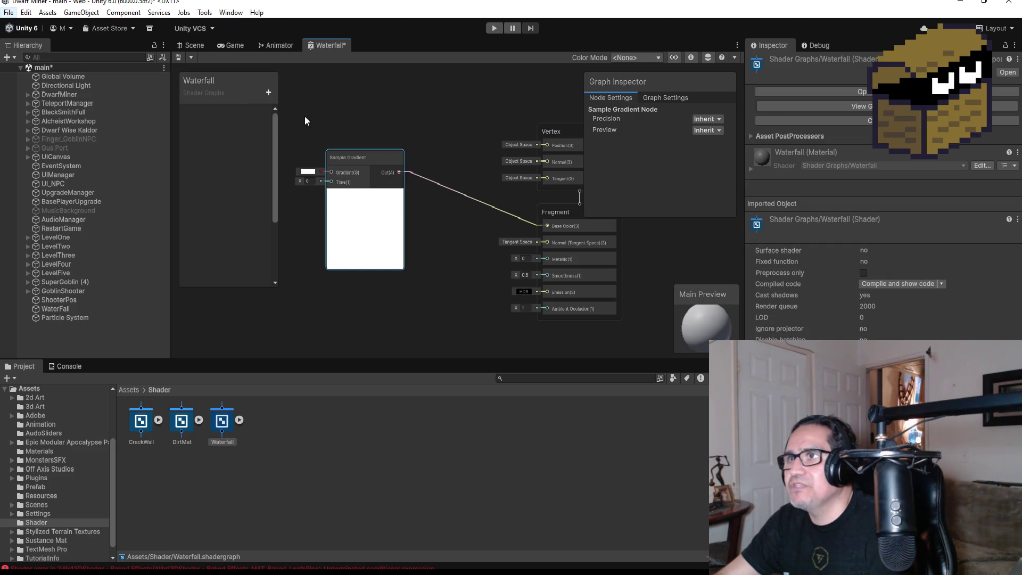
{"action": "left_click", "coordinate": [270, 93]}
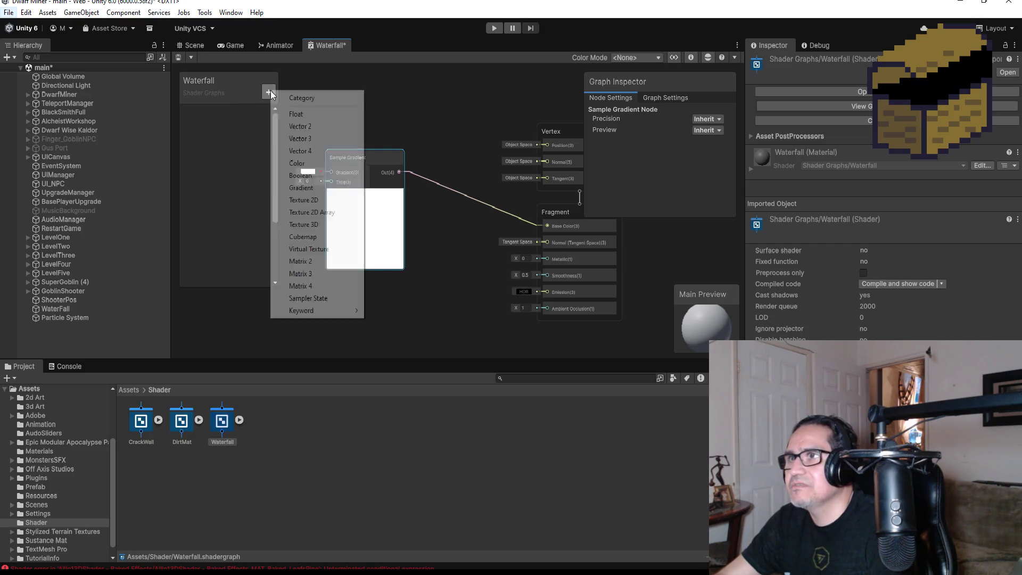
- Add a Float property to the blackboard and name it F1
{"action": "left_click", "coordinate": [307, 117]}
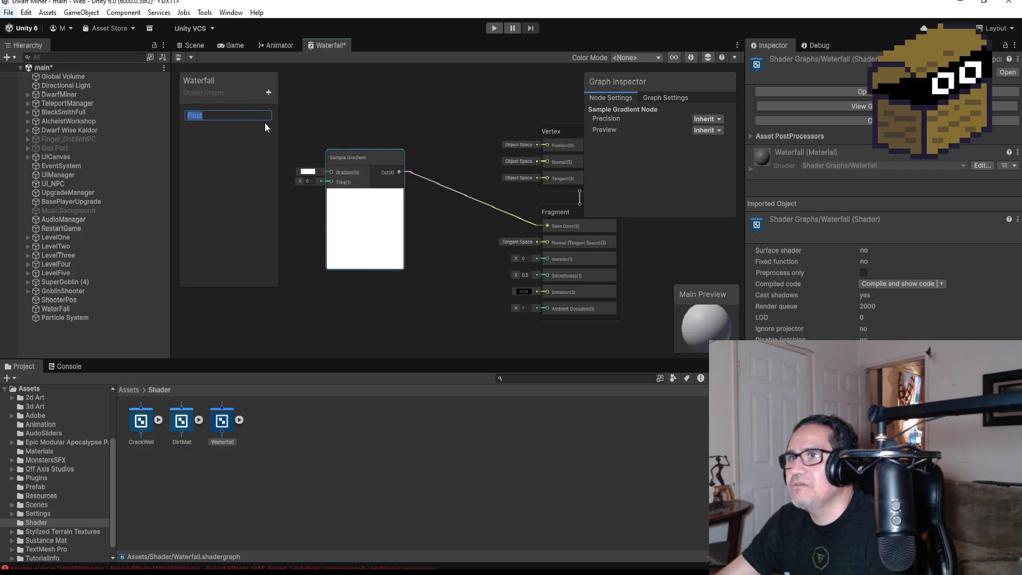
{"action": "key", "text": "BackSpace"}
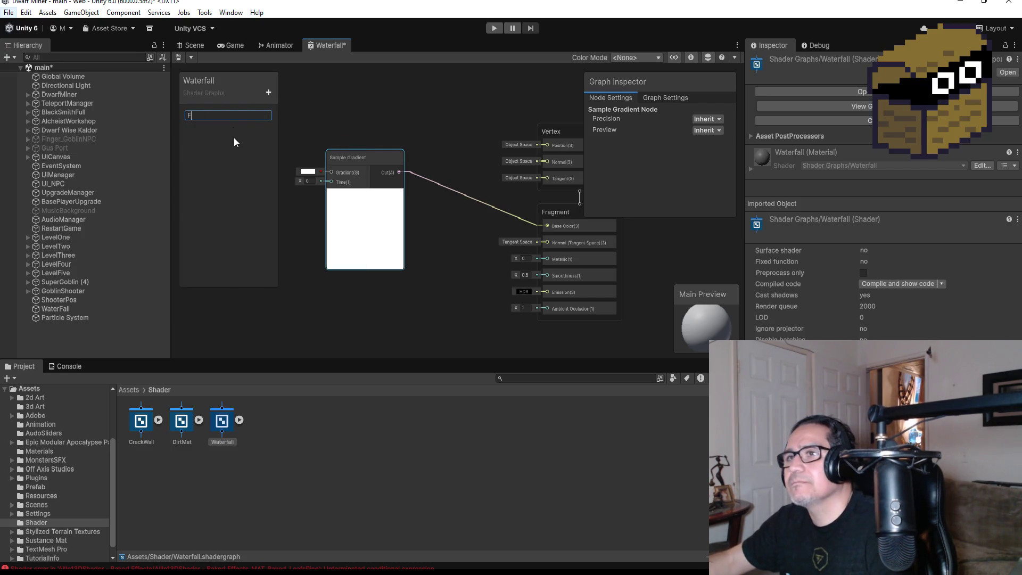
{"action": "type", "text": "Floa"}
{"action": "key", "text": "BackSpace"}
{"action": "key", "text": "BackSpace"}
{"action": "key", "text": "BackSpace"}
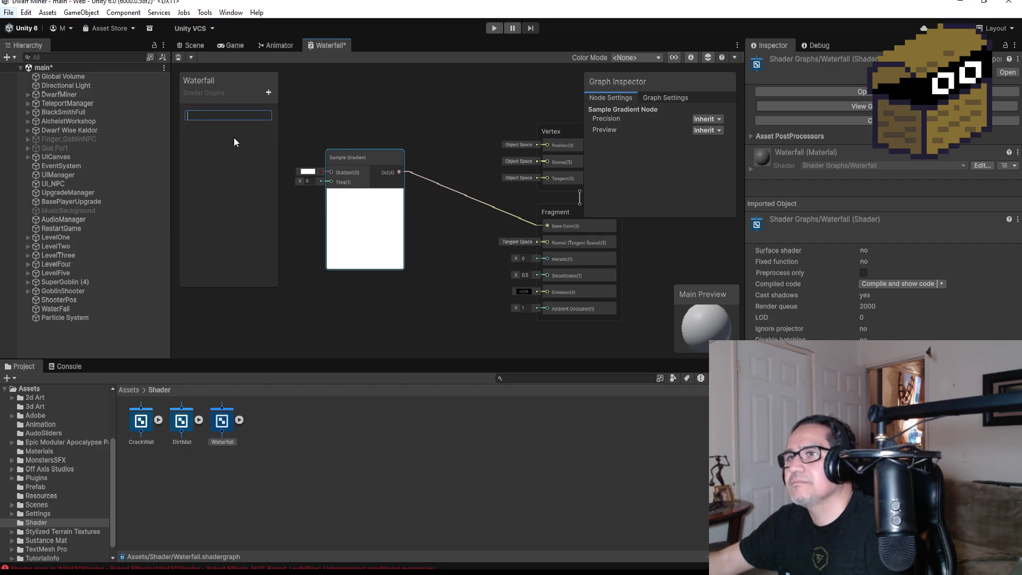
{"action": "type", "text": "1"}
{"action": "key", "text": "Return"}
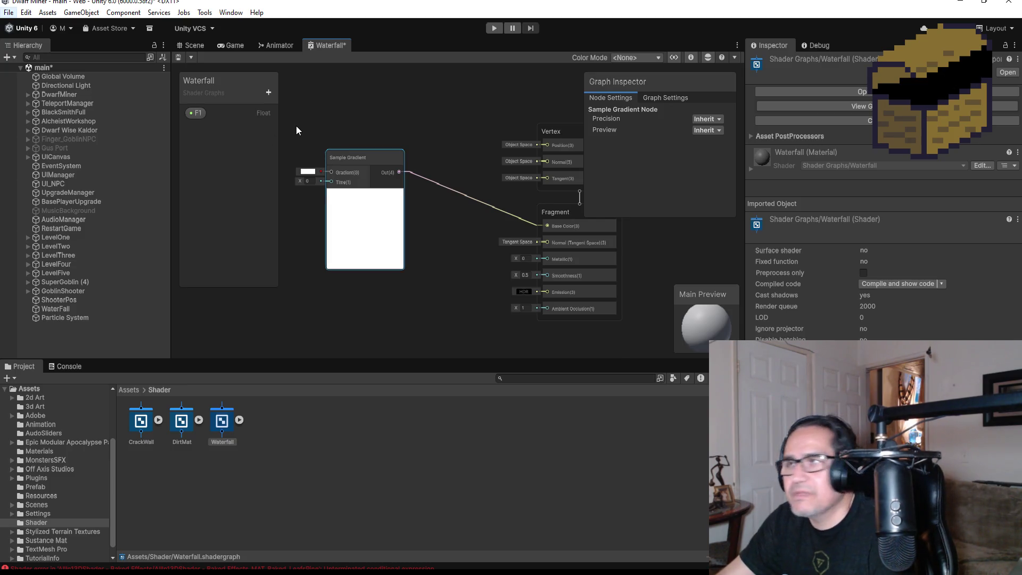
{"action": "scroll", "coordinate": [306, 149], "scroll_direction": "up", "scroll_amount": 3}
{"action": "left_click", "coordinate": [318, 186]}
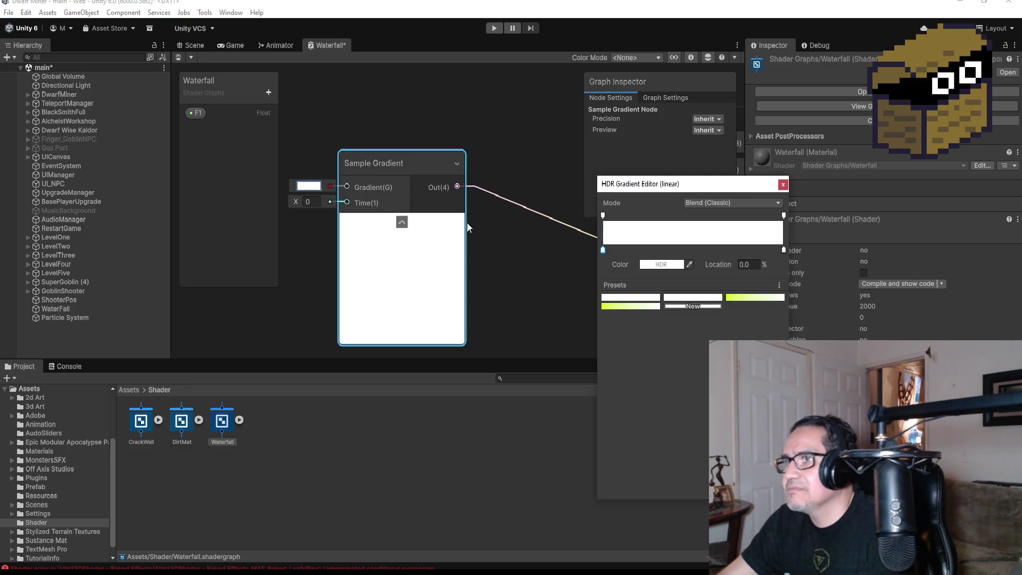
- Apply the yellow-green gradient preset and darken its start colour to olive green
{"action": "left_click", "coordinate": [624, 308]}
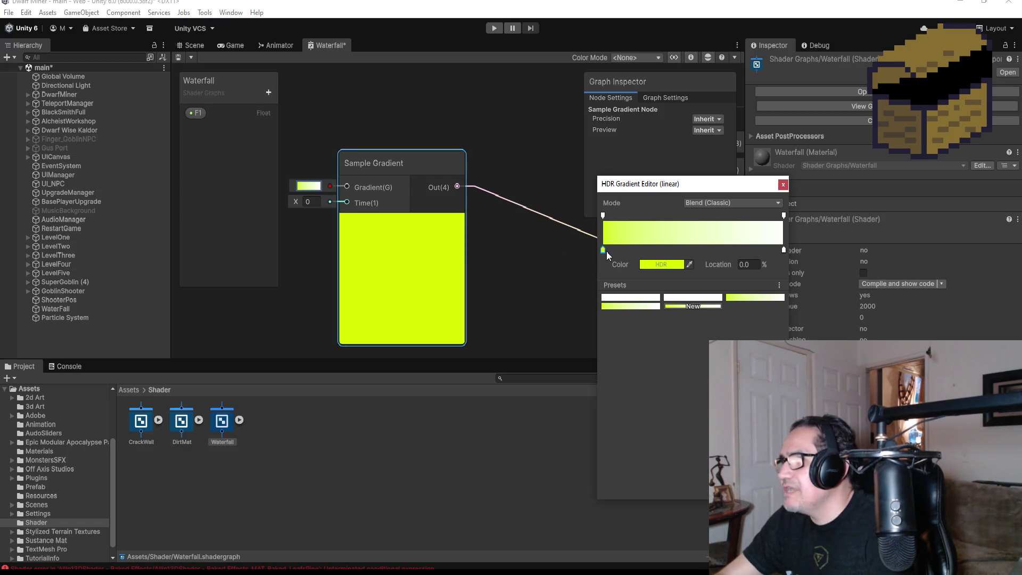
{"action": "left_click", "coordinate": [655, 264]}
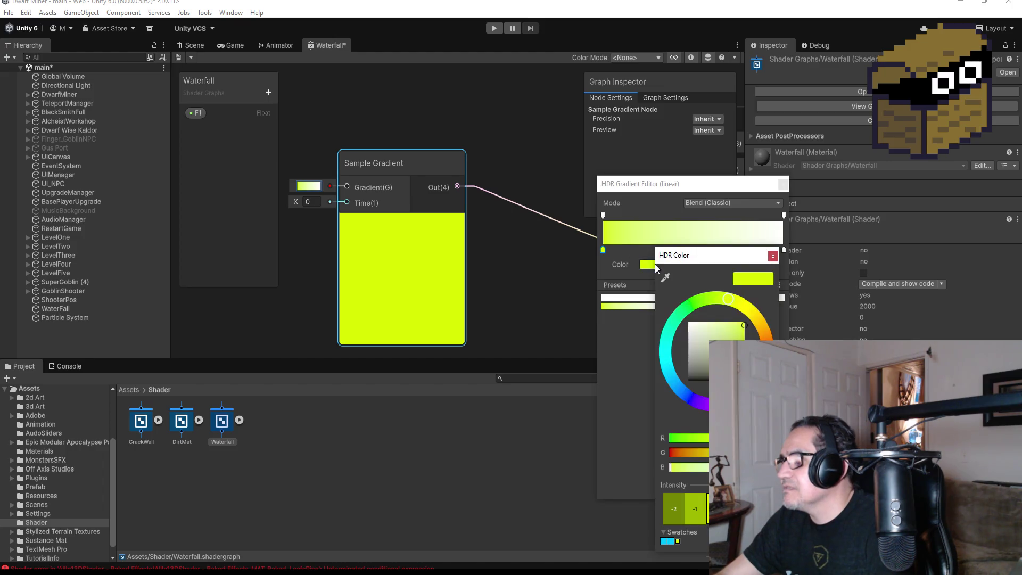
{"action": "left_click_drag", "start_coordinate": [742, 332], "coordinate": [738, 354]}
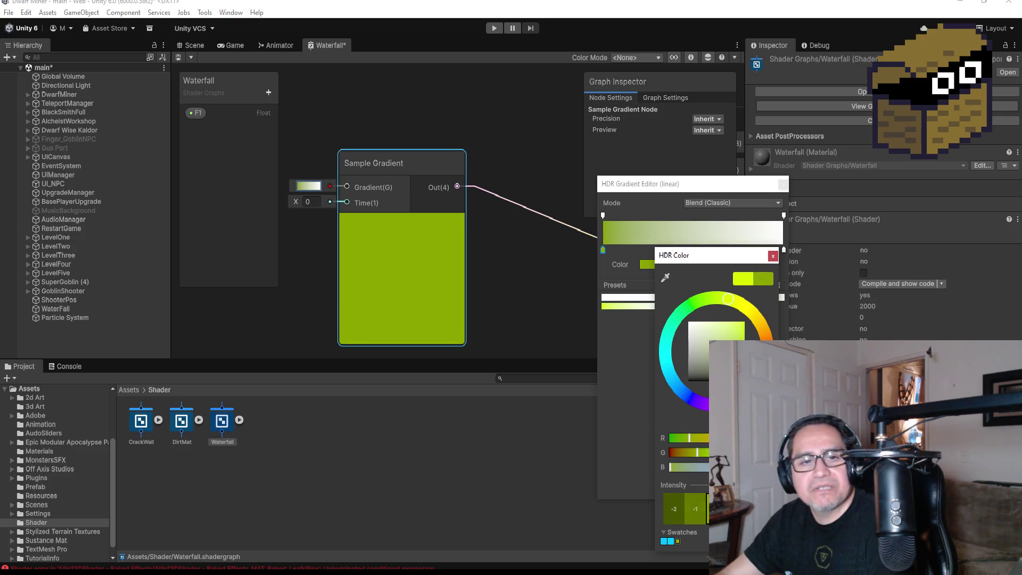
{"action": "left_click", "coordinate": [773, 257]}
- Add a colour key at 52.6% and make the end colour pale grey-green
{"action": "left_click", "coordinate": [705, 249]}
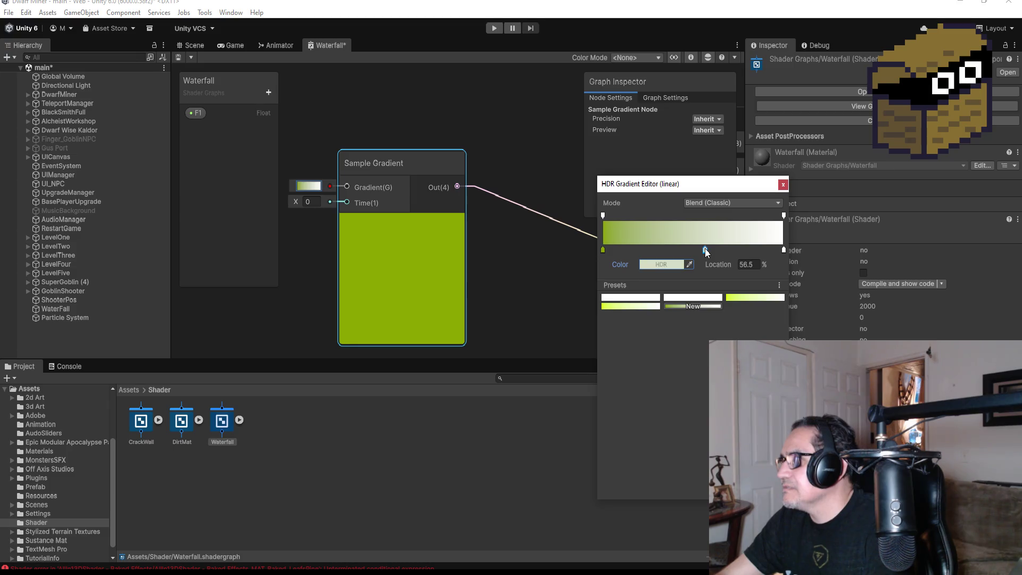
{"action": "left_click_drag", "start_coordinate": [701, 248], "coordinate": [698, 246]}
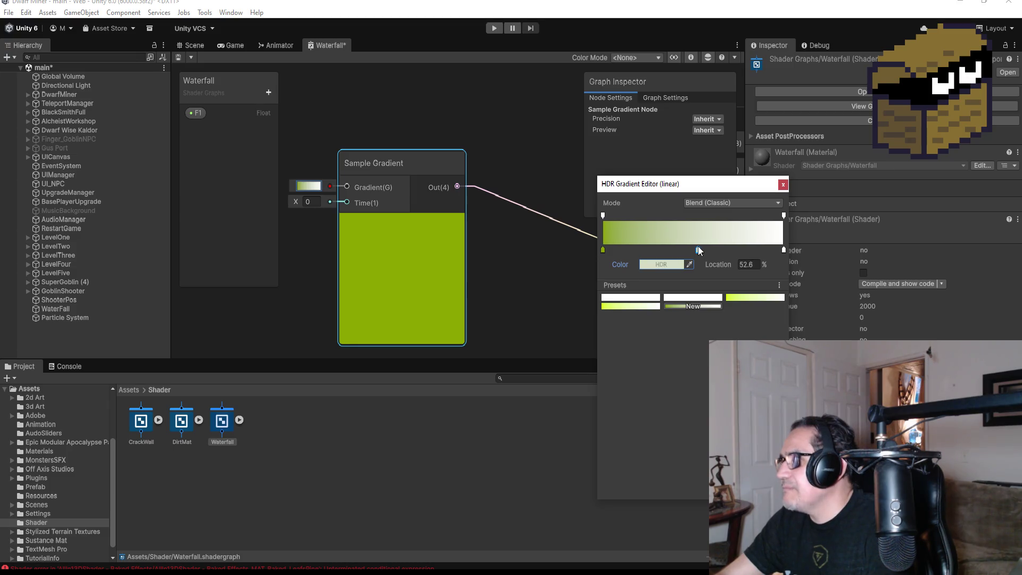
{"action": "left_click", "coordinate": [672, 264]}
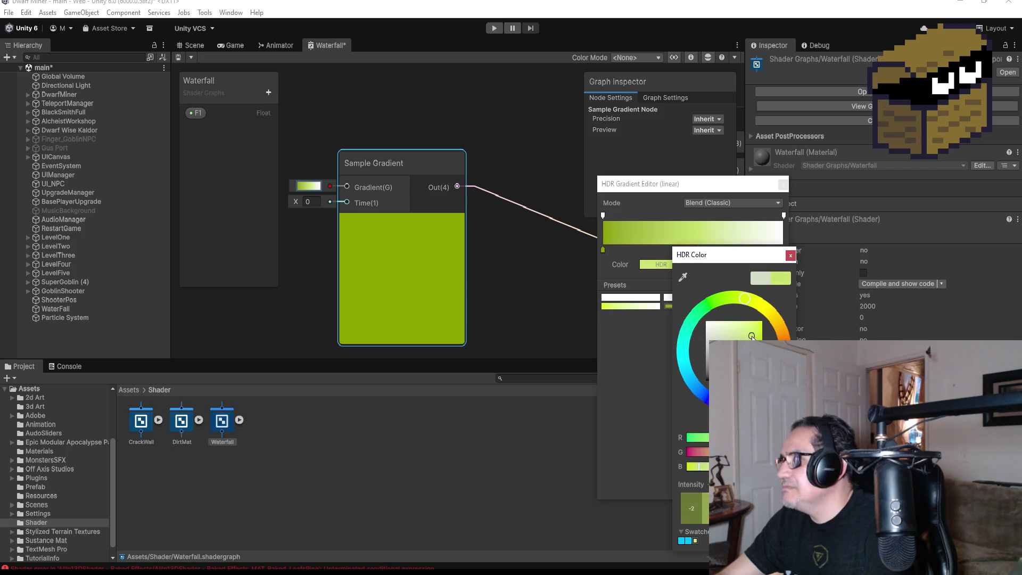
{"action": "left_click_drag", "start_coordinate": [756, 338], "coordinate": [755, 353]}
{"action": "left_click_drag", "start_coordinate": [729, 335], "coordinate": [711, 351]}
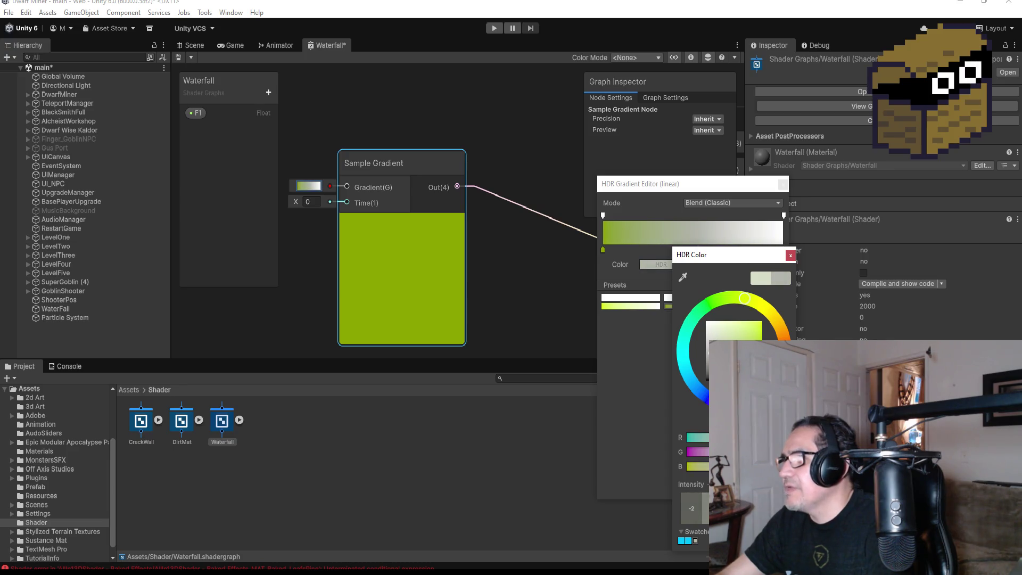
{"action": "left_click", "coordinate": [790, 256]}
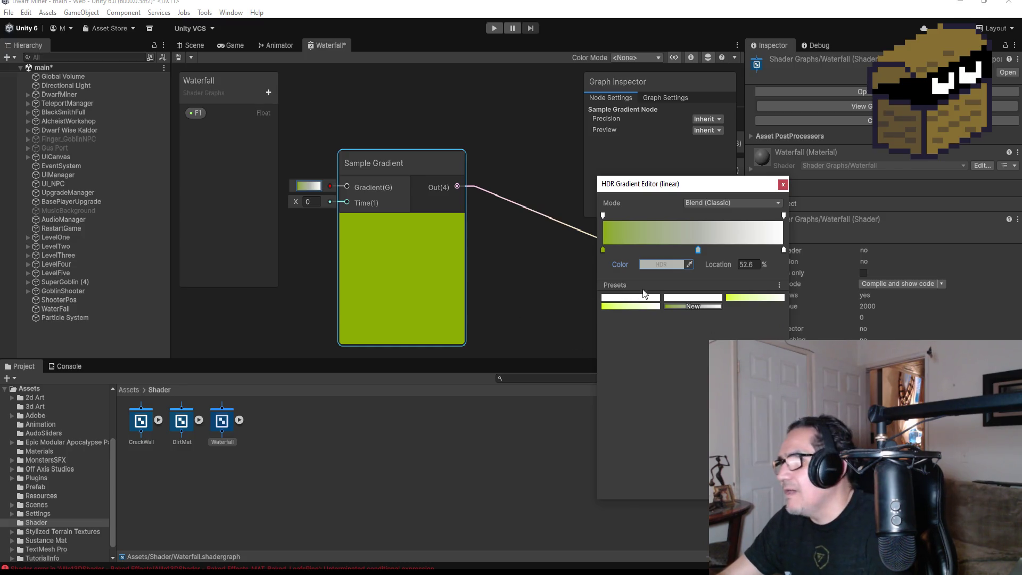
{"action": "scroll", "coordinate": [494, 255], "scroll_direction": "down", "scroll_amount": 3}
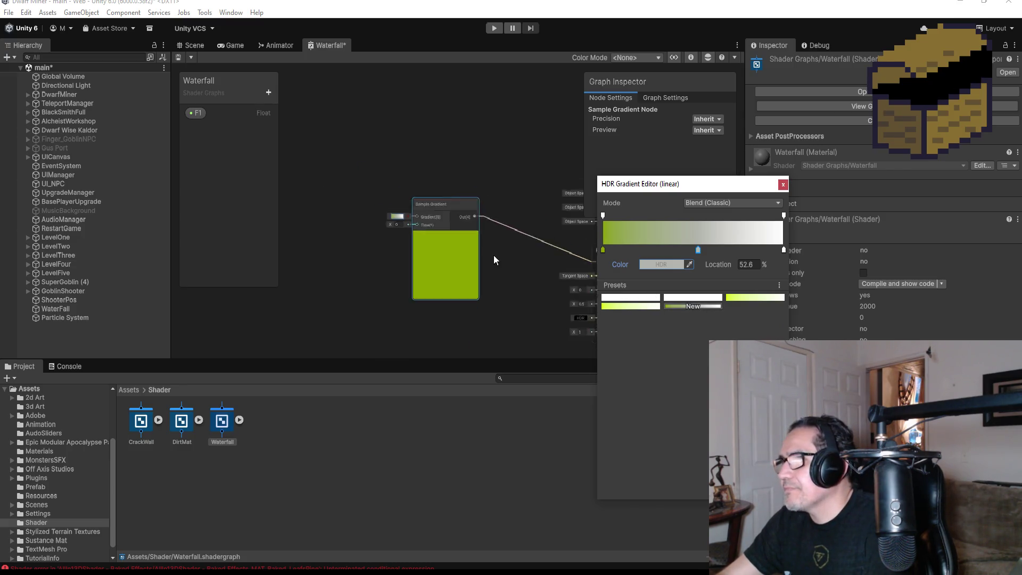
{"action": "left_click", "coordinate": [545, 284]}
- Recentre the view and move the Sample Gradient node up and left
{"action": "mouse_move", "coordinate": [545, 285]}
{"action": "left_mouse_down"}
{"action": "mouse_move", "coordinate": [494, 277]}
{"action": "mouse_move", "coordinate": [527, 278]}
{"action": "left_mouse_up"}
{"action": "scroll", "coordinate": [452, 249], "scroll_direction": "up", "scroll_amount": 2}
{"action": "scroll", "coordinate": [453, 248], "scroll_direction": "up", "scroll_amount": 1}
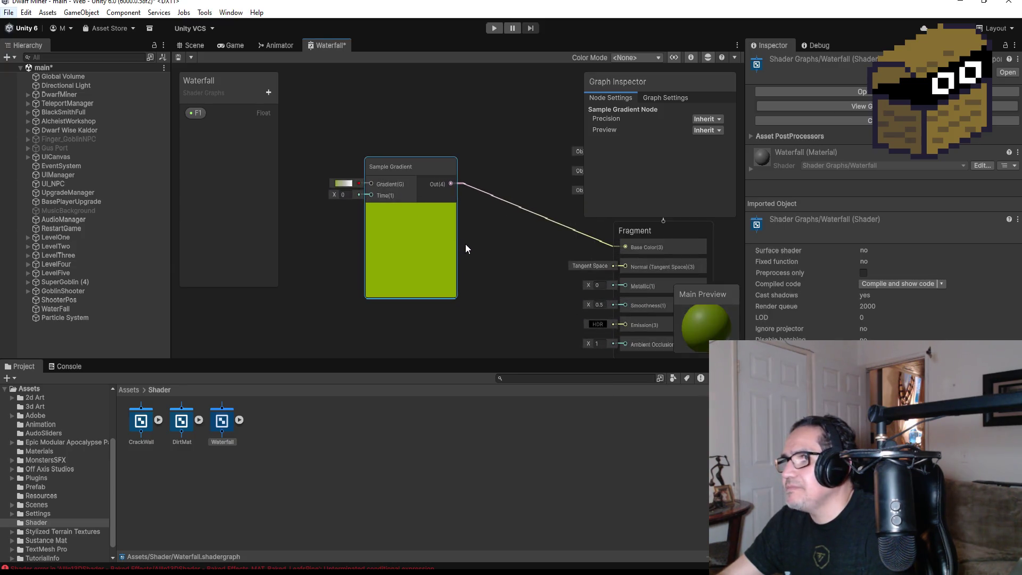
{"action": "mouse_move", "coordinate": [407, 169]}
{"action": "left_mouse_down"}
{"action": "mouse_move", "coordinate": [364, 140]}
{"action": "mouse_move", "coordinate": [380, 147]}
{"action": "left_mouse_up"}
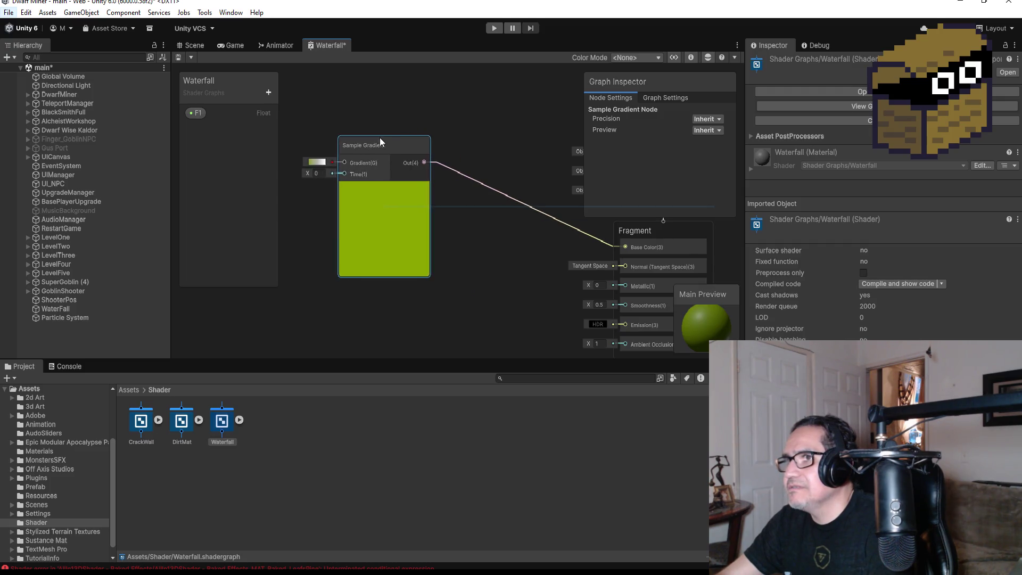
- Set the Sample Gradient's Time input to 0.1
{"action": "left_click", "coordinate": [318, 174]}
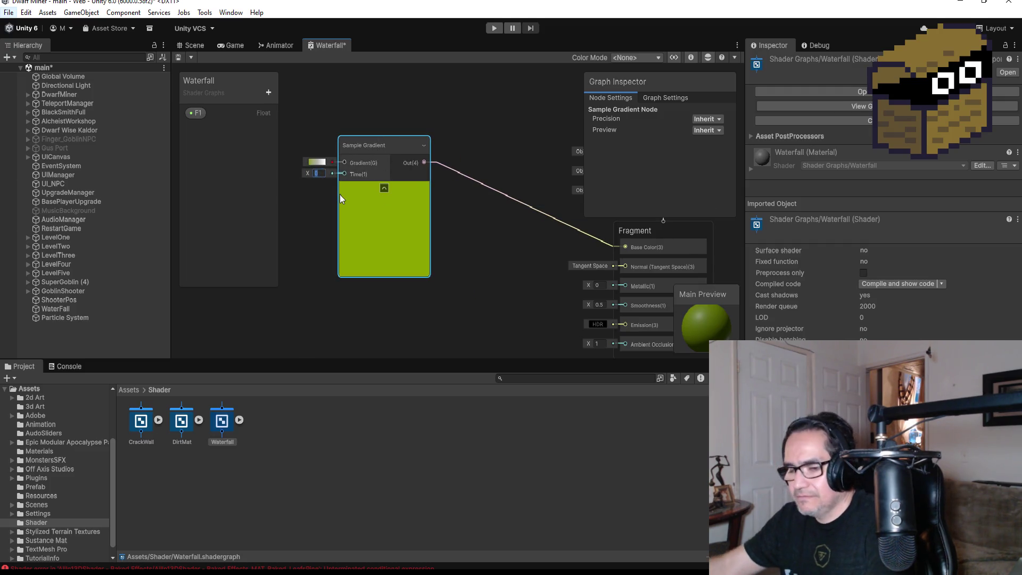
{"action": "type", "text": "2"}
{"action": "key", "text": "BackSpace"}
{"action": "type", "text": "1"}
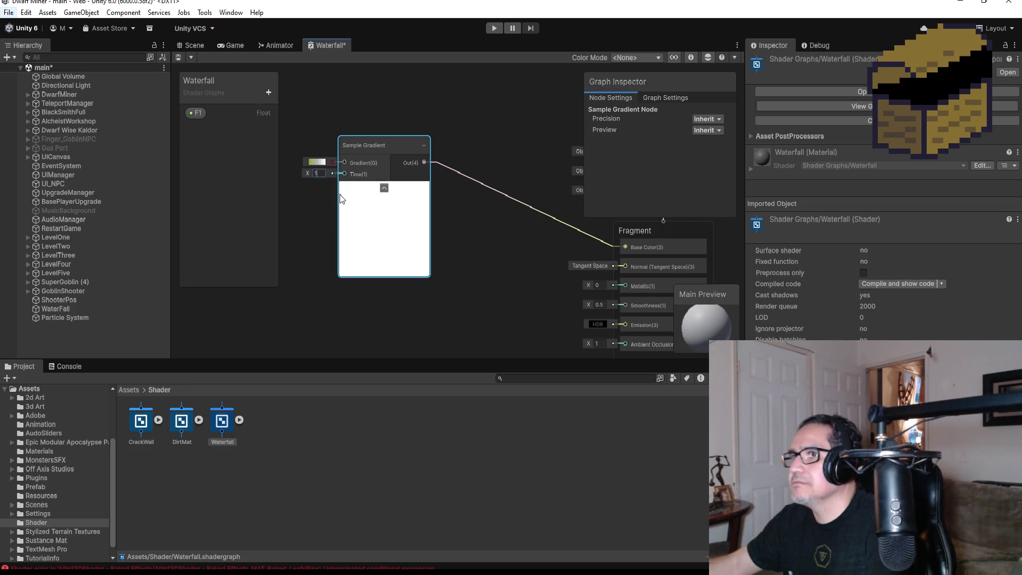
{"action": "key", "text": "BackSpace"}
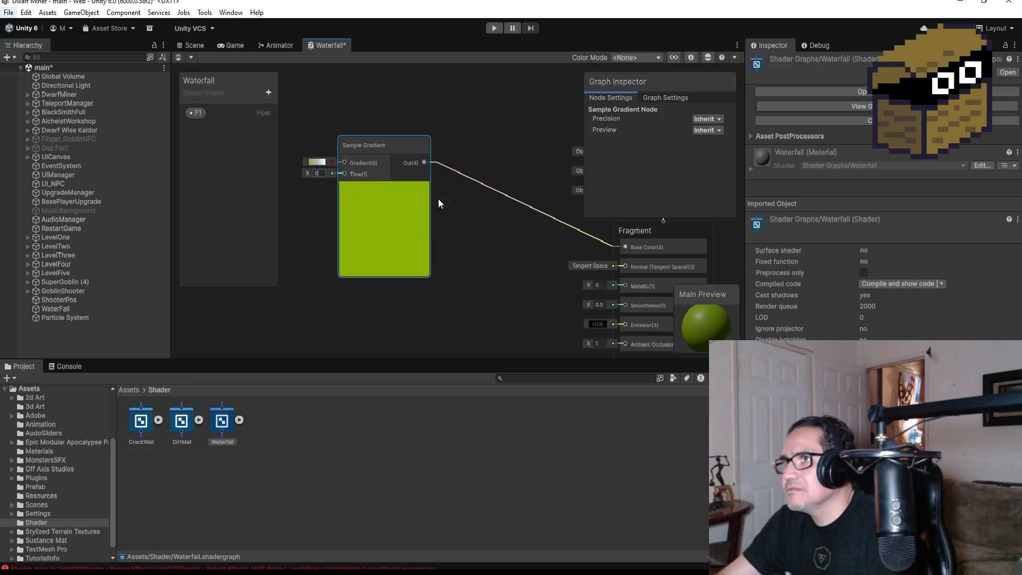
{"action": "type", "text": ".1"}
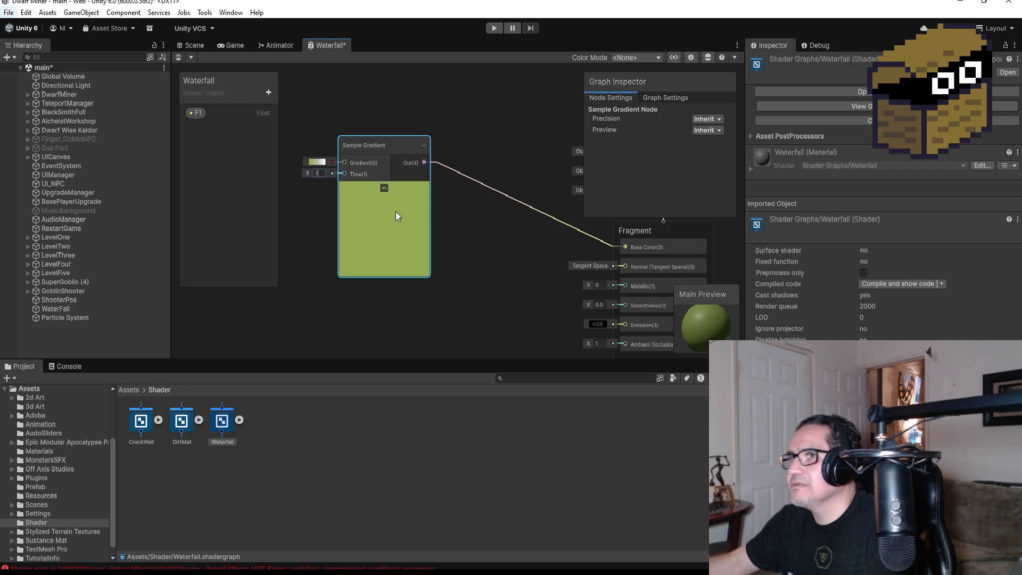
{"action": "left_click", "coordinate": [464, 219]}
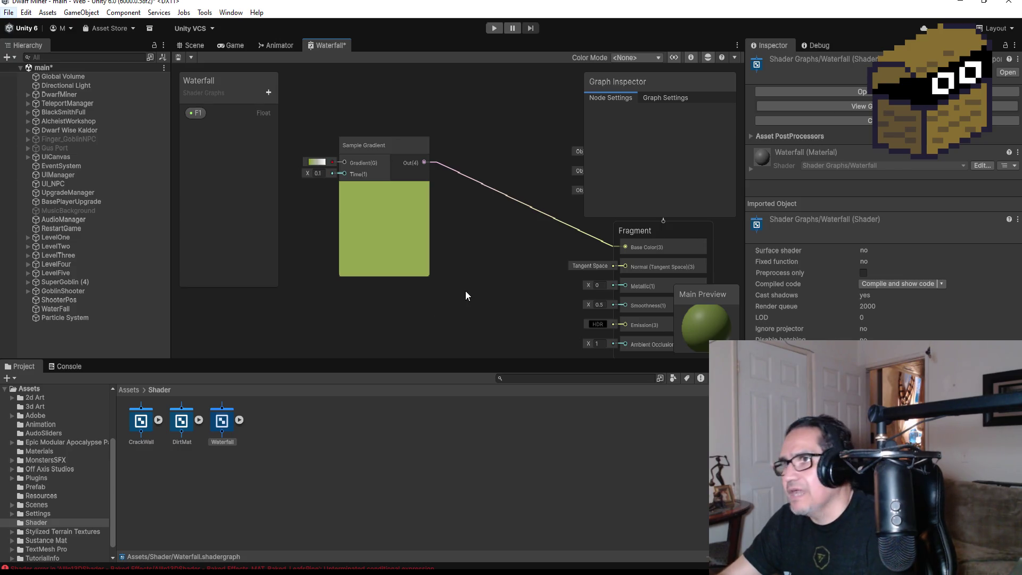
{"action": "scroll", "coordinate": [465, 292], "scroll_direction": "up", "scroll_amount": 3}
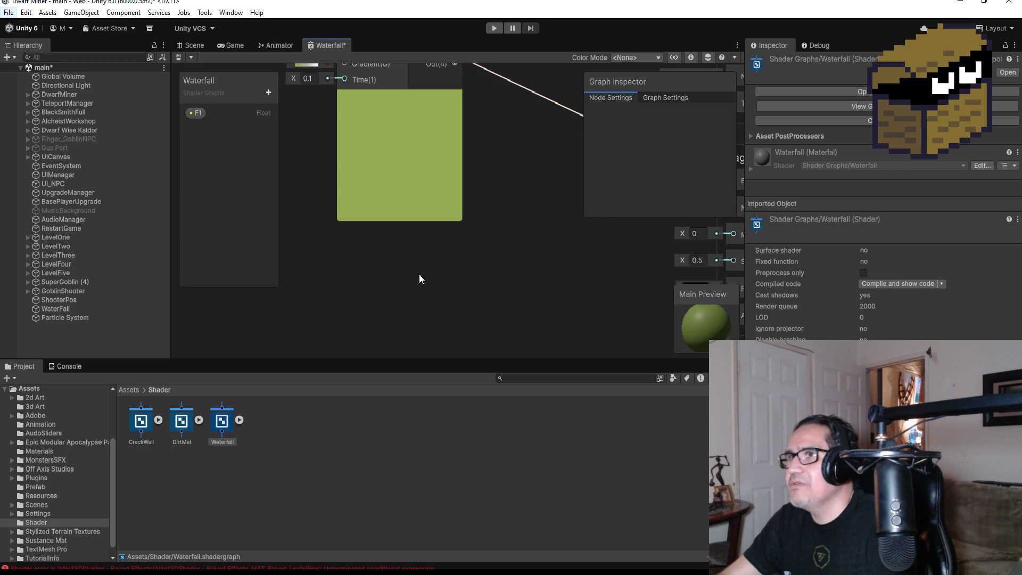
{"action": "scroll", "coordinate": [420, 278], "scroll_direction": "down", "scroll_amount": 3}
{"action": "scroll", "coordinate": [404, 298], "scroll_direction": "up", "scroll_amount": 3}
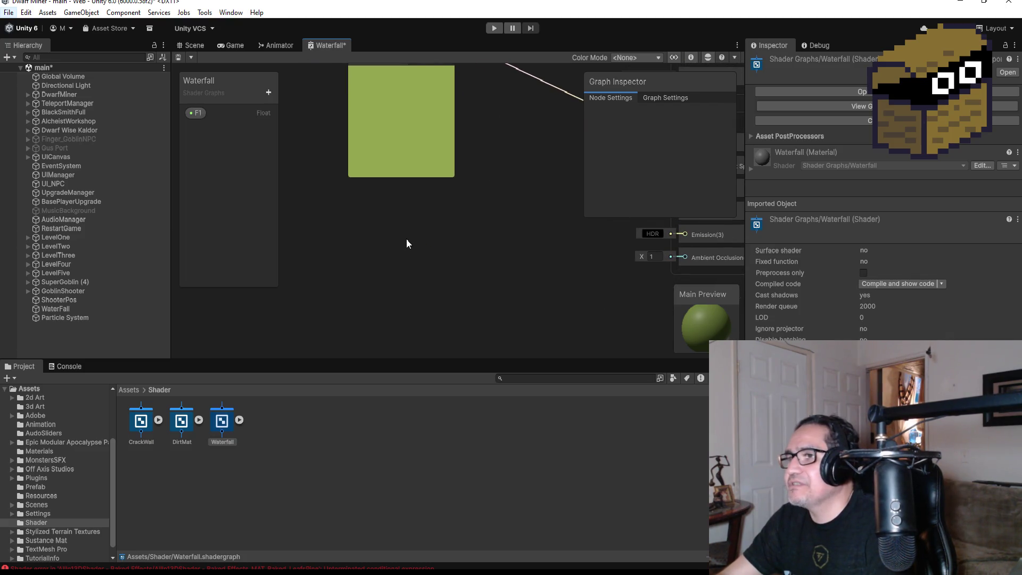
{"action": "key", "text": "space"}
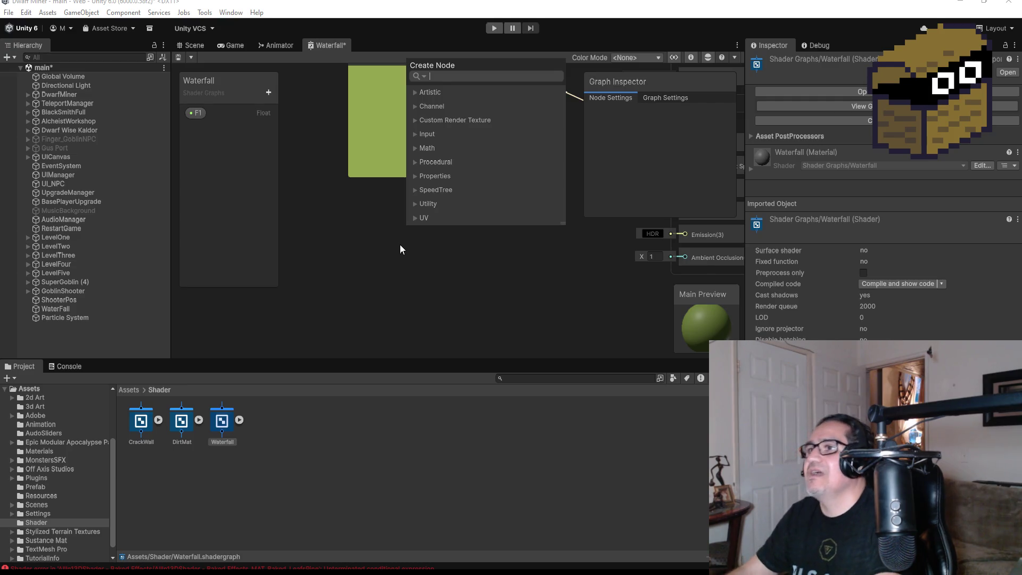
{"action": "type", "text": "n"}
{"action": "key", "text": "BackSpace"}
{"action": "type", "text": "sin"}
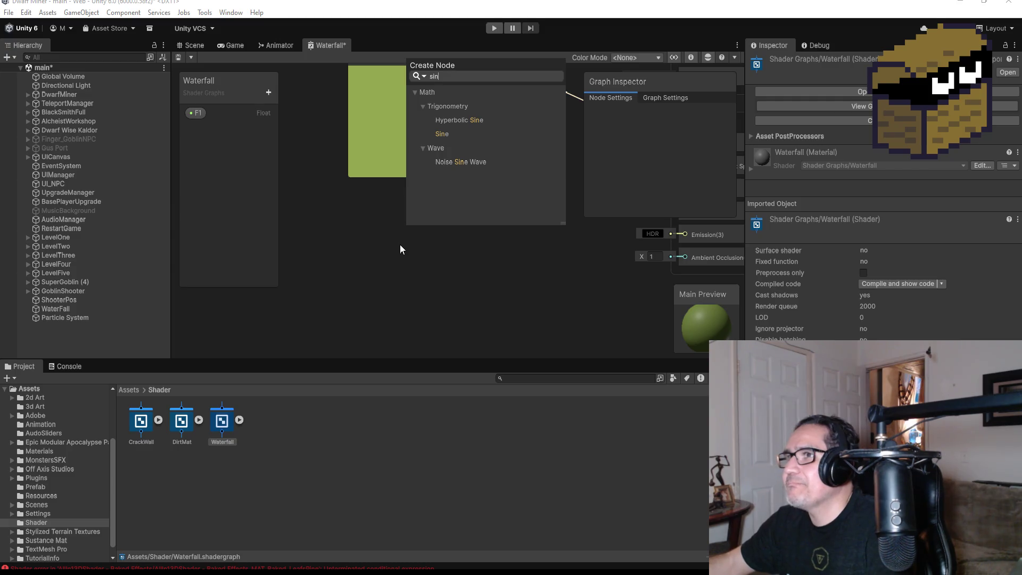
{"action": "key", "text": "BackSpace"}
{"action": "key", "text": "BackSpace"}
{"action": "key", "text": "BackSpace"}
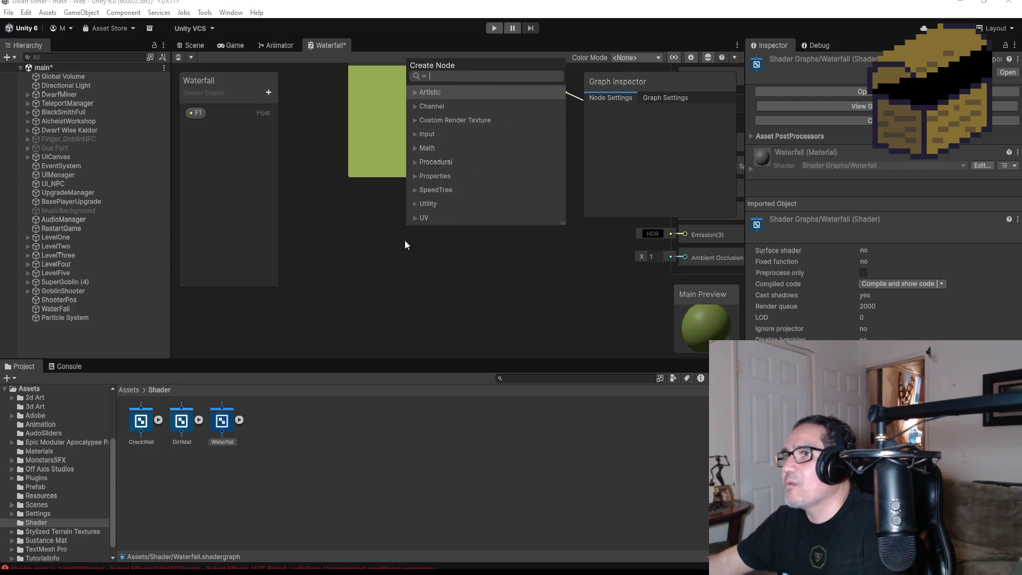
{"action": "type", "text": "tim"}
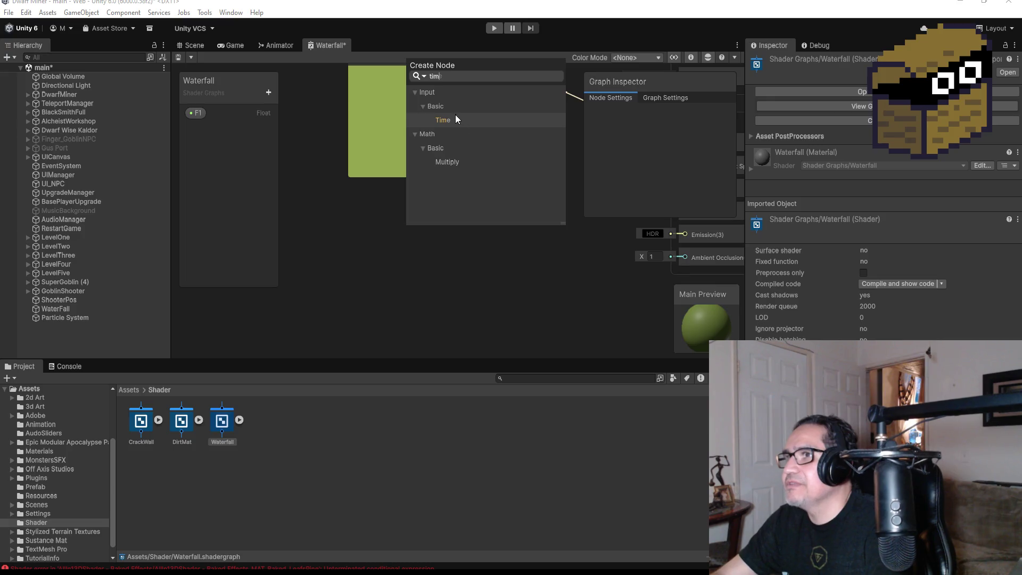
{"action": "left_click", "coordinate": [459, 125]}
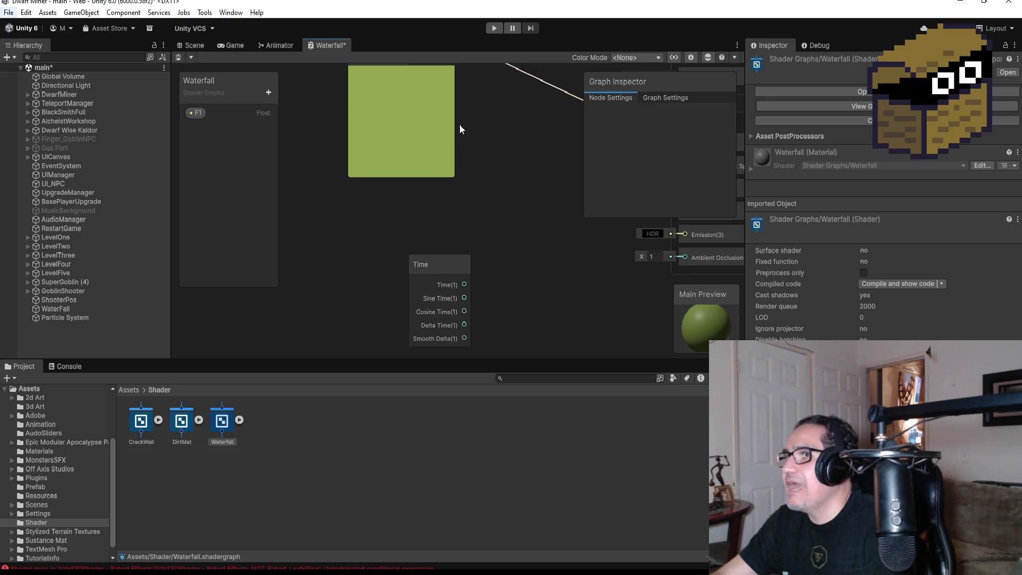
{"action": "left_click_drag", "start_coordinate": [431, 267], "coordinate": [375, 220]}
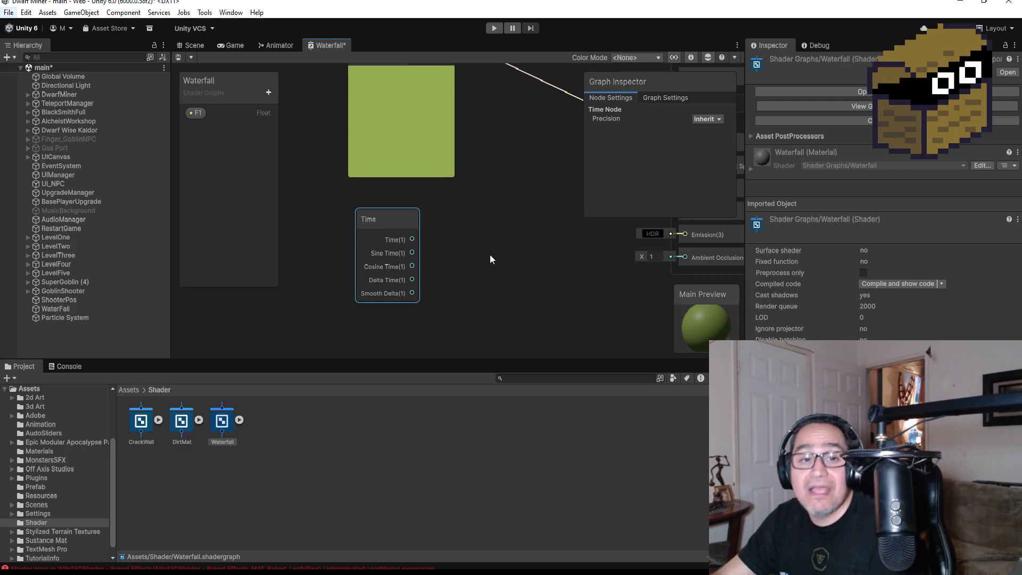
{"action": "scroll", "coordinate": [485, 248], "scroll_direction": "down", "scroll_amount": 2}
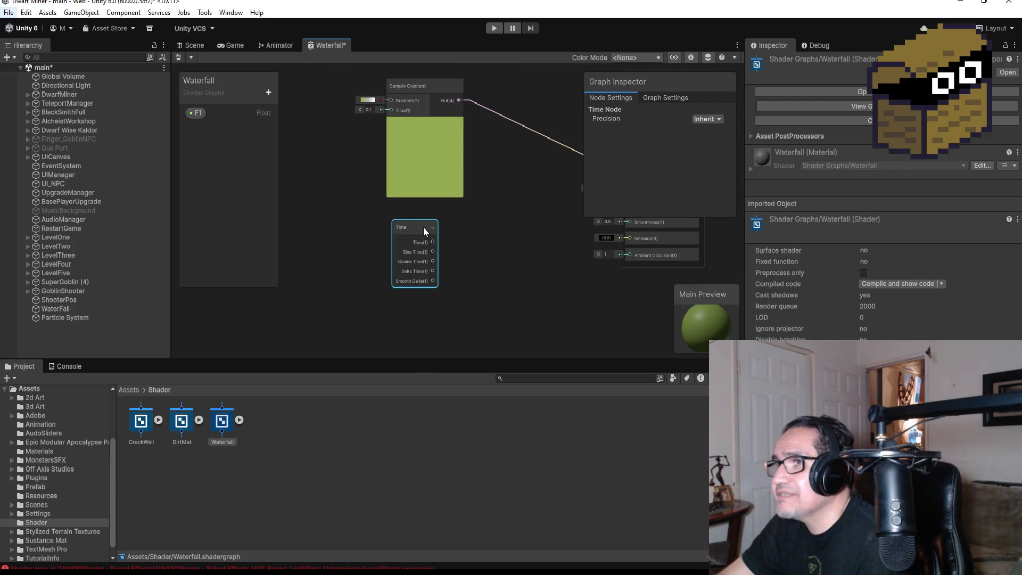
{"action": "key", "text": "Delete"}
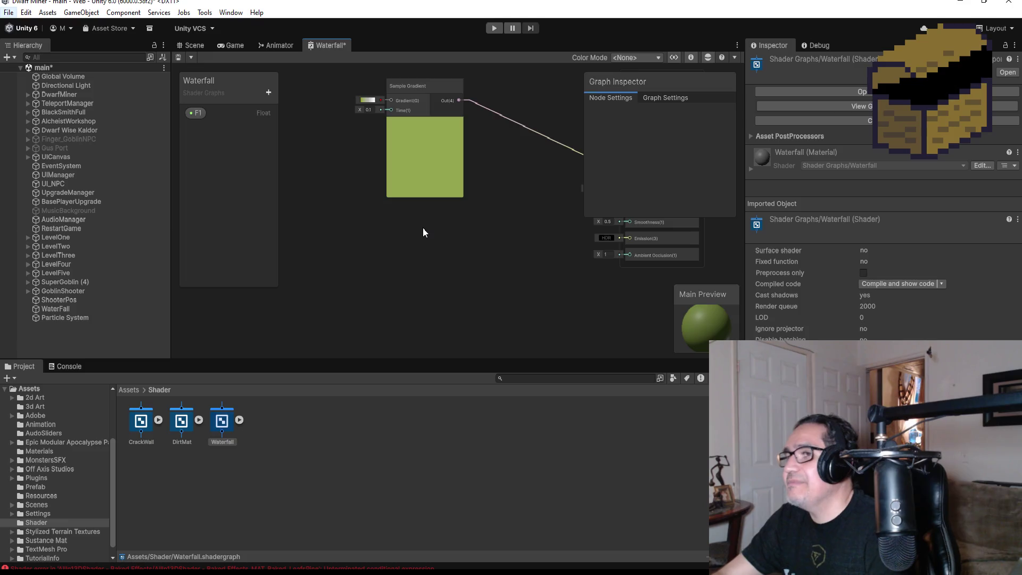
- Add a Noise Sine Wave node by searching 'sin' and place it under the Sample Gradient
{"action": "key", "text": "space"}
{"action": "type", "text": "sin"}
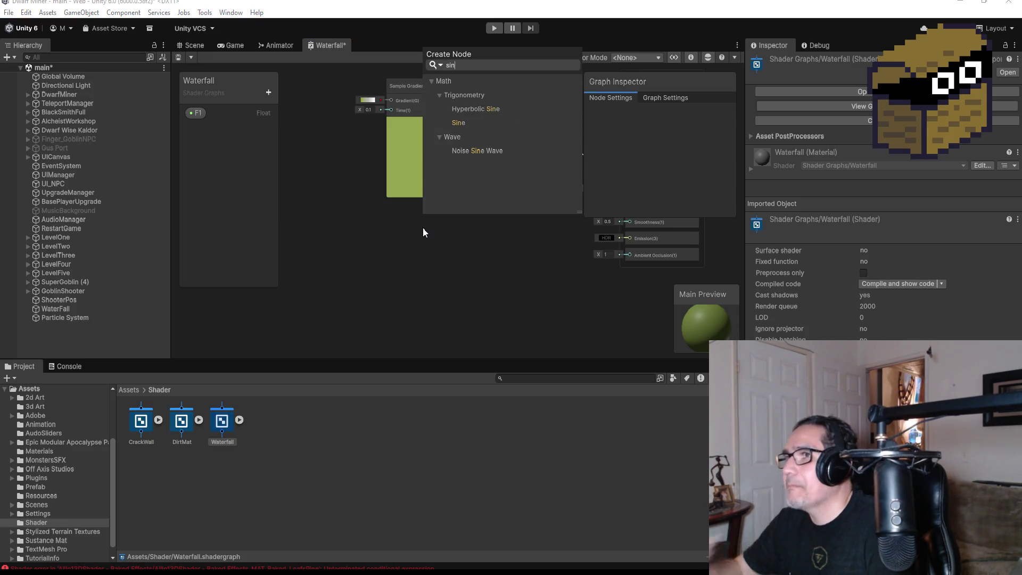
{"action": "left_click", "coordinate": [482, 152]}
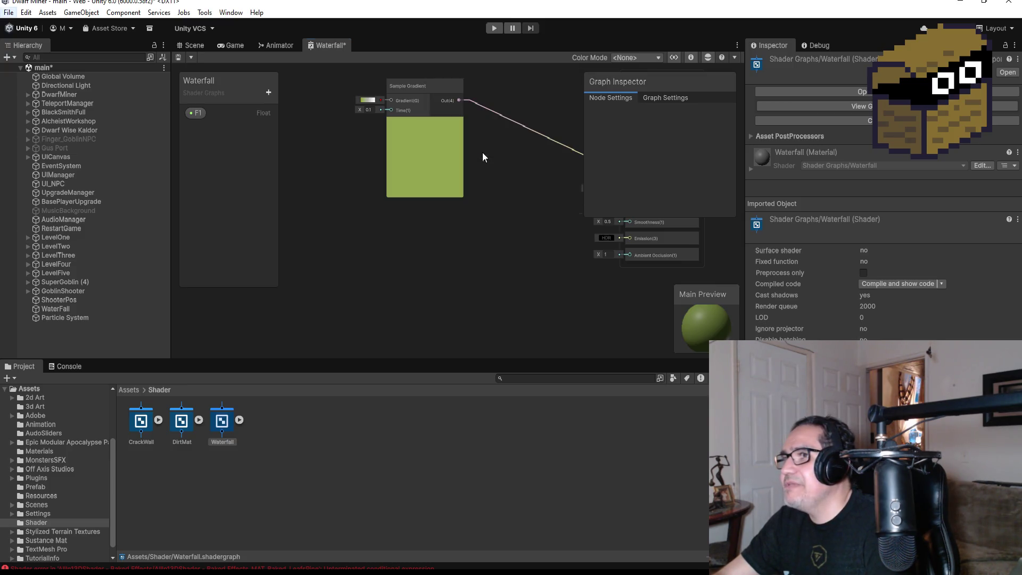
{"action": "mouse_move", "coordinate": [474, 247]}
{"action": "left_mouse_down"}
{"action": "mouse_move", "coordinate": [436, 196]}
{"action": "mouse_move", "coordinate": [472, 233]}
{"action": "left_mouse_up"}
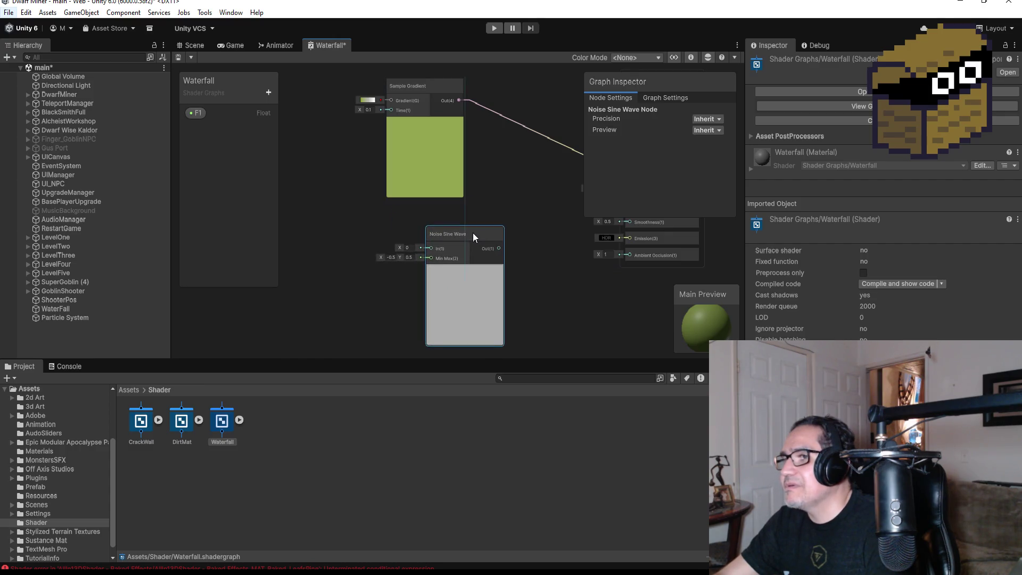
{"action": "left_click_drag", "start_coordinate": [537, 276], "coordinate": [442, 252]}
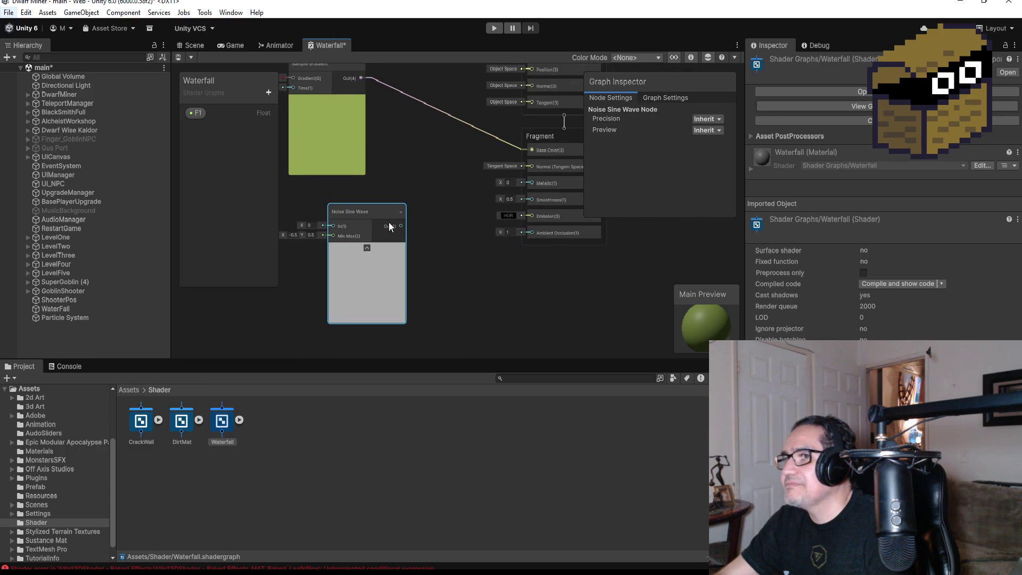
{"action": "left_click_drag", "start_coordinate": [398, 209], "coordinate": [411, 182]}
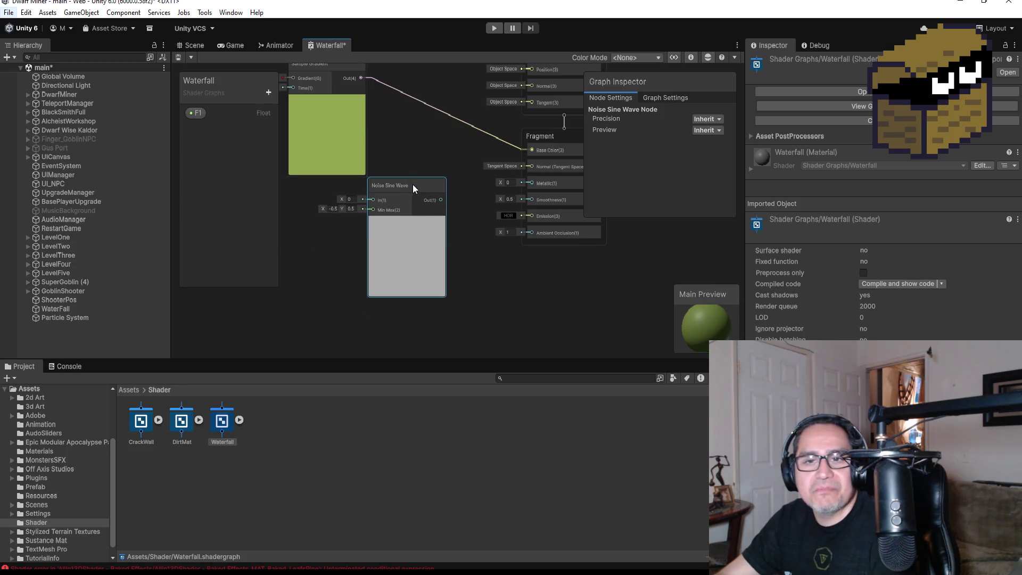
{"action": "scroll", "coordinate": [379, 121], "scroll_direction": "down", "scroll_amount": 2}
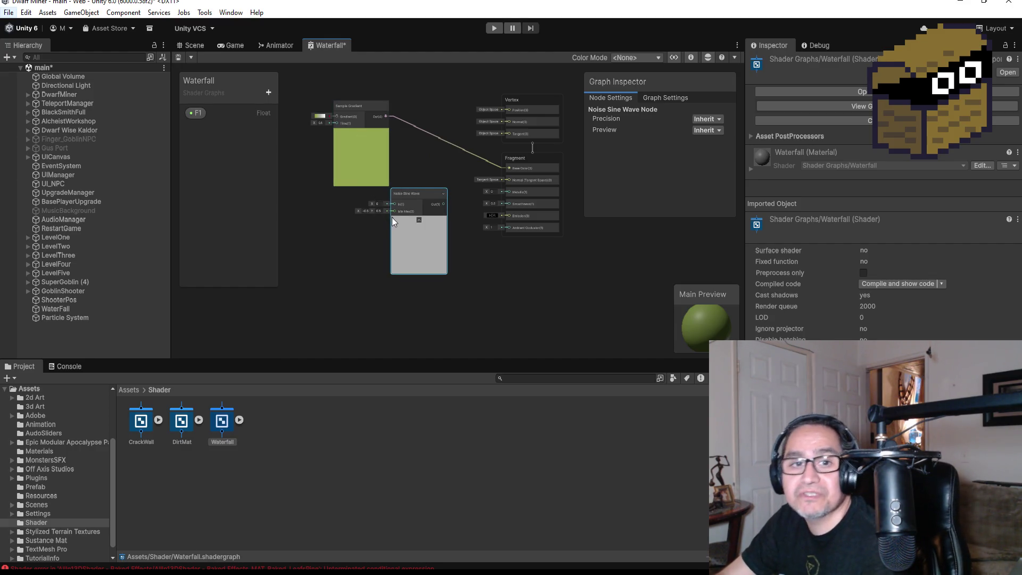
{"action": "scroll", "coordinate": [398, 178], "scroll_direction": "up", "scroll_amount": 2}
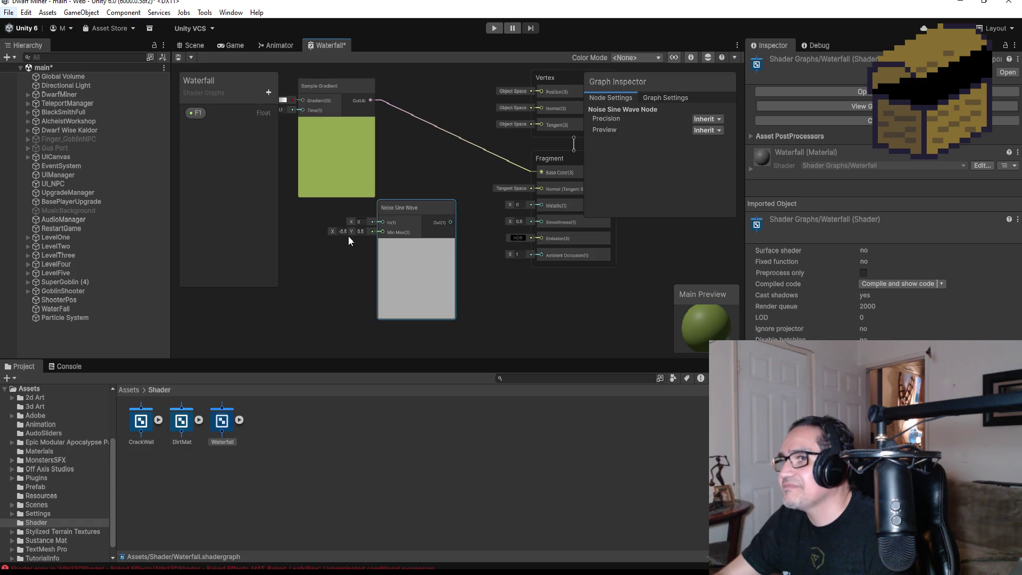
- Set the Noise Sine Wave's Min Max range to -1 and 1
{"action": "key", "text": "BackSpace"}
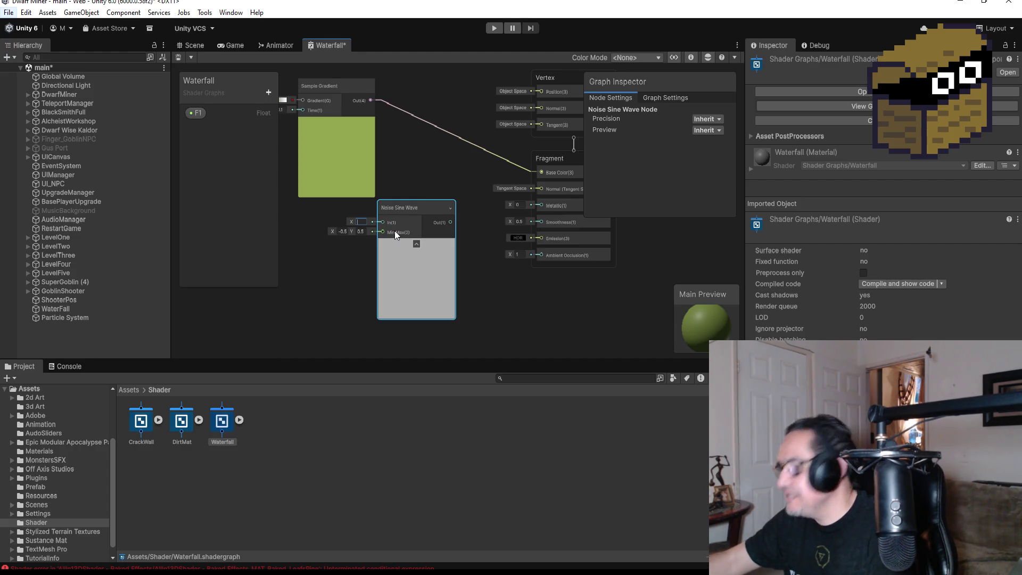
{"action": "type", "text": "0"}
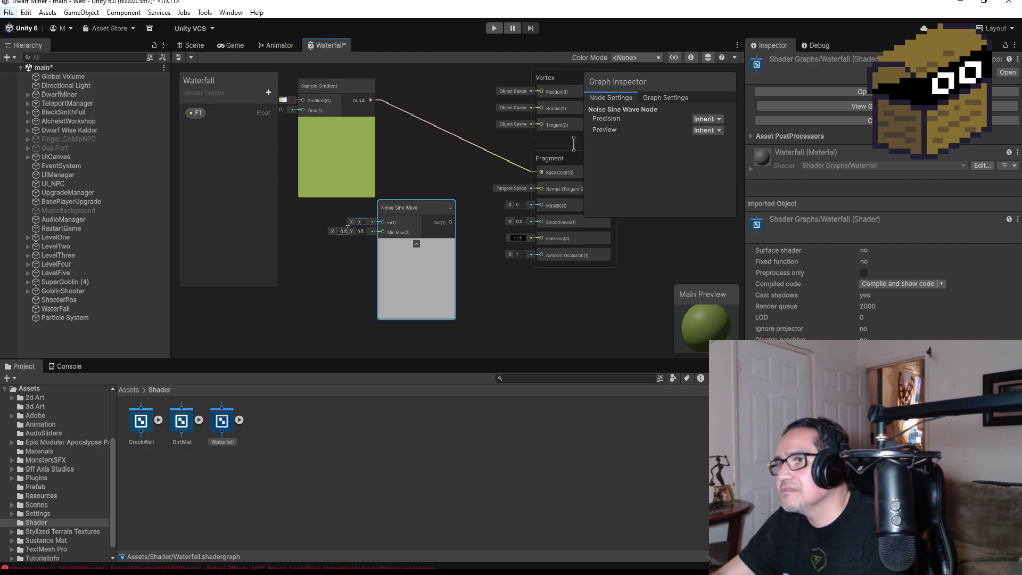
{"action": "scroll", "coordinate": [416, 264], "scroll_direction": "up", "scroll_amount": 3}
{"action": "scroll", "coordinate": [417, 268], "scroll_direction": "up", "scroll_amount": 2}
{"action": "scroll", "coordinate": [422, 267], "scroll_direction": "up", "scroll_amount": 2}
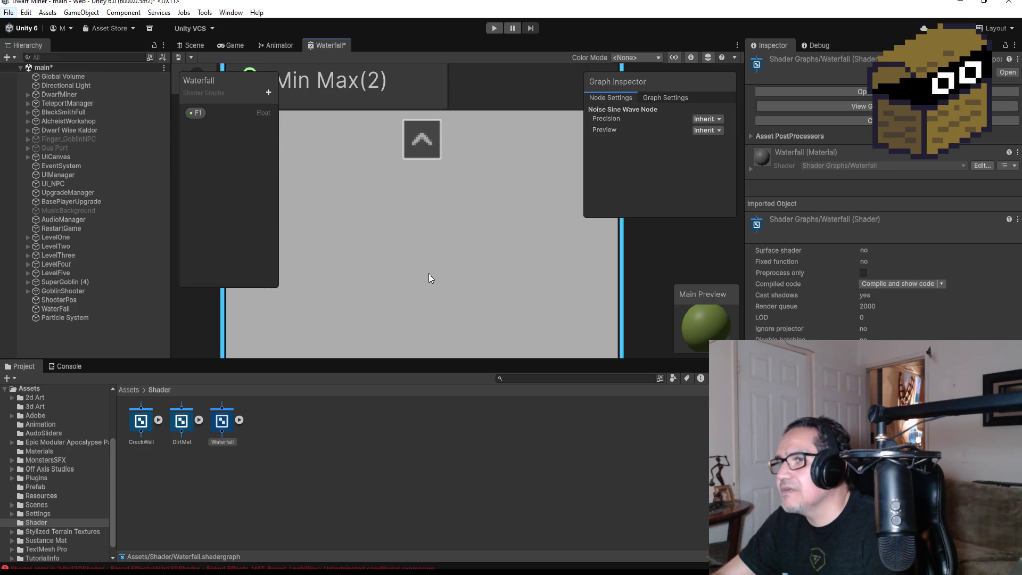
{"action": "scroll", "coordinate": [429, 274], "scroll_direction": "down", "scroll_amount": 4}
{"action": "scroll", "coordinate": [429, 273], "scroll_direction": "down", "scroll_amount": 1}
{"action": "left_click", "coordinate": [335, 208]}
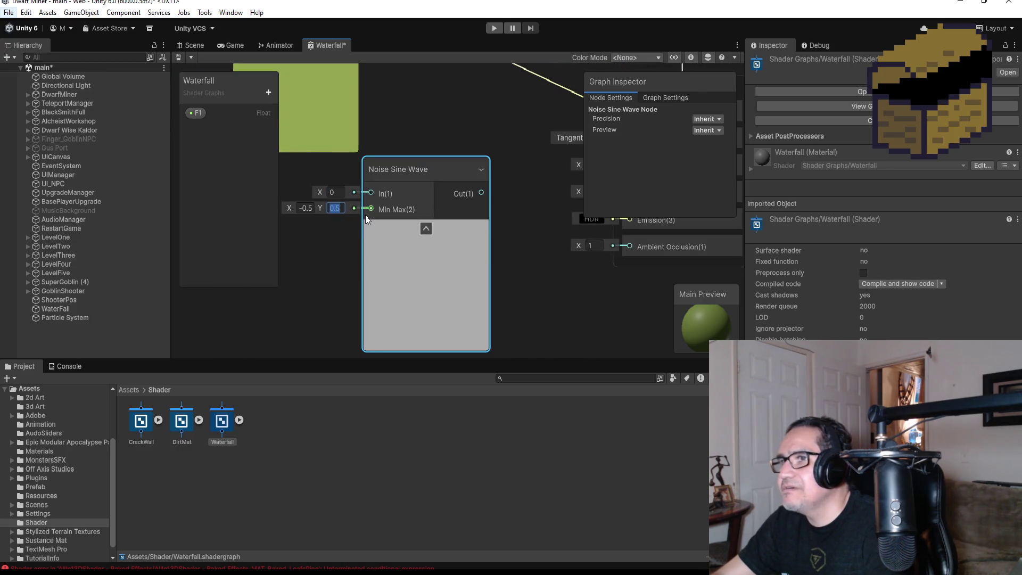
{"action": "type", "text": "1"}
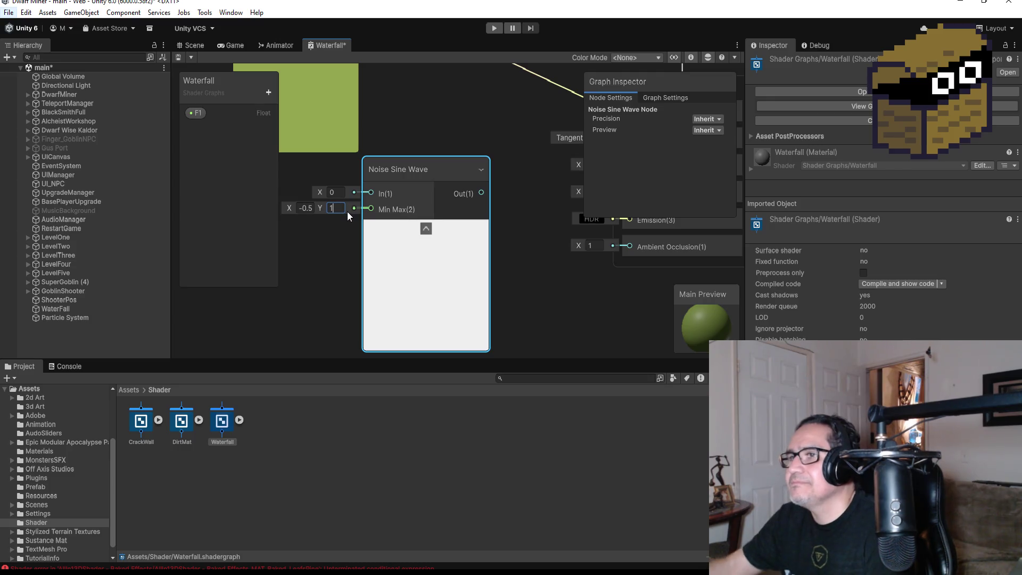
{"action": "key", "text": "shift+Tab"}
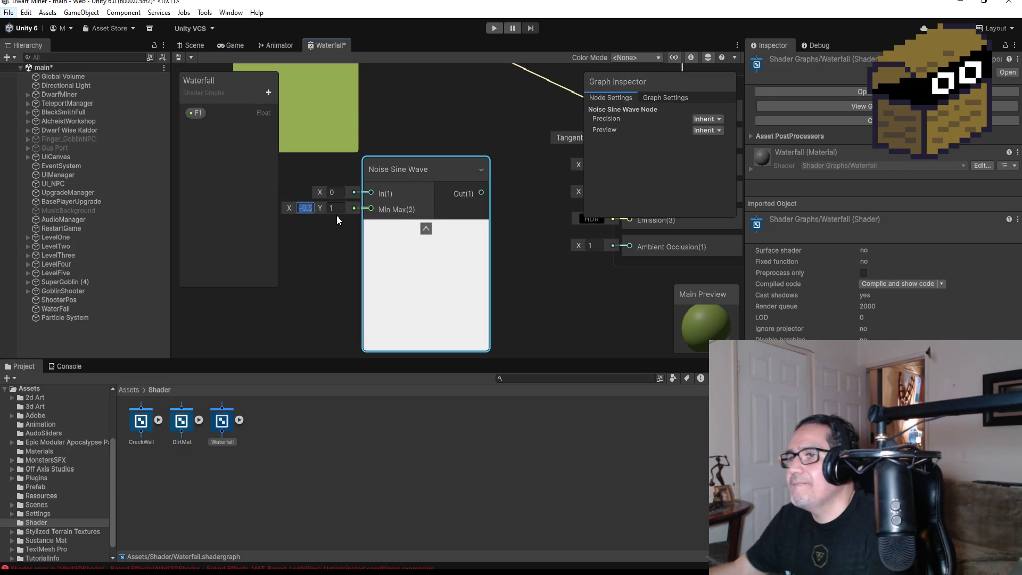
{"action": "key", "text": "BackSpace"}
{"action": "key", "text": "BackSpace"}
{"action": "key", "text": "BackSpace"}
{"action": "type", "text": "1"}
{"action": "key", "text": "Return"}
{"action": "left_click", "coordinate": [337, 245]}
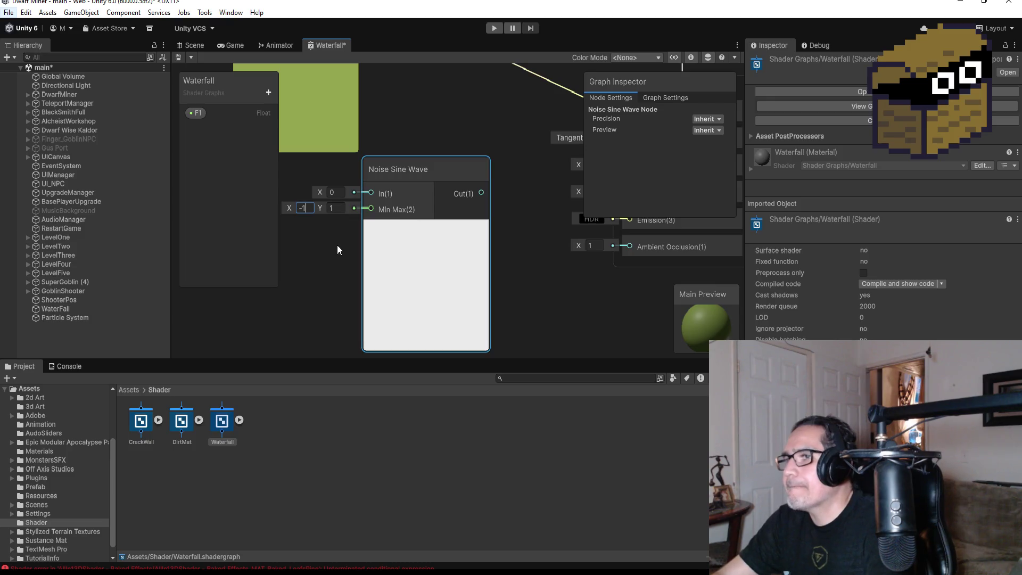
- Set the sine wave's In value to 2 and wire its output into Metallic
{"action": "left_click", "coordinate": [335, 192]}
{"action": "type", "text": "2"}
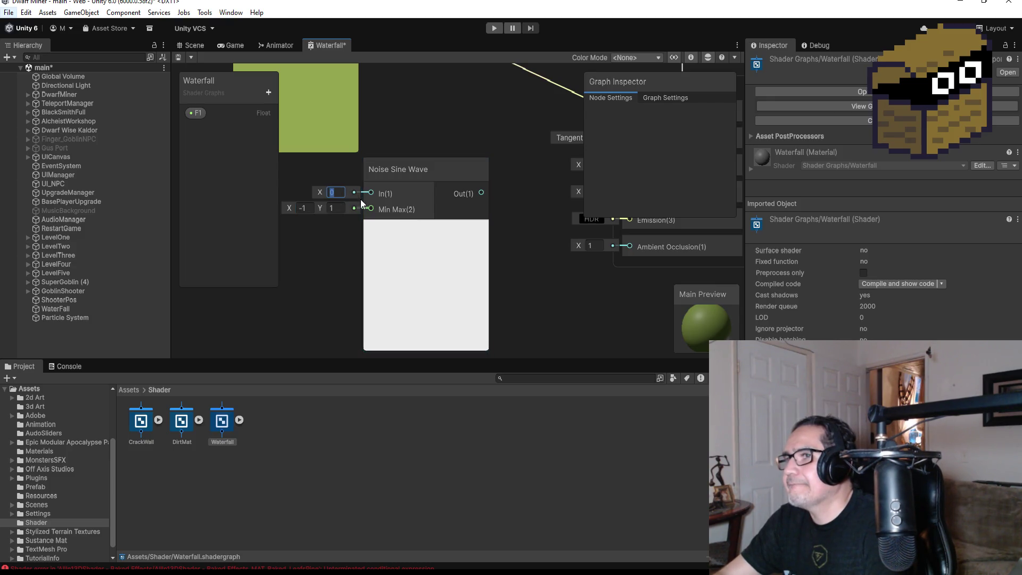
{"action": "left_click", "coordinate": [516, 268]}
{"action": "scroll", "coordinate": [519, 268], "scroll_direction": "down", "scroll_amount": 3}
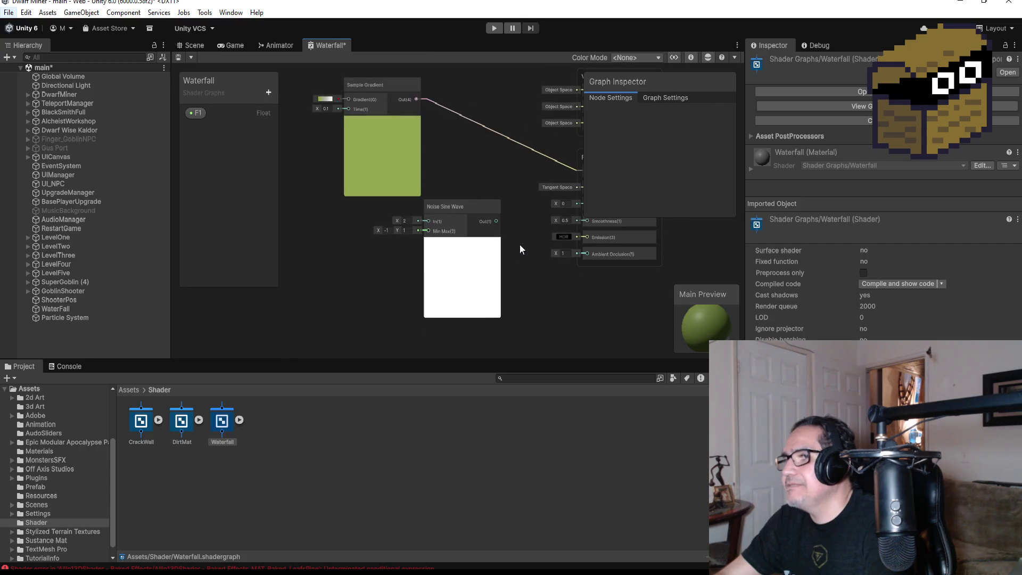
{"action": "scroll", "coordinate": [482, 223], "scroll_direction": "up", "scroll_amount": 2}
{"action": "scroll", "coordinate": [468, 219], "scroll_direction": "down", "scroll_amount": 1}
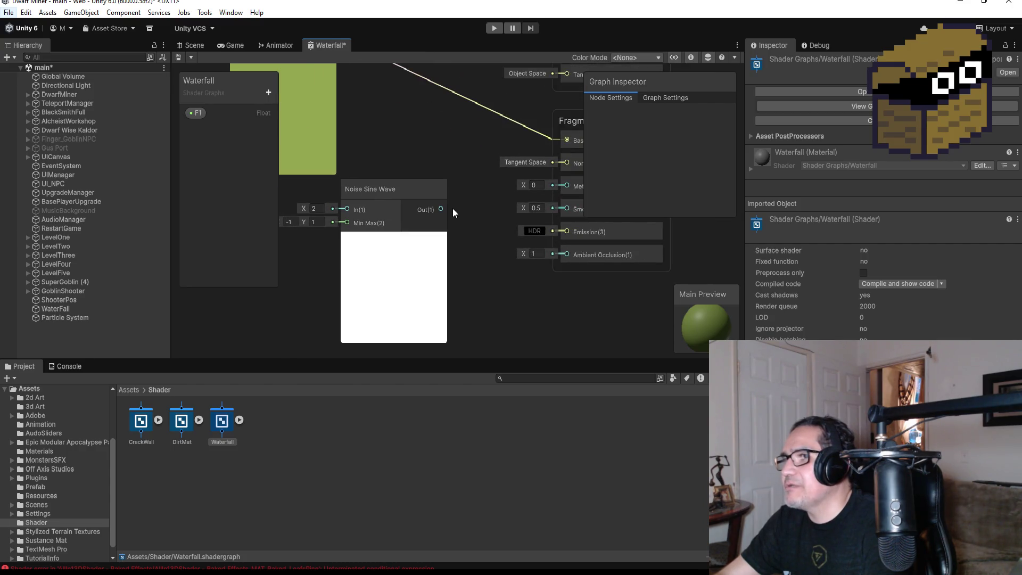
{"action": "mouse_move", "coordinate": [441, 209]}
{"action": "left_mouse_down"}
{"action": "mouse_move", "coordinate": [529, 180]}
{"action": "mouse_move", "coordinate": [567, 187]}
{"action": "left_mouse_up"}
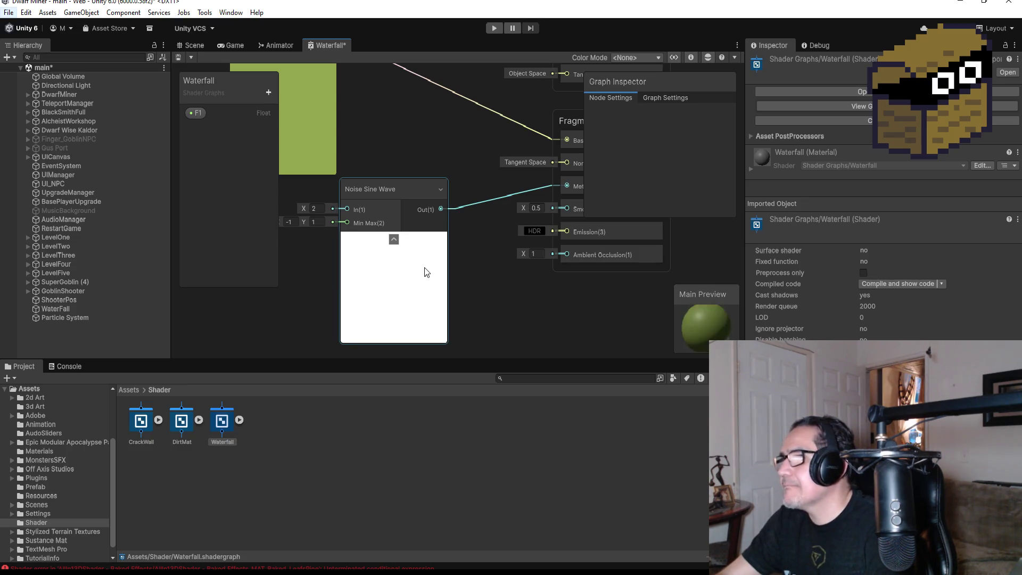
- Toggle the Noise Sine Wave node's preview off and back on
{"action": "left_click", "coordinate": [408, 267]}
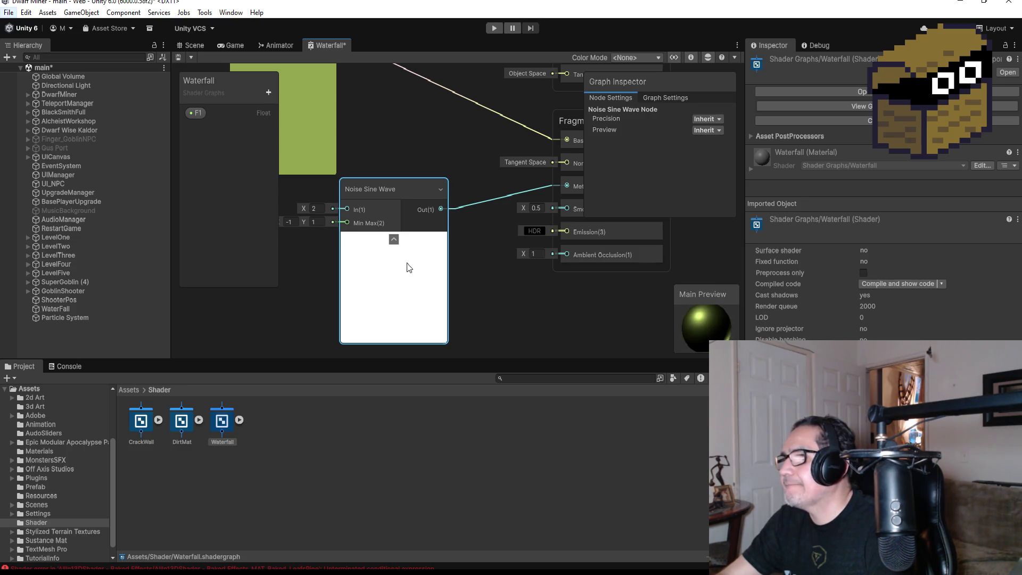
{"action": "left_click", "coordinate": [394, 239]}
{"action": "left_click", "coordinate": [385, 238]}
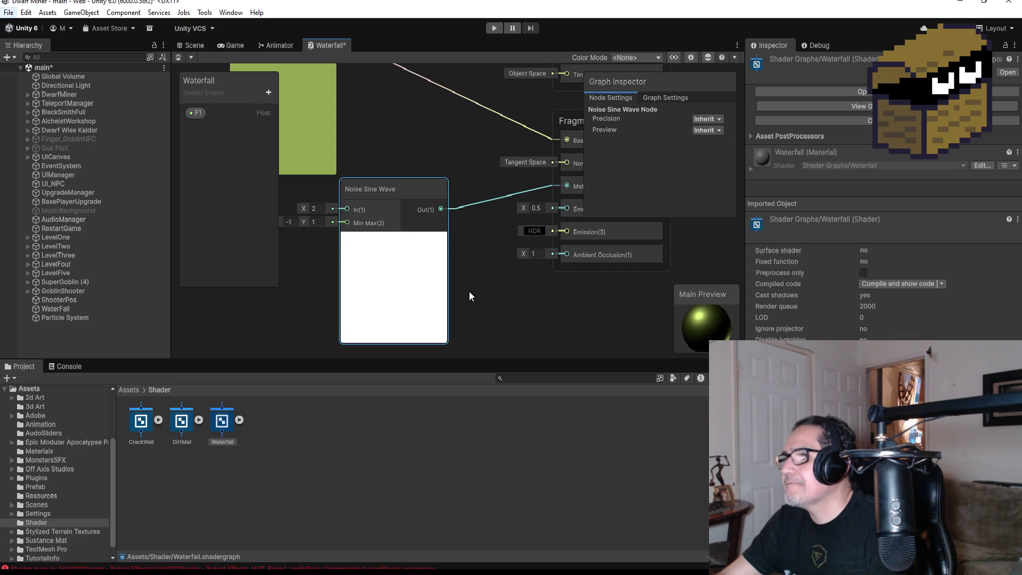
{"action": "scroll", "coordinate": [550, 314], "scroll_direction": "down", "scroll_amount": 2}
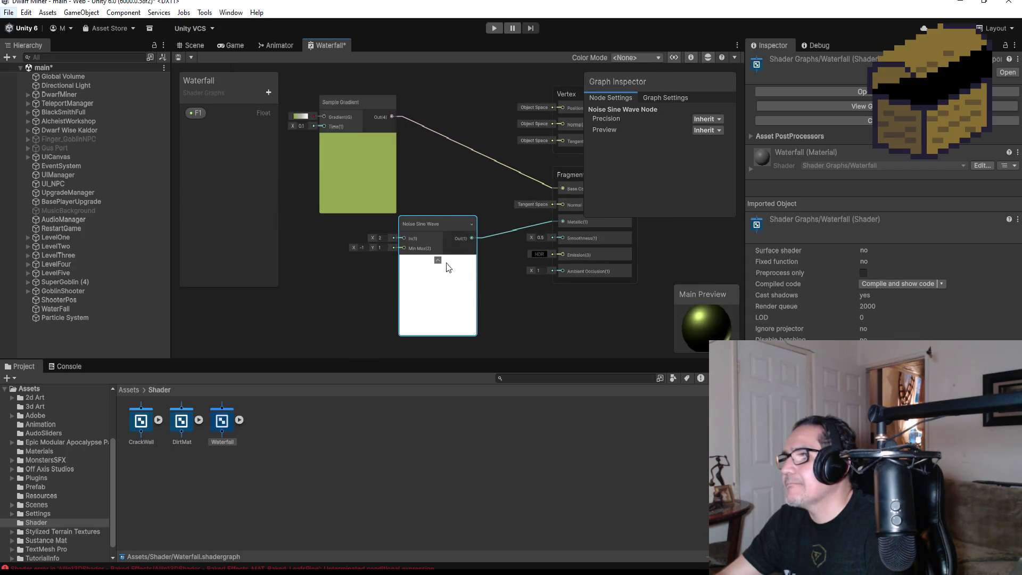
{"action": "scroll", "coordinate": [411, 254], "scroll_direction": "up", "scroll_amount": 1}
{"action": "left_click", "coordinate": [376, 235]}
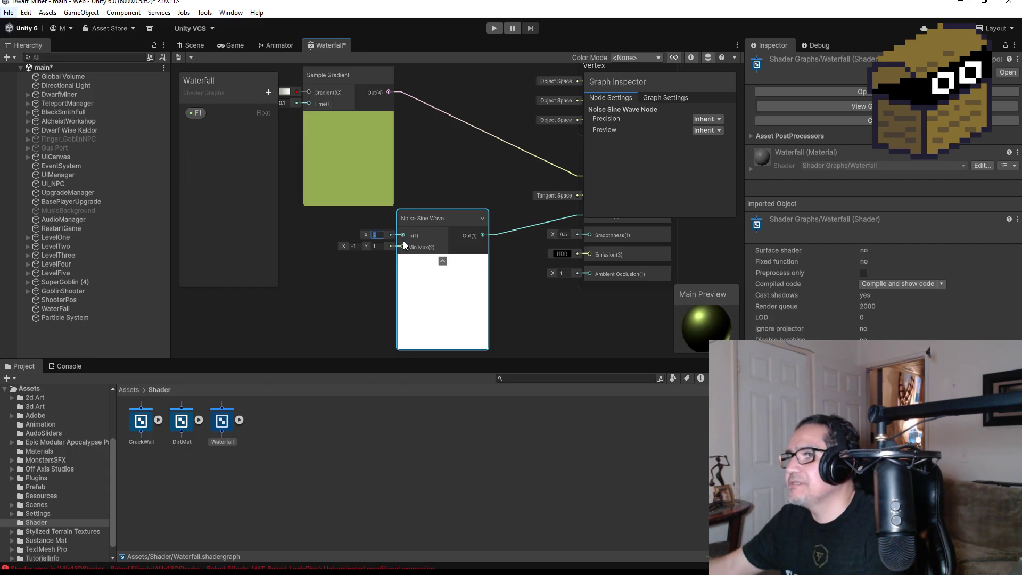
- Set the Noise Sine Wave's Min Max range to -0.5 and 0.5
{"action": "key", "text": "BackSpace"}
{"action": "type", "text": "1"}
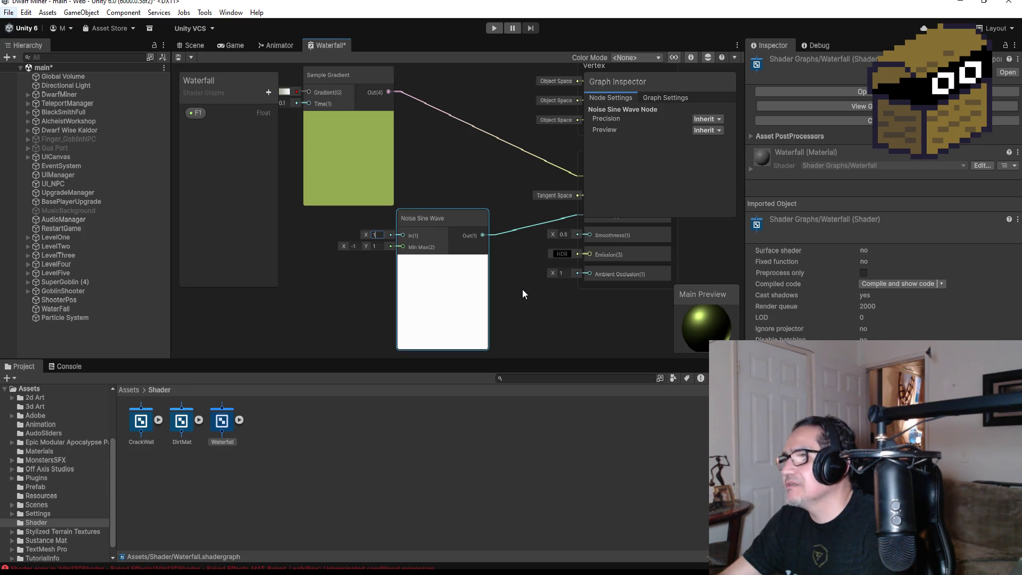
{"action": "key", "text": "Tab"}
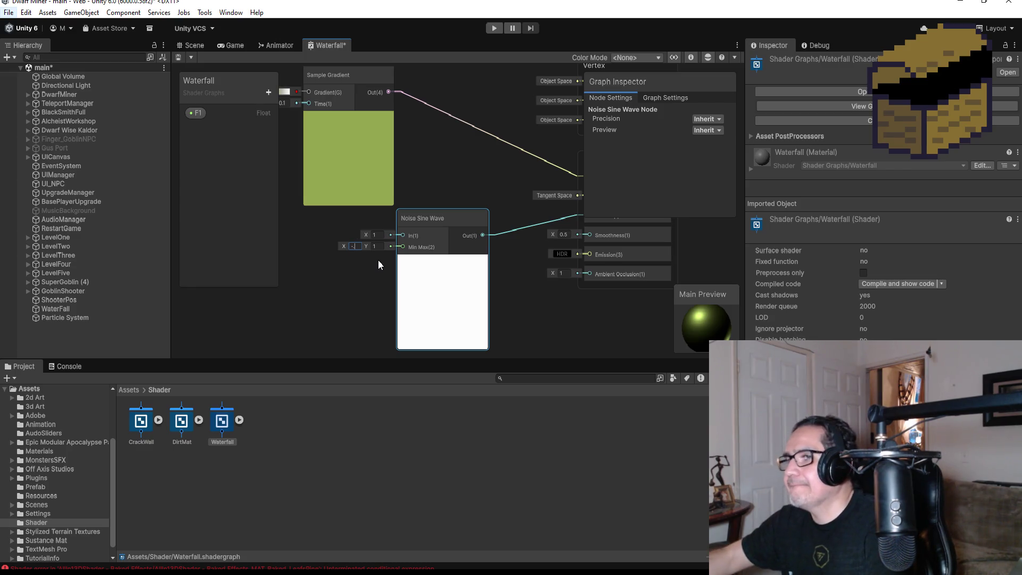
{"action": "type", "text": "0.5"}
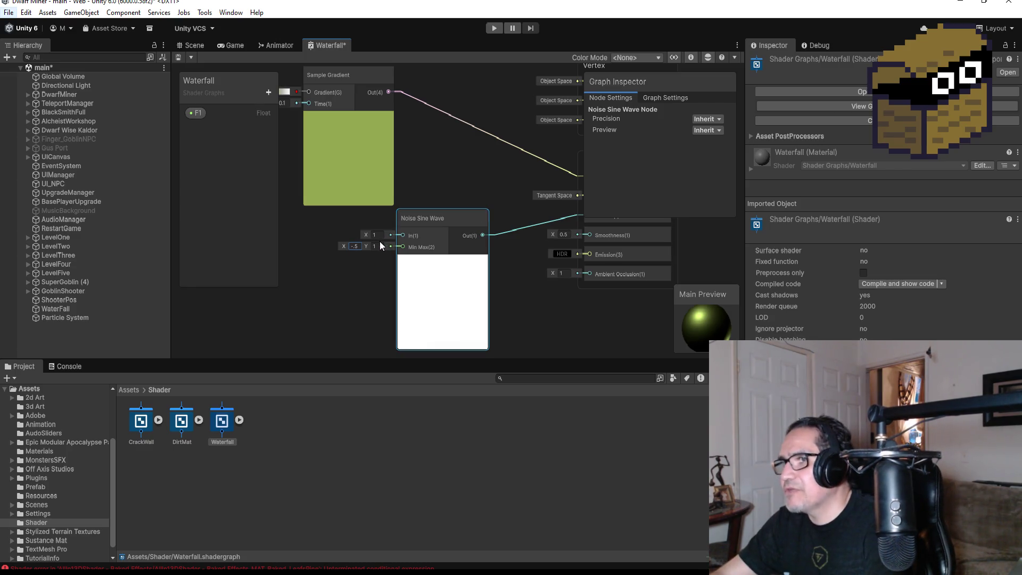
{"action": "left_click", "coordinate": [378, 247]}
{"action": "key", "text": "BackSpace"}
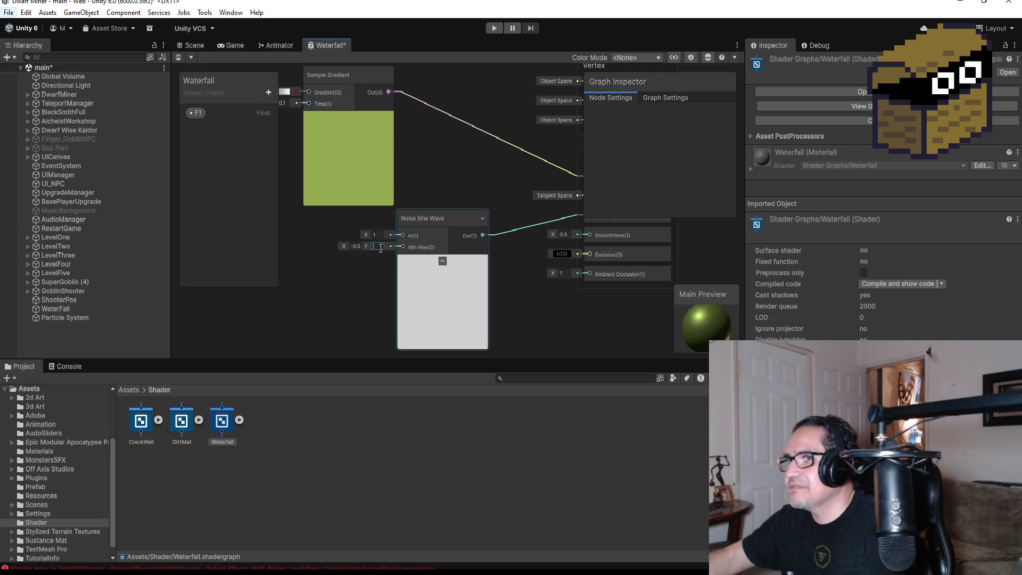
{"action": "type", "text": "0.5"}
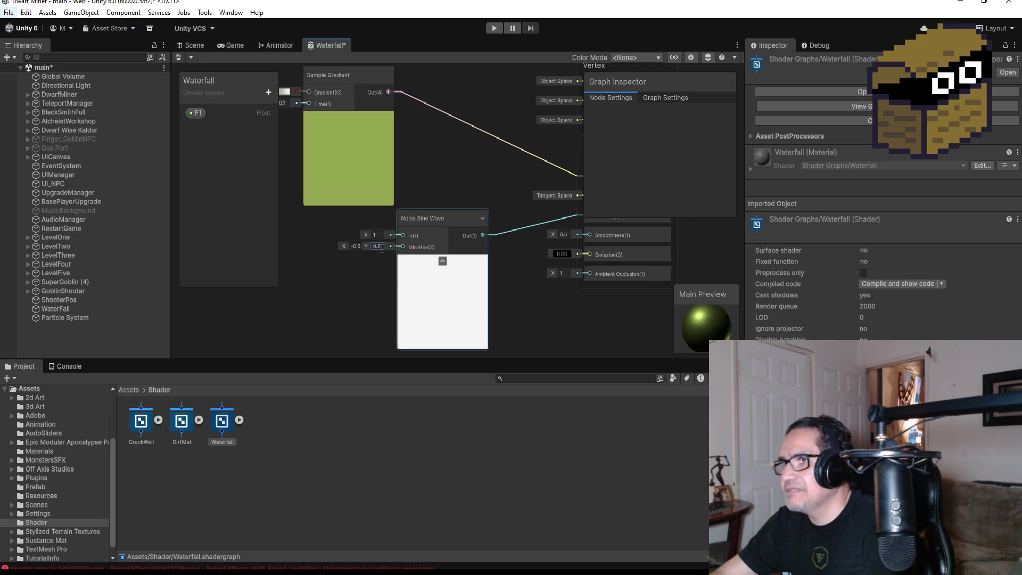
- Change the In value to 0.3 and zoom out to show the whole graph
{"action": "scroll", "coordinate": [454, 260], "scroll_direction": "up", "scroll_amount": 3}
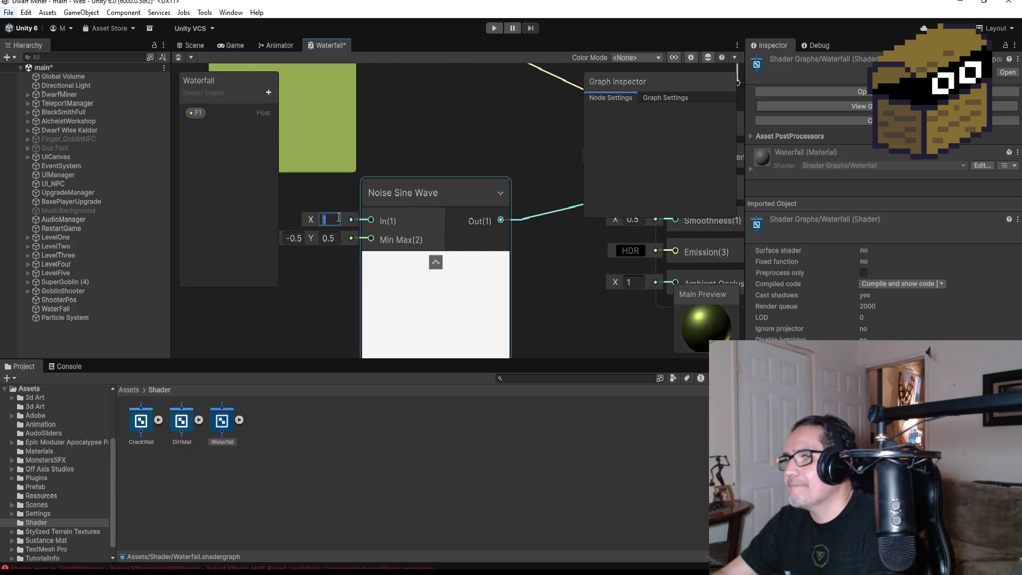
{"action": "key", "text": "BackSpace"}
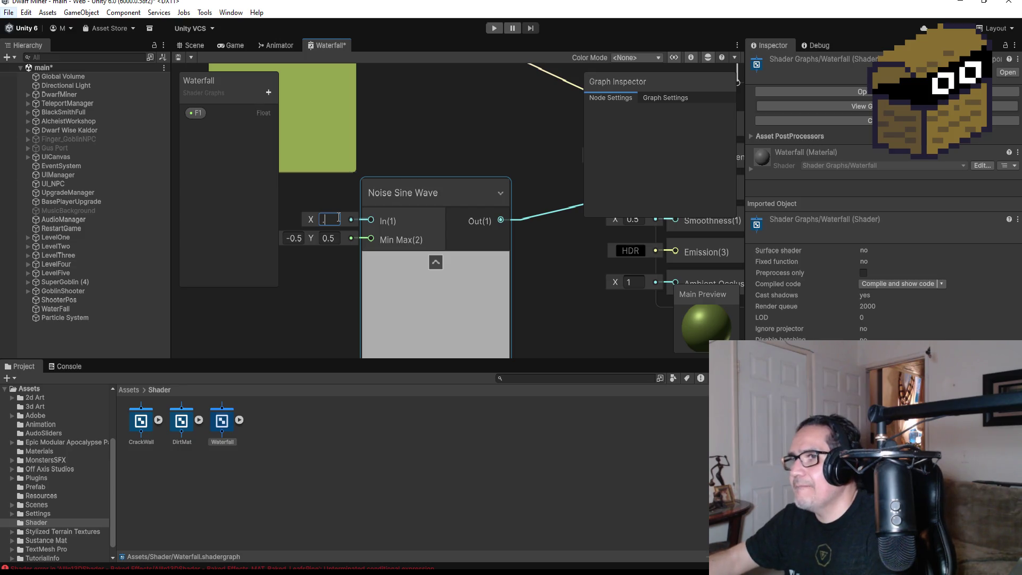
{"action": "type", "text": "3"}
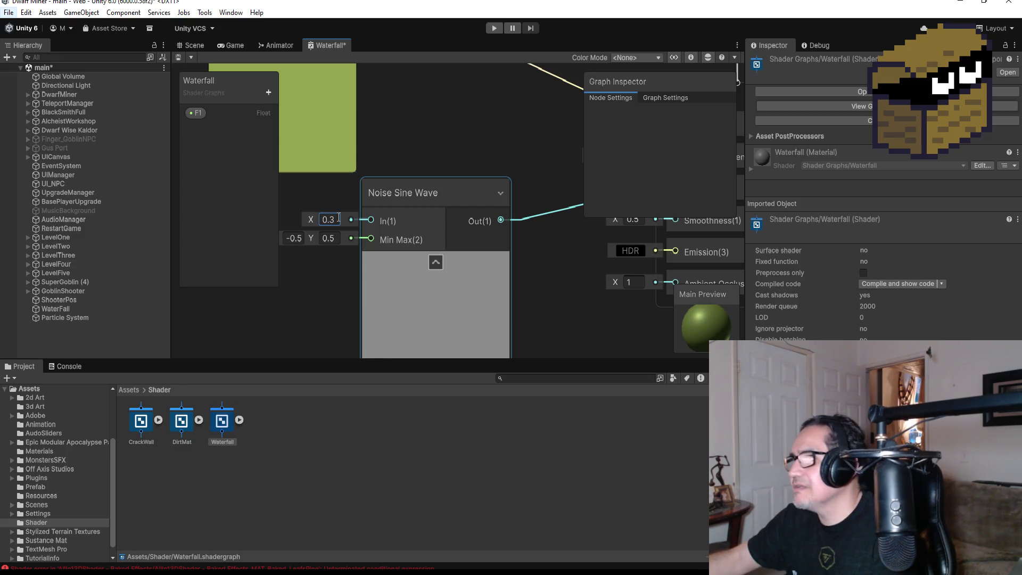
{"action": "left_click", "coordinate": [568, 261]}
{"action": "scroll", "coordinate": [605, 289], "scroll_direction": "down", "scroll_amount": 5}
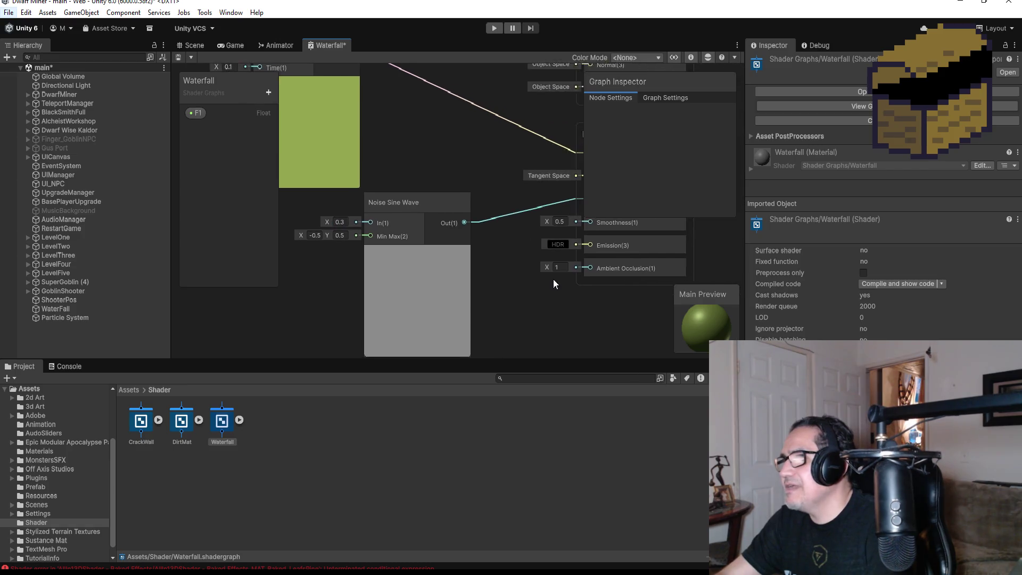
{"action": "scroll", "coordinate": [468, 280], "scroll_direction": "down", "scroll_amount": 1}
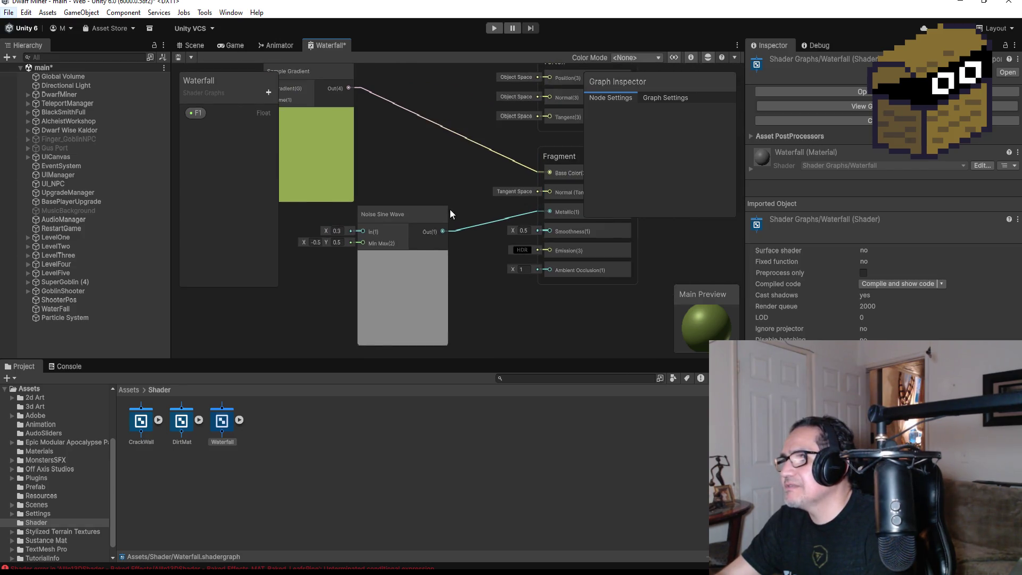
{"action": "scroll", "coordinate": [449, 208], "scroll_direction": "down", "scroll_amount": 4}
{"action": "mouse_move", "coordinate": [445, 195]}
{"action": "left_mouse_down"}
{"action": "mouse_move", "coordinate": [443, 183]}
{"action": "mouse_move", "coordinate": [468, 205]}
{"action": "mouse_move", "coordinate": [417, 238]}
{"action": "left_mouse_up"}
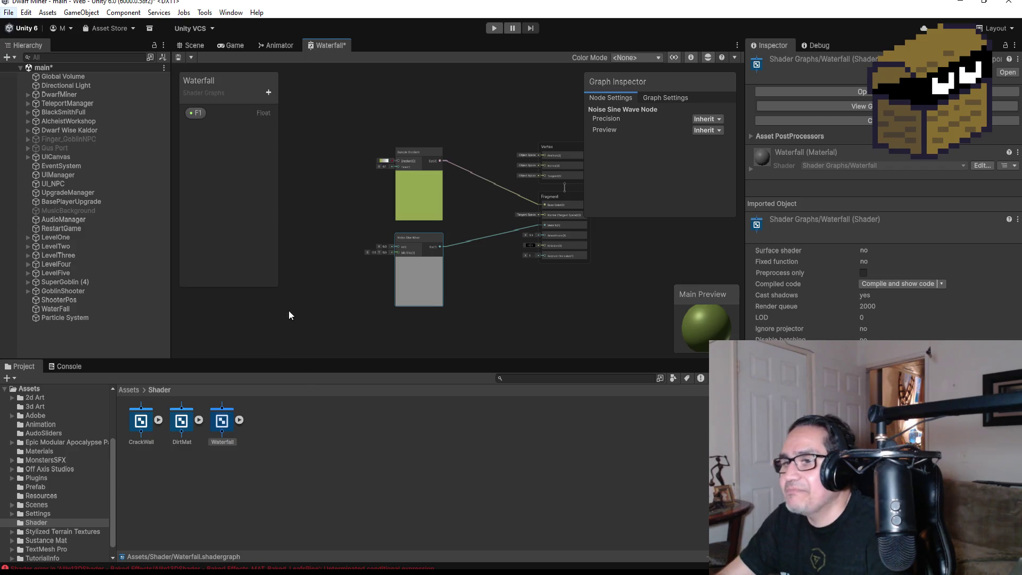
- Browse the Math, Wave and Trigonometry node categories in the Create Node list
{"action": "scroll", "coordinate": [351, 233], "scroll_direction": "up", "scroll_amount": 5}
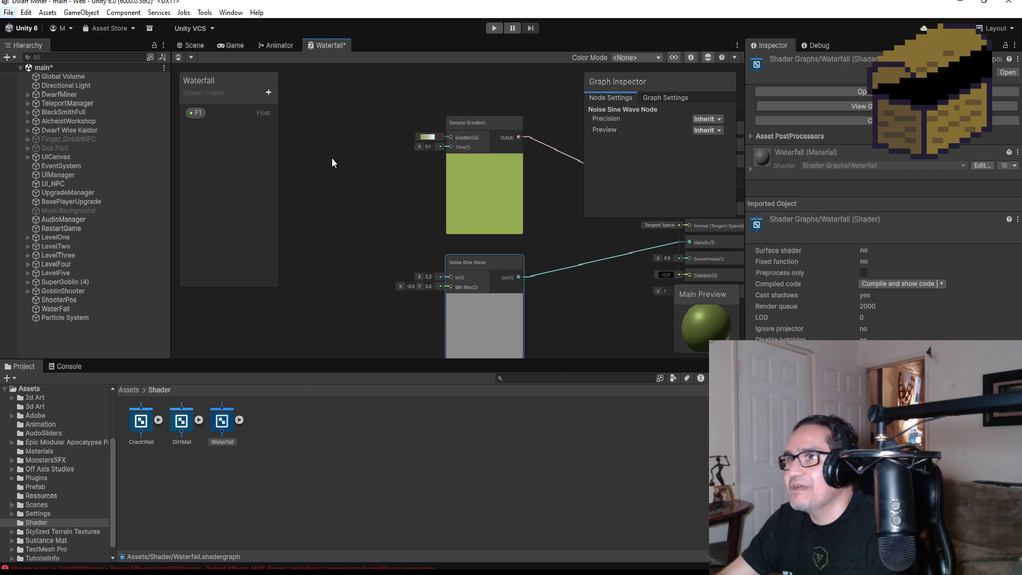
{"action": "key", "text": "space"}
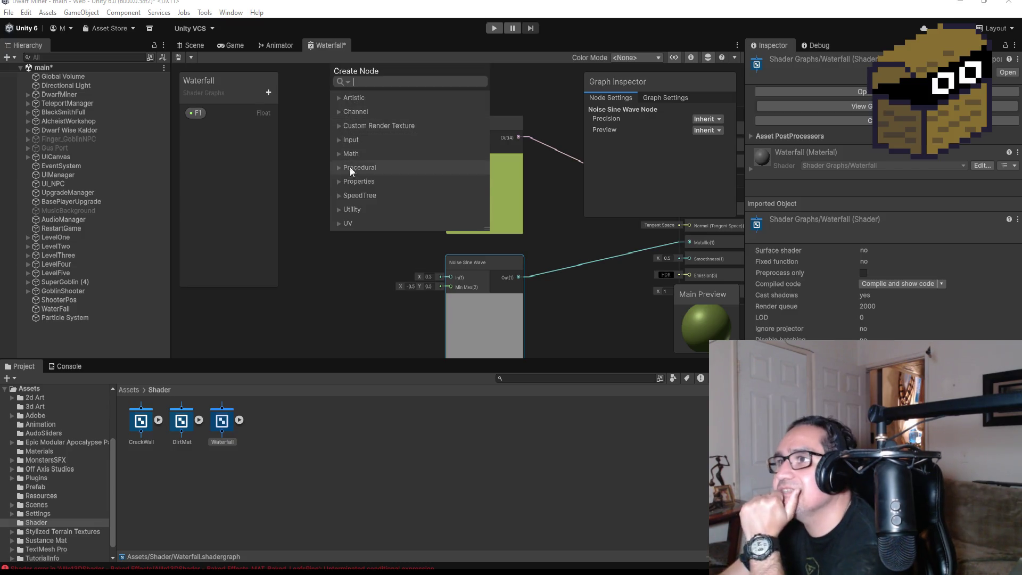
{"action": "left_click", "coordinate": [340, 154]}
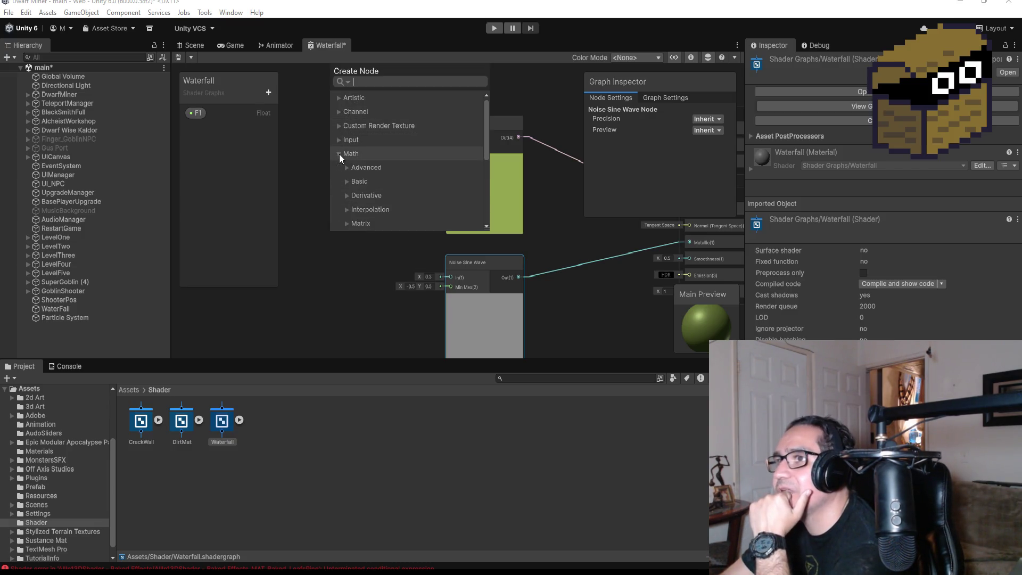
{"action": "scroll", "coordinate": [368, 216], "scroll_direction": "down", "scroll_amount": 3}
{"action": "scroll", "coordinate": [371, 219], "scroll_direction": "down", "scroll_amount": 2}
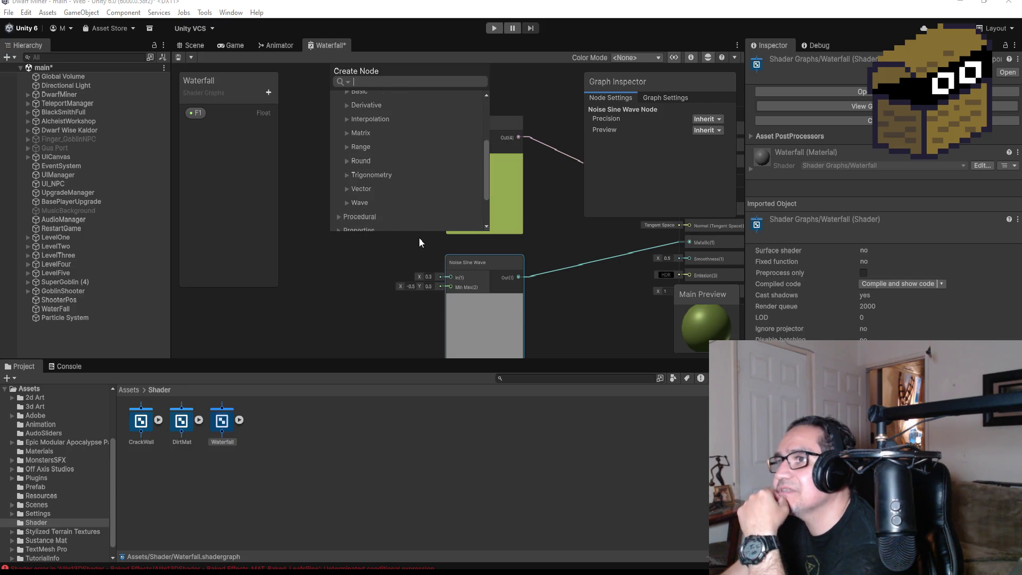
{"action": "left_click", "coordinate": [345, 200]}
{"action": "left_click", "coordinate": [345, 142]}
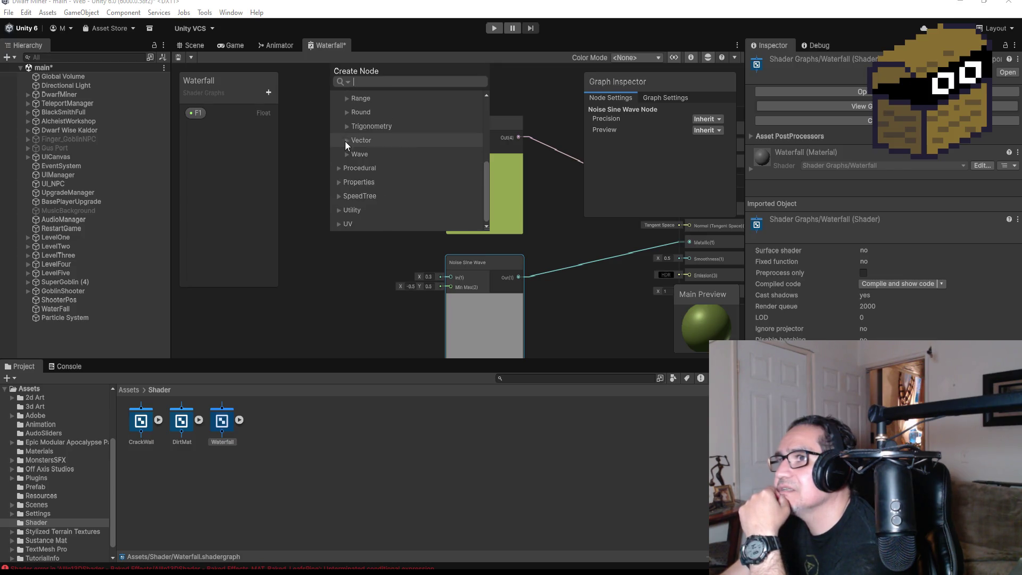
{"action": "scroll", "coordinate": [386, 175], "scroll_direction": "up", "scroll_amount": 3}
{"action": "left_click", "coordinate": [345, 186]}
{"action": "scroll", "coordinate": [383, 205], "scroll_direction": "down", "scroll_amount": 4}
{"action": "scroll", "coordinate": [395, 206], "scroll_direction": "down", "scroll_amount": 5}
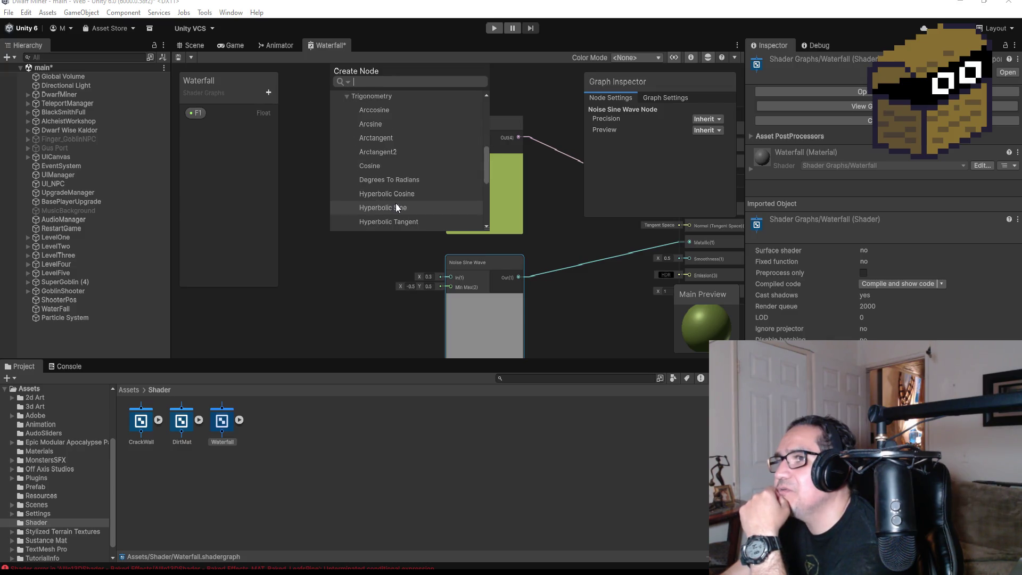
{"action": "scroll", "coordinate": [404, 203], "scroll_direction": "up", "scroll_amount": 3}
{"action": "left_click", "coordinate": [347, 126]}
{"action": "scroll", "coordinate": [363, 161], "scroll_direction": "up", "scroll_amount": 5}
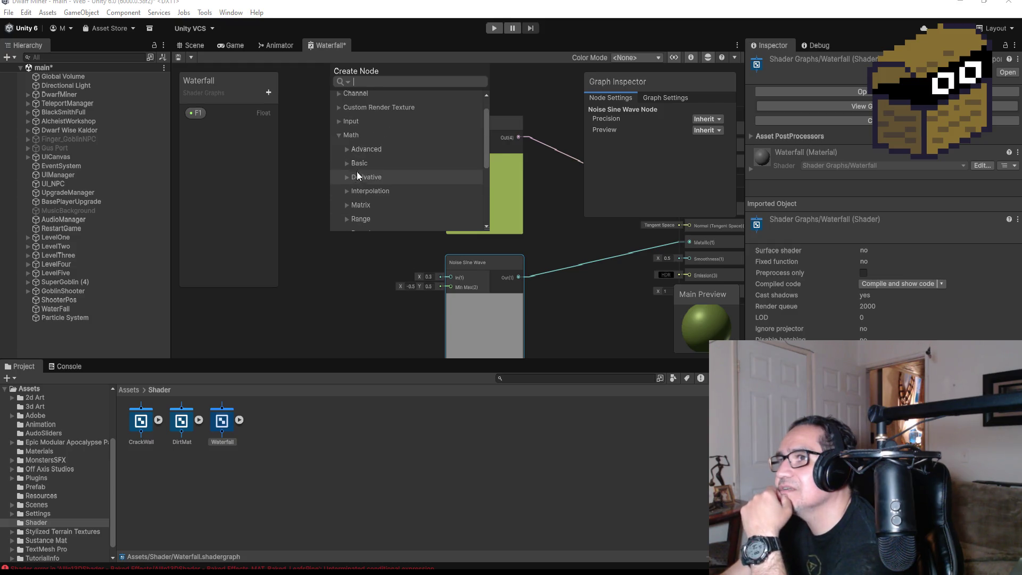
{"action": "left_click", "coordinate": [338, 135]}
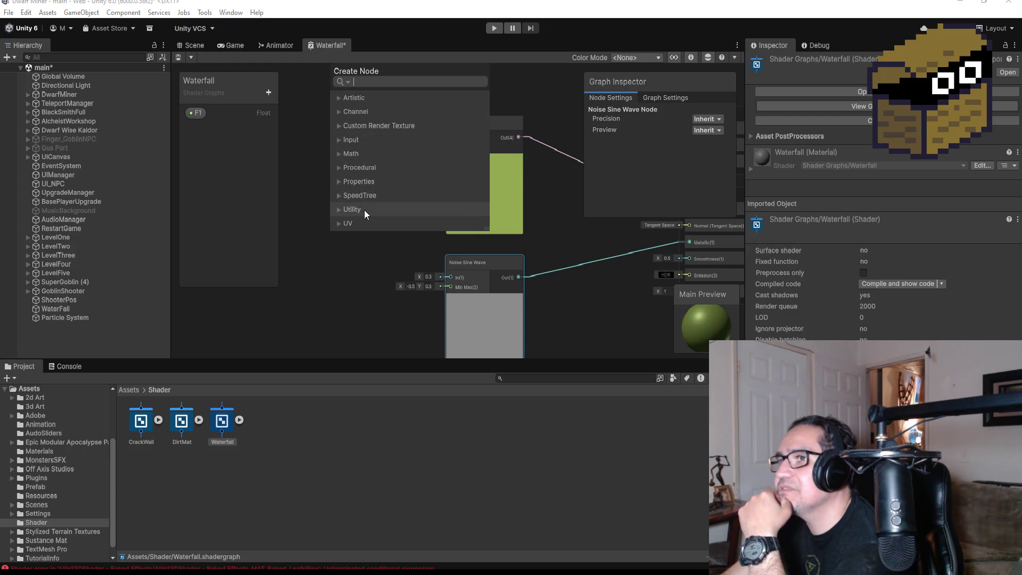
- Browse the SpeedTree, UV, Channel, Custom Render Texture and Input categories, then close the list
{"action": "left_click", "coordinate": [338, 196]}
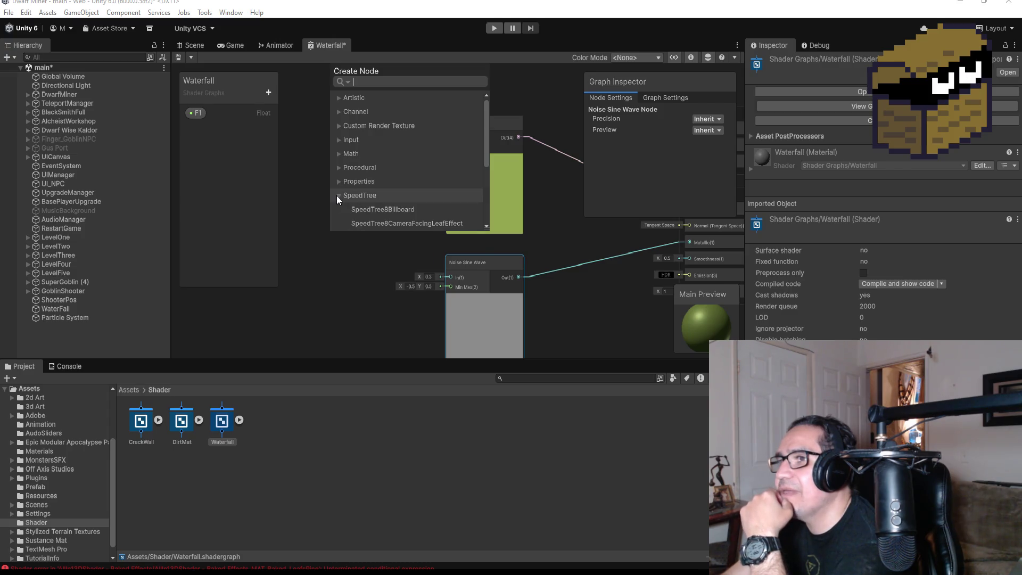
{"action": "scroll", "coordinate": [368, 200], "scroll_direction": "down", "scroll_amount": 3}
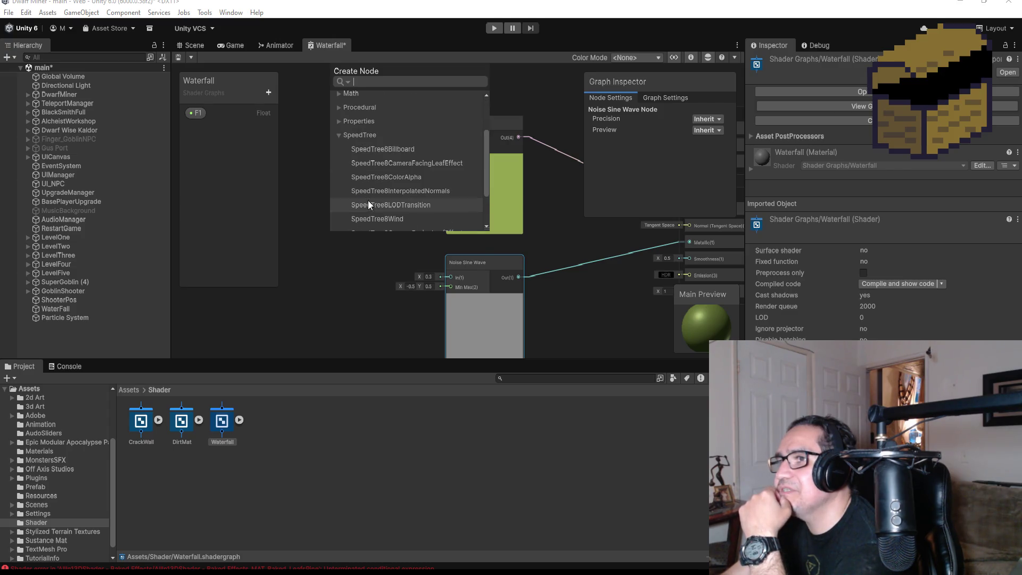
{"action": "left_click", "coordinate": [339, 135]}
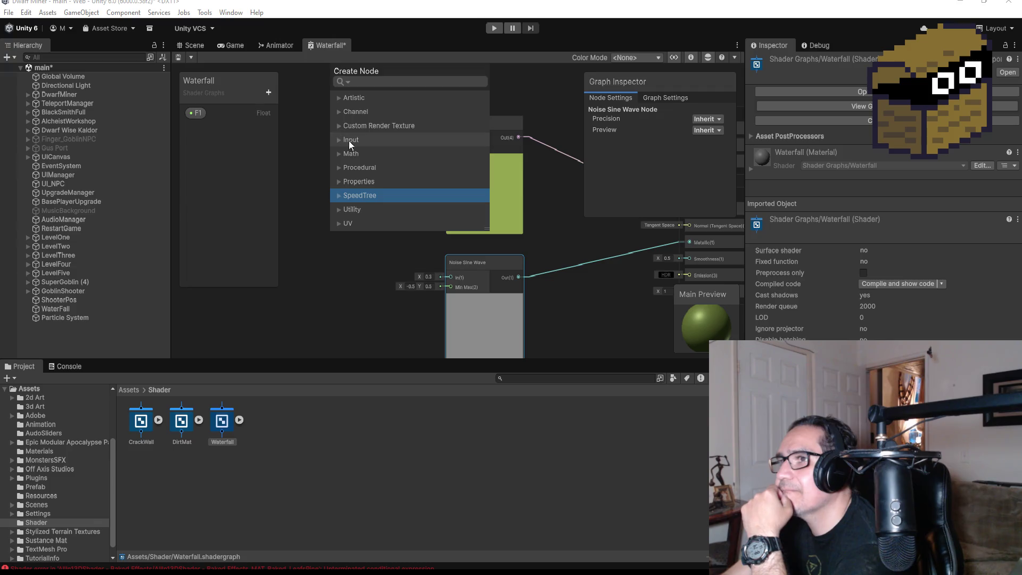
{"action": "left_click", "coordinate": [339, 223]}
{"action": "scroll", "coordinate": [364, 205], "scroll_direction": "up", "scroll_amount": 2}
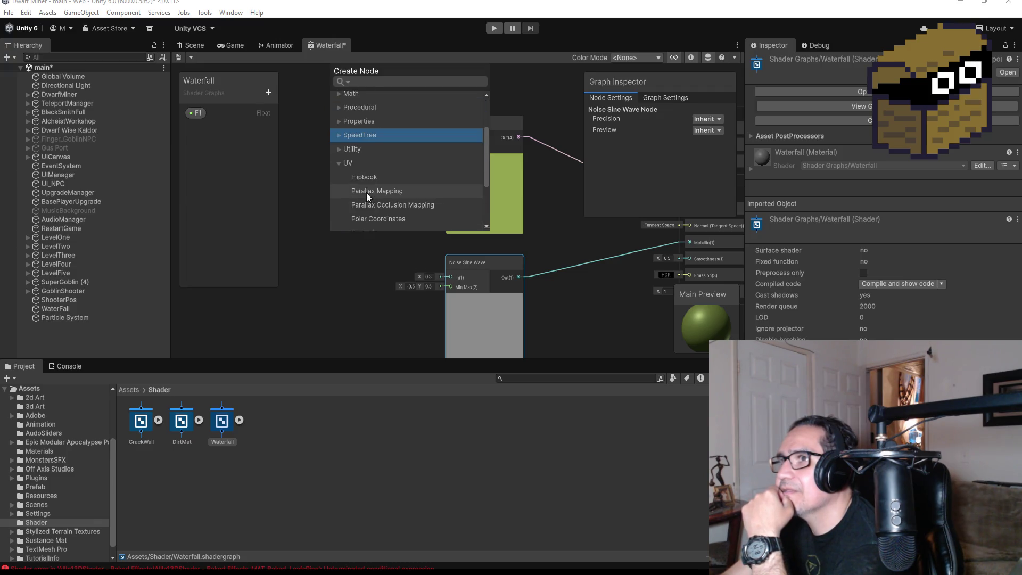
{"action": "left_click", "coordinate": [339, 163]}
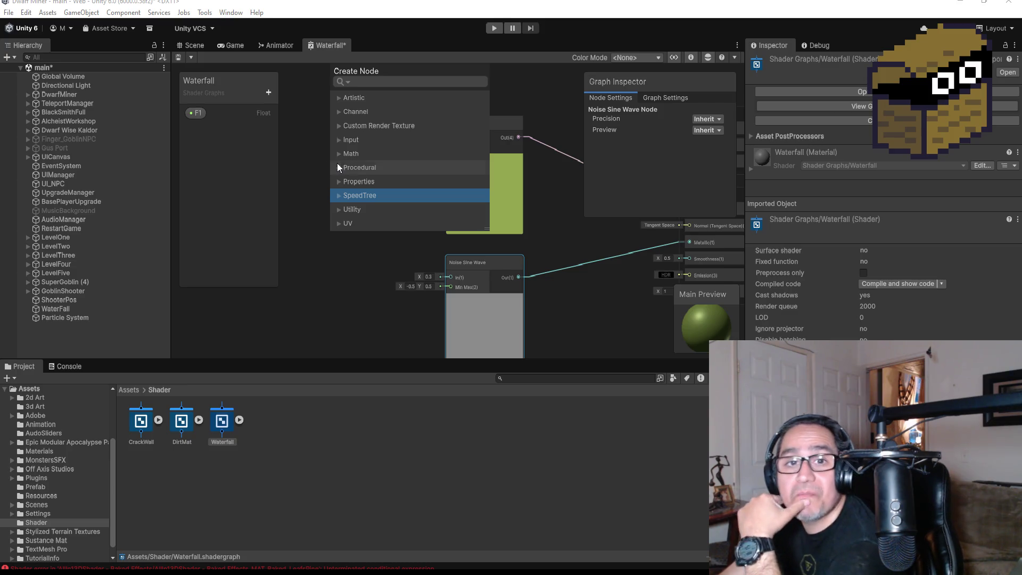
{"action": "left_click", "coordinate": [339, 112]}
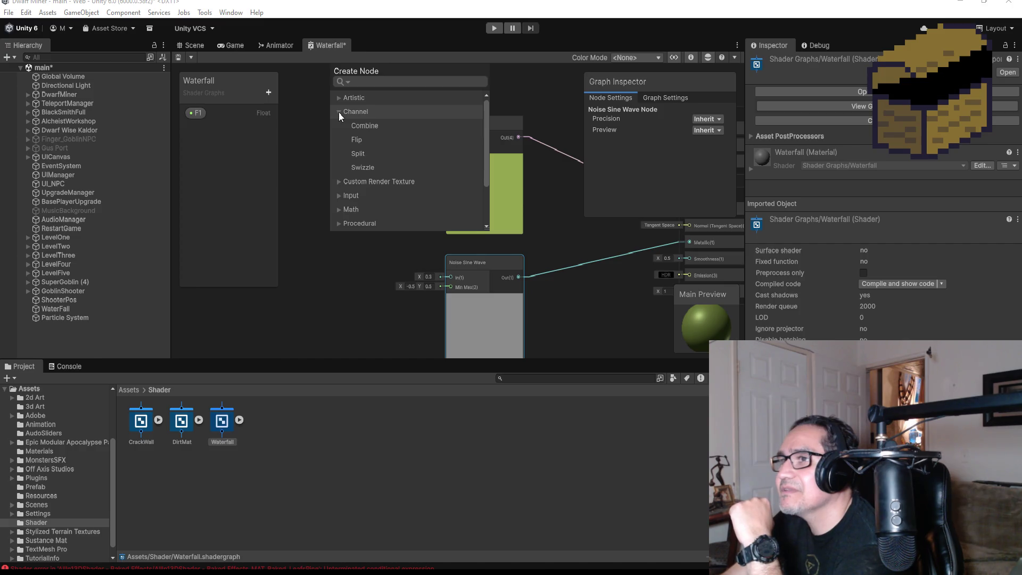
{"action": "left_click", "coordinate": [339, 112]}
{"action": "left_click", "coordinate": [337, 126]}
{"action": "left_click", "coordinate": [336, 125]}
{"action": "left_click", "coordinate": [340, 140]}
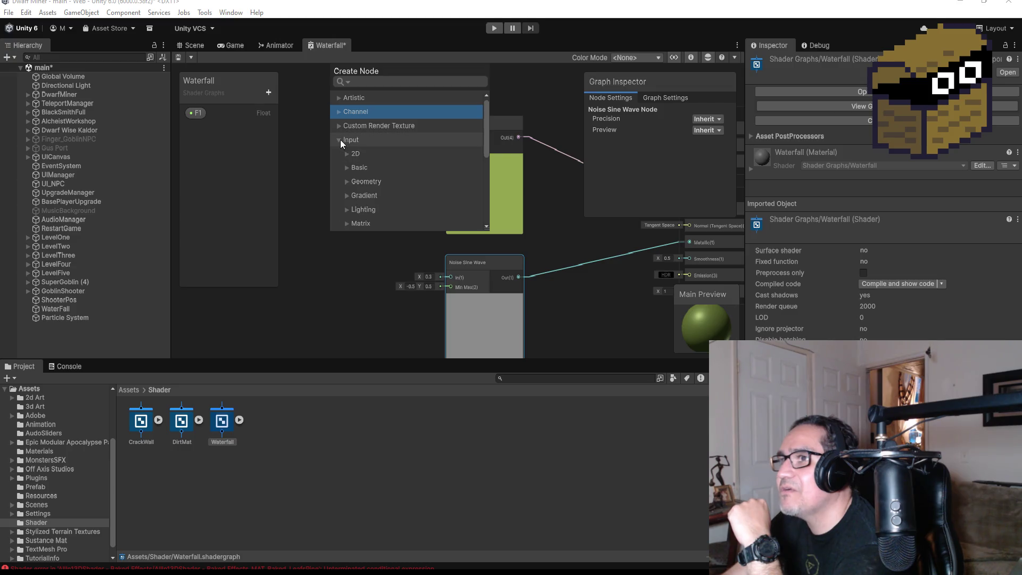
{"action": "scroll", "coordinate": [340, 140], "scroll_direction": "down", "scroll_amount": 3}
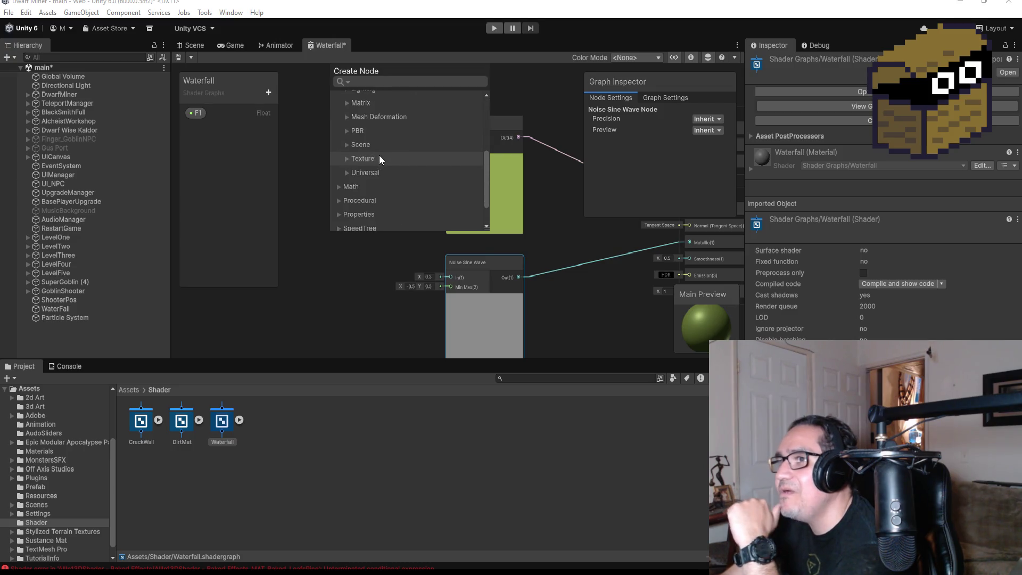
{"action": "scroll", "coordinate": [384, 165], "scroll_direction": "up", "scroll_amount": 3}
{"action": "left_click", "coordinate": [336, 109]}
{"action": "left_click", "coordinate": [337, 110]}
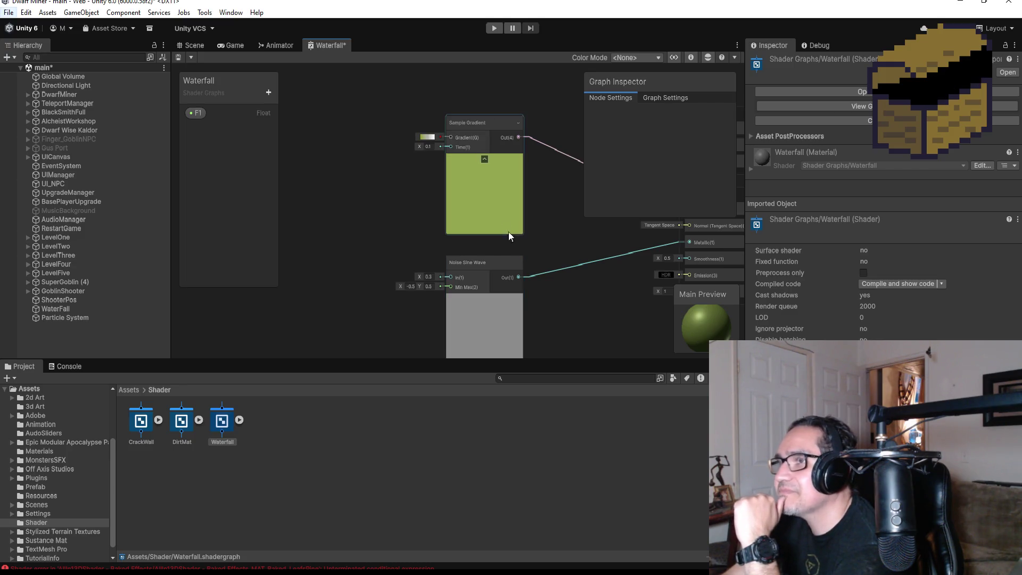
- Pan the graph to the master stack and reveal the Waterfall material inside the shader asset
{"action": "left_click_drag", "start_coordinate": [577, 302], "coordinate": [506, 277]}
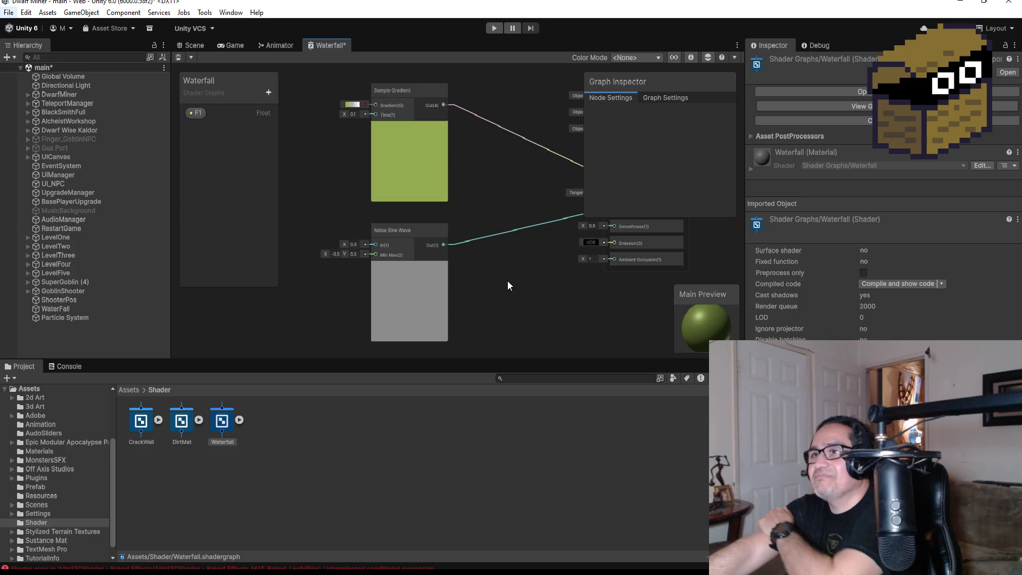
{"action": "left_click", "coordinate": [239, 420]}
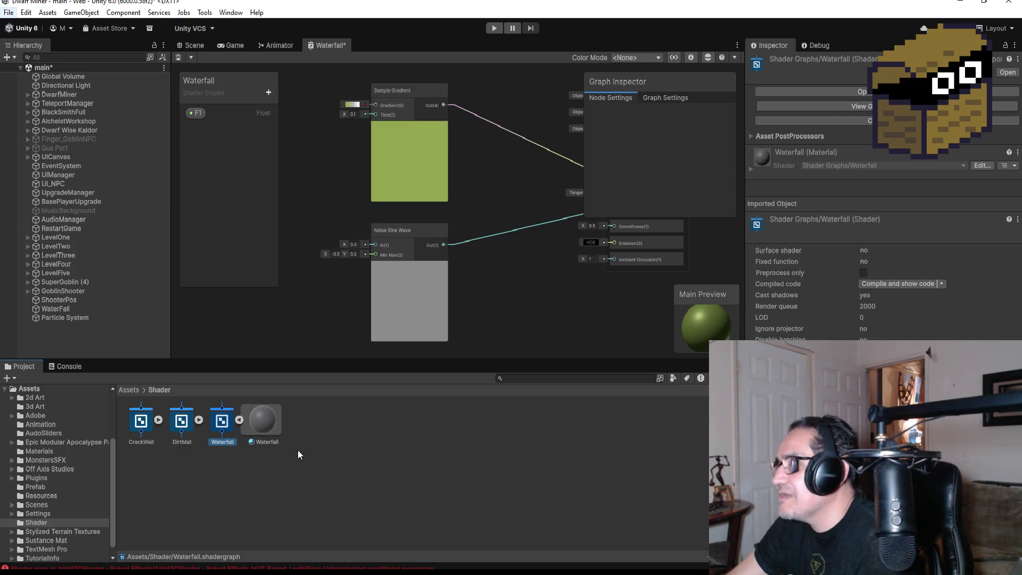
{"action": "scroll", "coordinate": [497, 236], "scroll_direction": "down", "scroll_amount": 3}
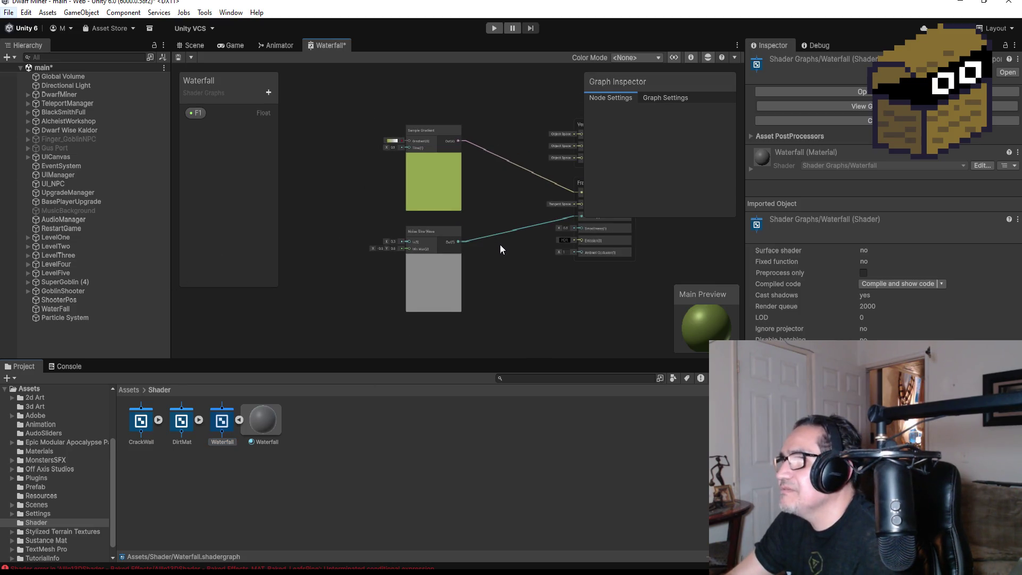
{"action": "scroll", "coordinate": [364, 190], "scroll_direction": "up", "scroll_amount": 4}
{"action": "scroll", "coordinate": [386, 199], "scroll_direction": "down", "scroll_amount": 1}
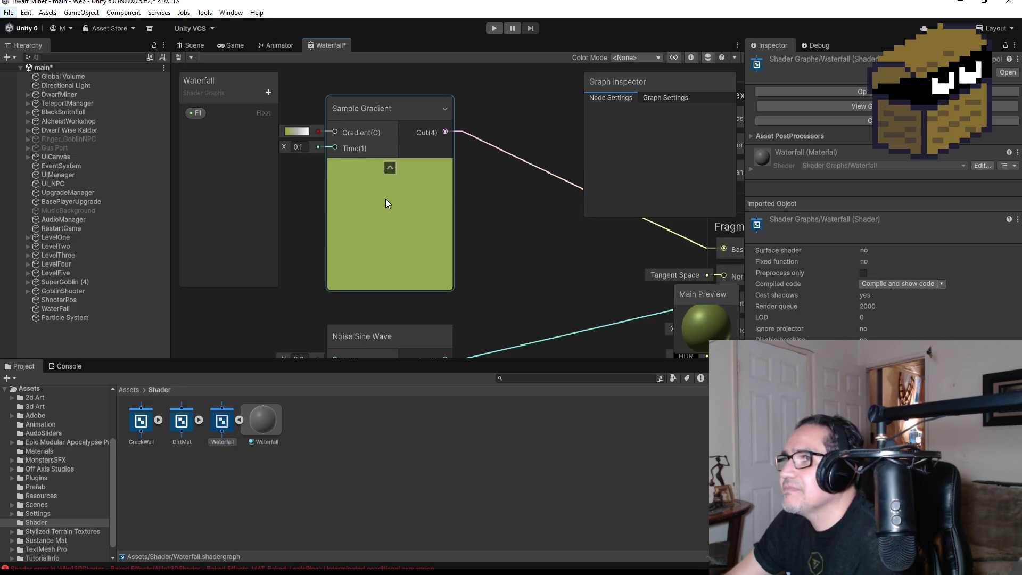
- Save the current scene, then bring up Unity Hub's project list via File > Open Project
{"action": "left_click", "coordinate": [9, 12]}
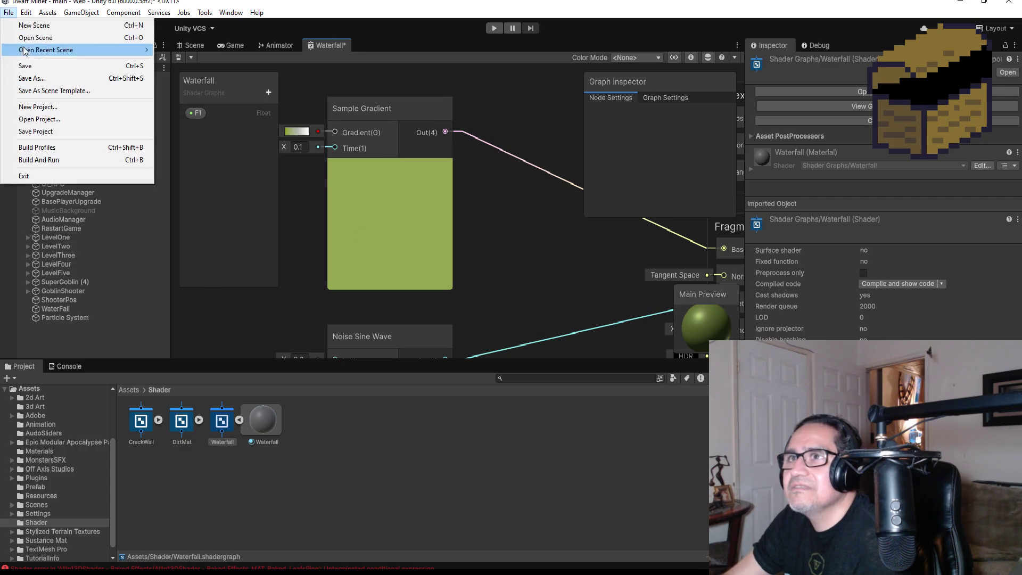
{"action": "left_click", "coordinate": [24, 64]}
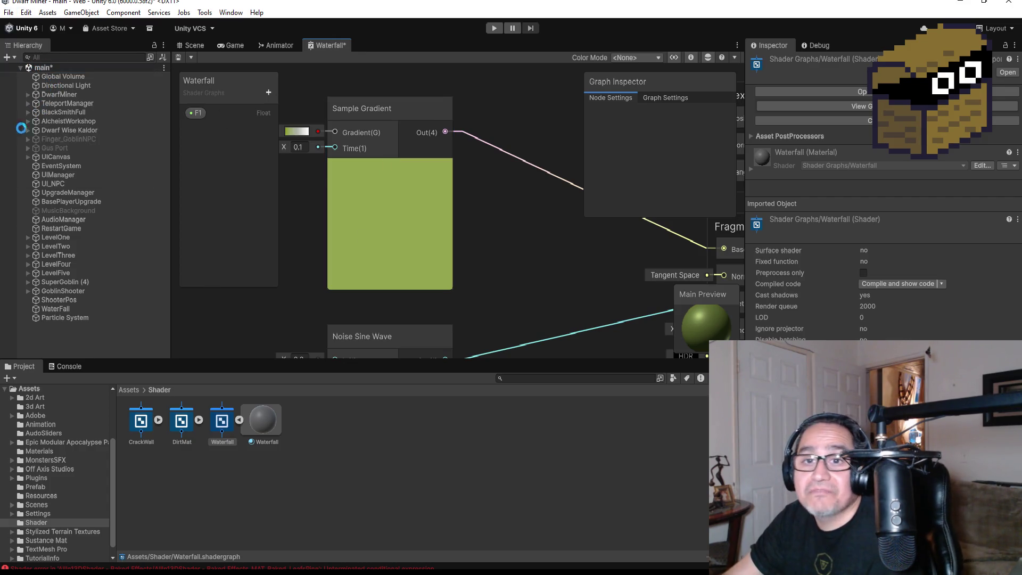
{"action": "left_click", "coordinate": [8, 13]}
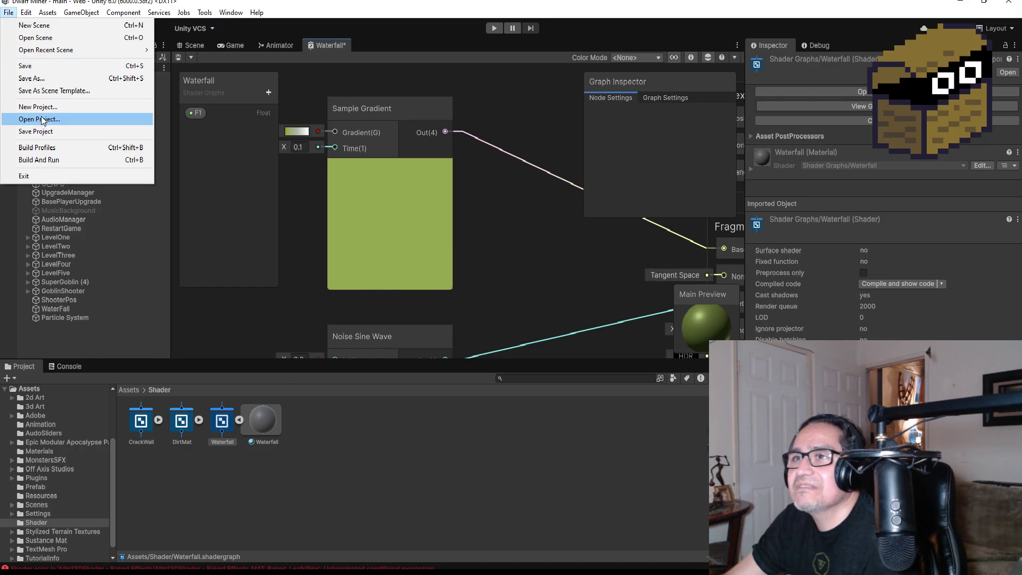
{"action": "left_click", "coordinate": [41, 122]}
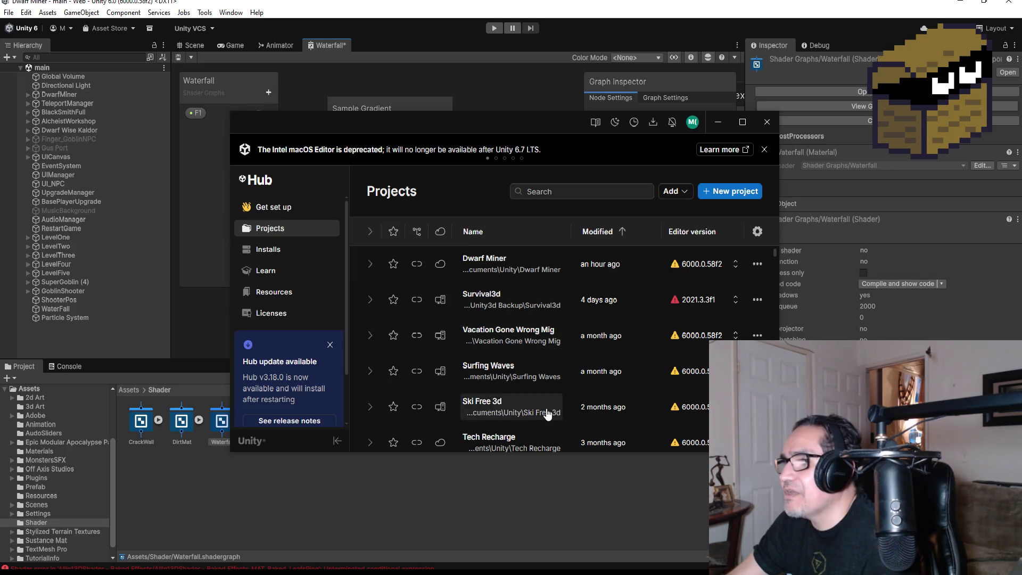
- Scroll through the Unity Hub Projects list to find and open Tech Recharge
{"action": "scroll", "coordinate": [510, 394], "scroll_direction": "down", "scroll_amount": 2}
{"action": "scroll", "coordinate": [497, 391], "scroll_direction": "down", "scroll_amount": 2}
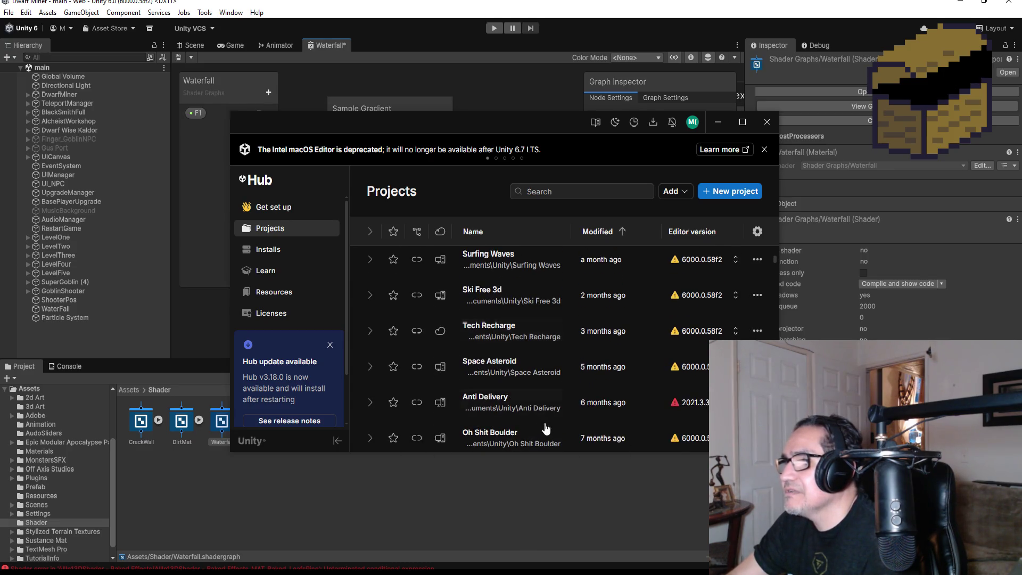
{"action": "scroll", "coordinate": [503, 402], "scroll_direction": "down", "scroll_amount": 3}
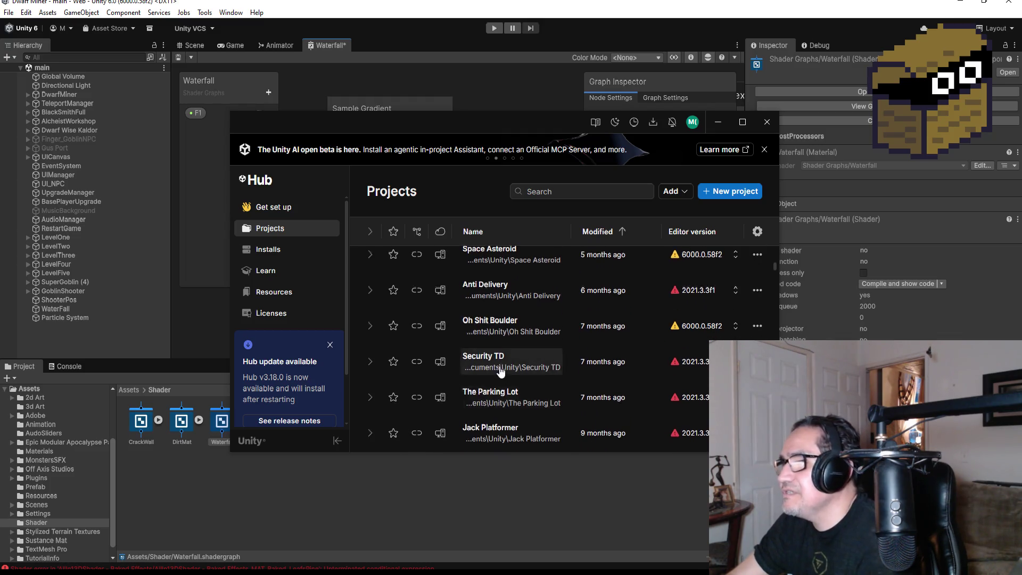
{"action": "scroll", "coordinate": [479, 373], "scroll_direction": "down", "scroll_amount": 2}
{"action": "scroll", "coordinate": [457, 391], "scroll_direction": "down", "scroll_amount": 3}
{"action": "scroll", "coordinate": [477, 373], "scroll_direction": "up", "scroll_amount": 10}
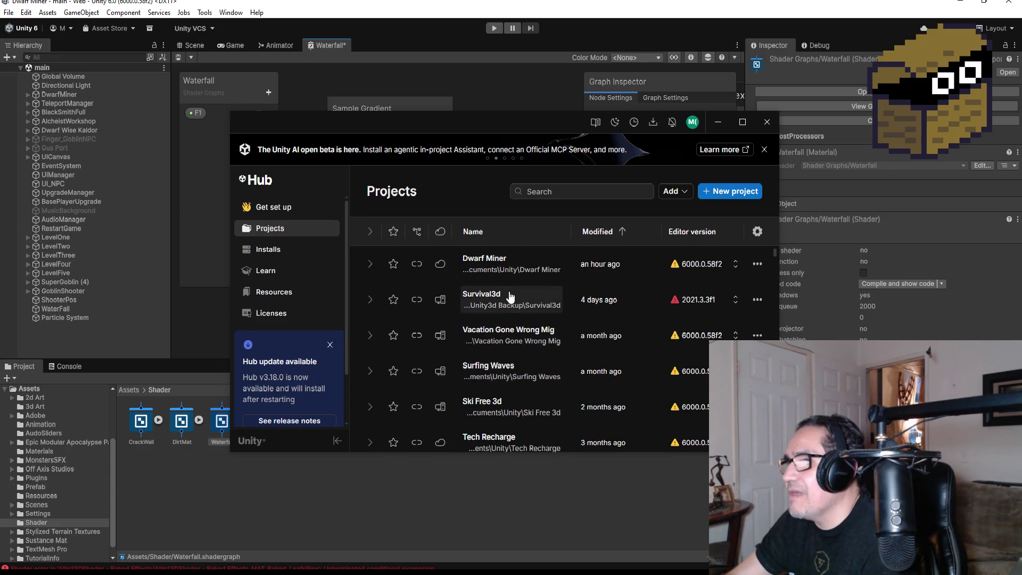
{"action": "scroll", "coordinate": [503, 405], "scroll_direction": "down", "scroll_amount": 2}
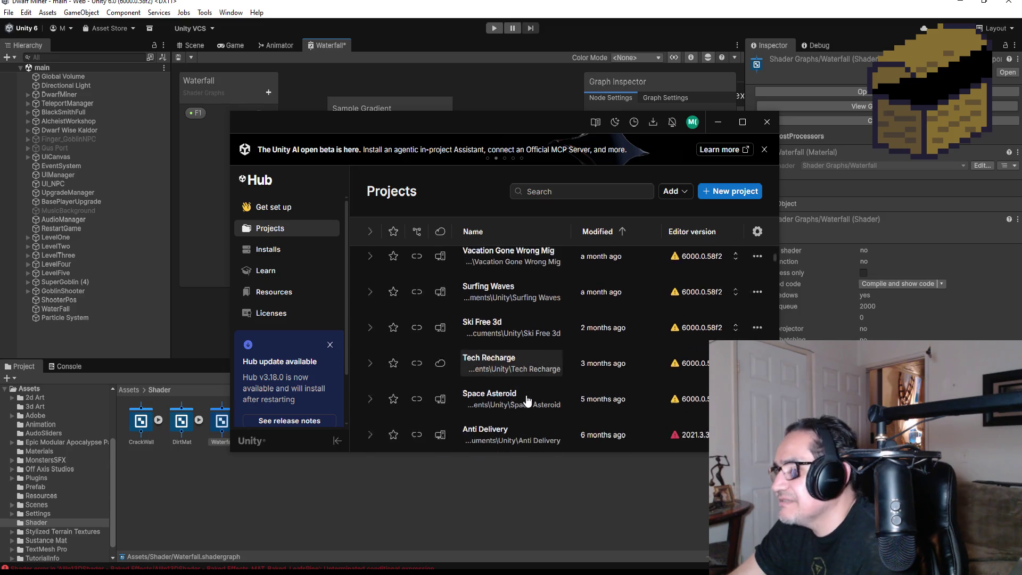
{"action": "scroll", "coordinate": [506, 394], "scroll_direction": "down", "scroll_amount": 2}
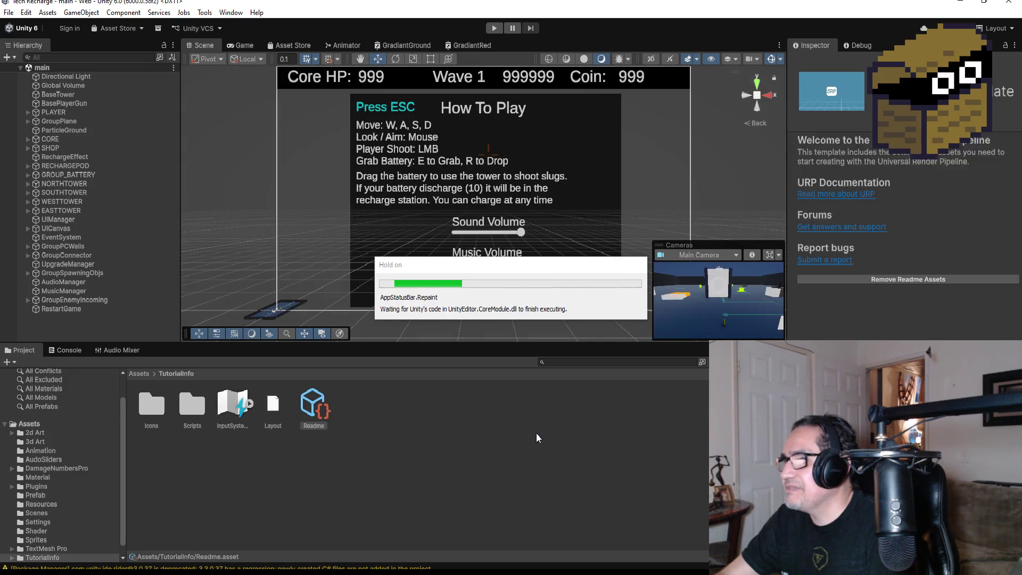
- Go to Assets > Shader, select GradiantShader, and open the GradiantGround shader graph
{"action": "left_click", "coordinate": [137, 374]}
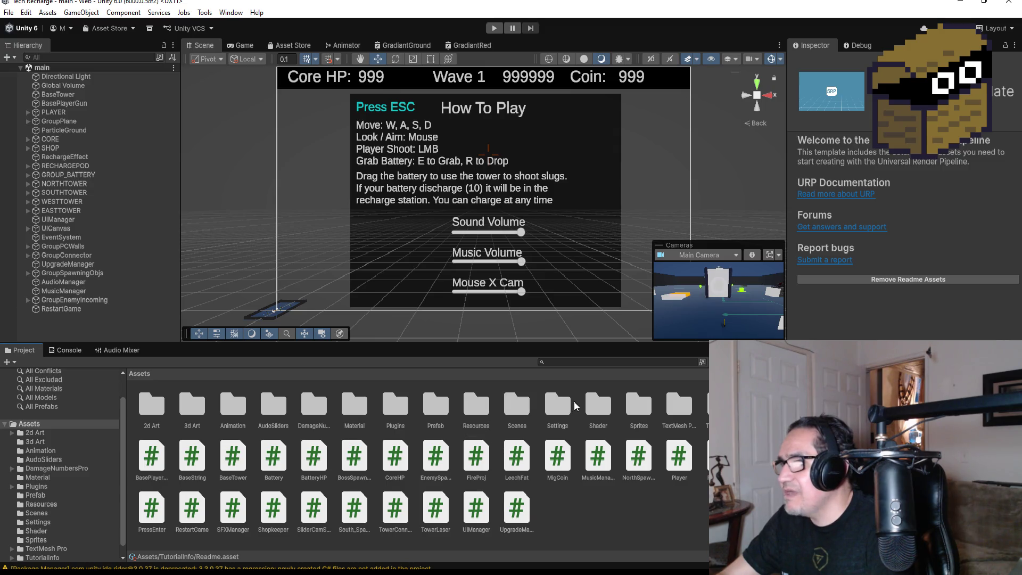
{"action": "double_click", "coordinate": [596, 404]}
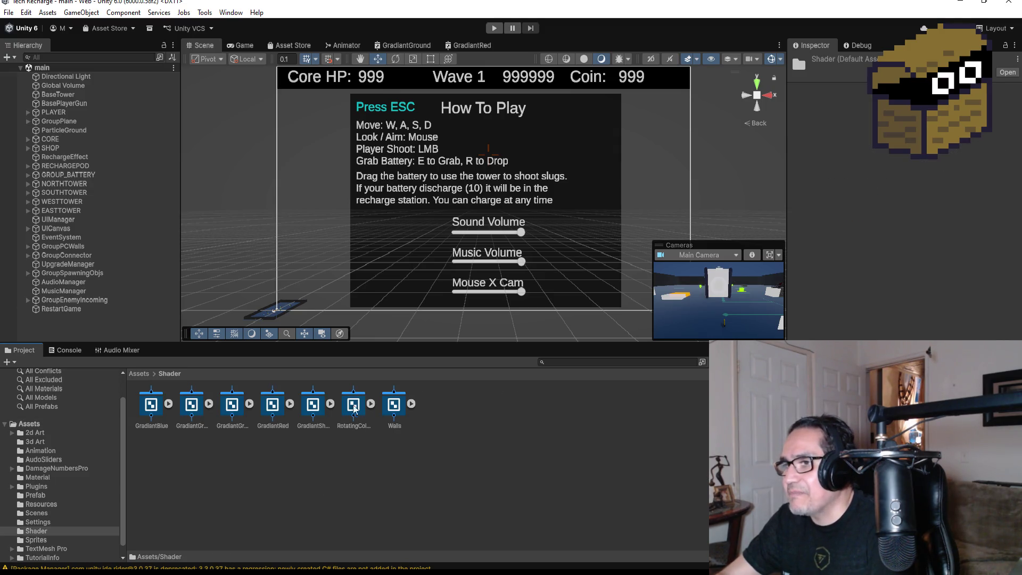
{"action": "left_click", "coordinate": [319, 409]}
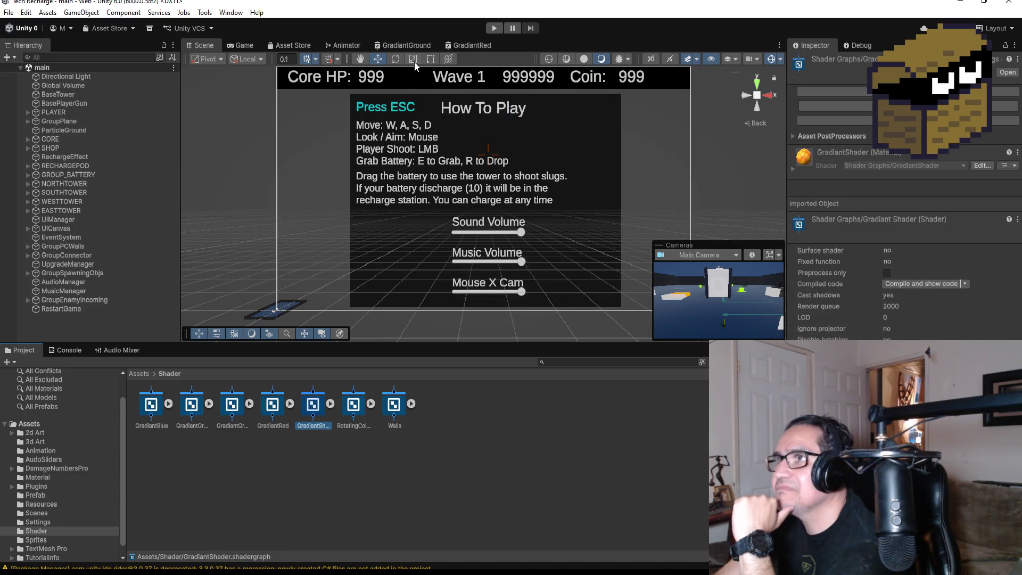
{"action": "left_click", "coordinate": [426, 47]}
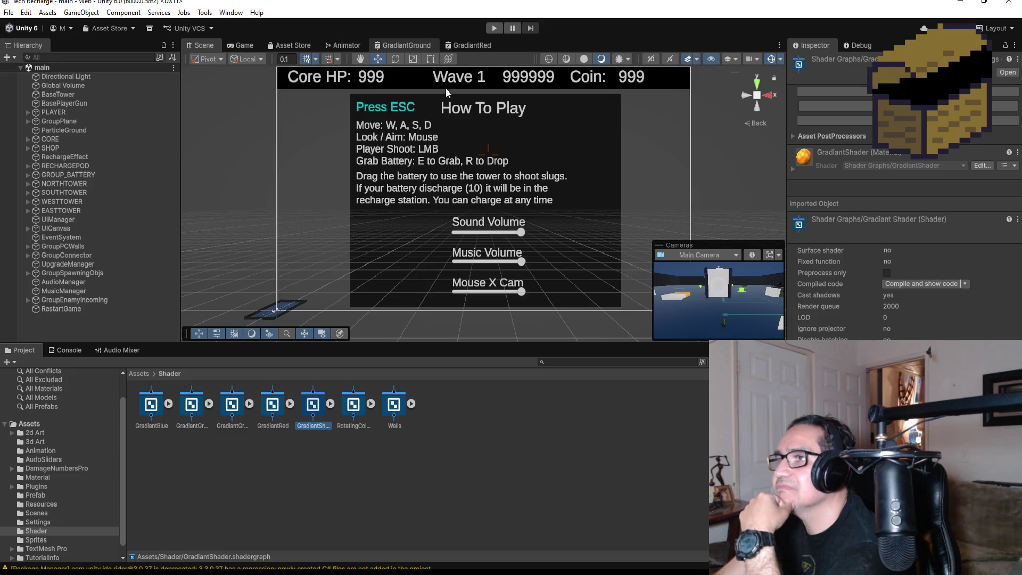
- Switch to the GradiantRed graph and pan to view its Fragment outputs, Sample Gradient and Normal Strength
{"action": "scroll", "coordinate": [478, 179], "scroll_direction": "up", "scroll_amount": 2}
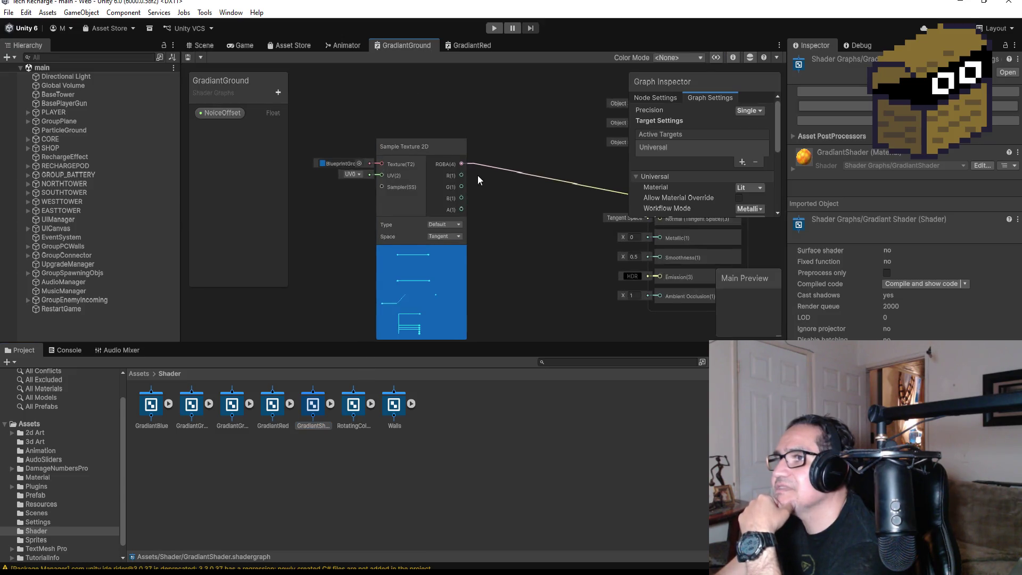
{"action": "scroll", "coordinate": [498, 248], "scroll_direction": "down", "scroll_amount": 1}
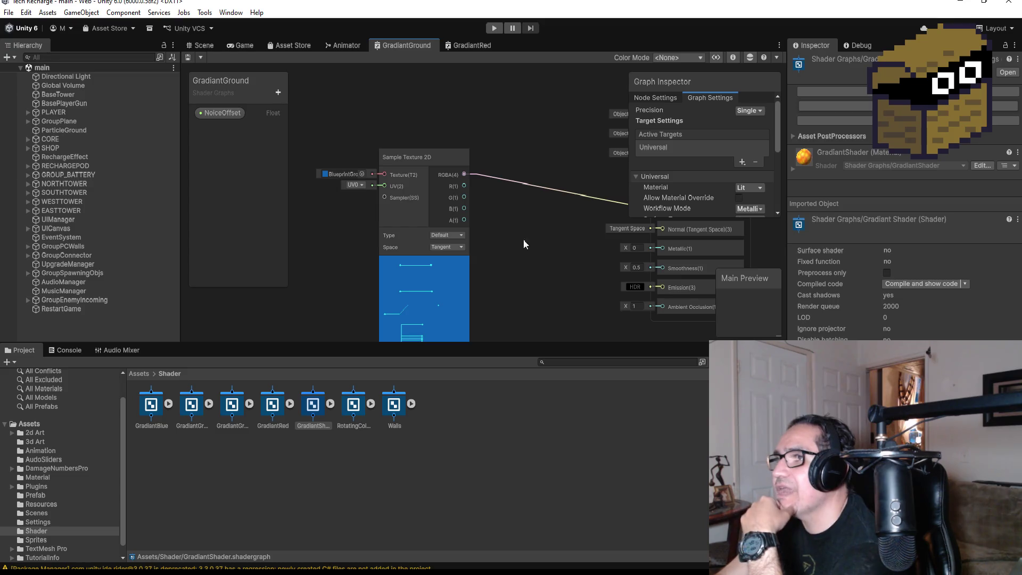
{"action": "scroll", "coordinate": [531, 164], "scroll_direction": "down", "scroll_amount": 2}
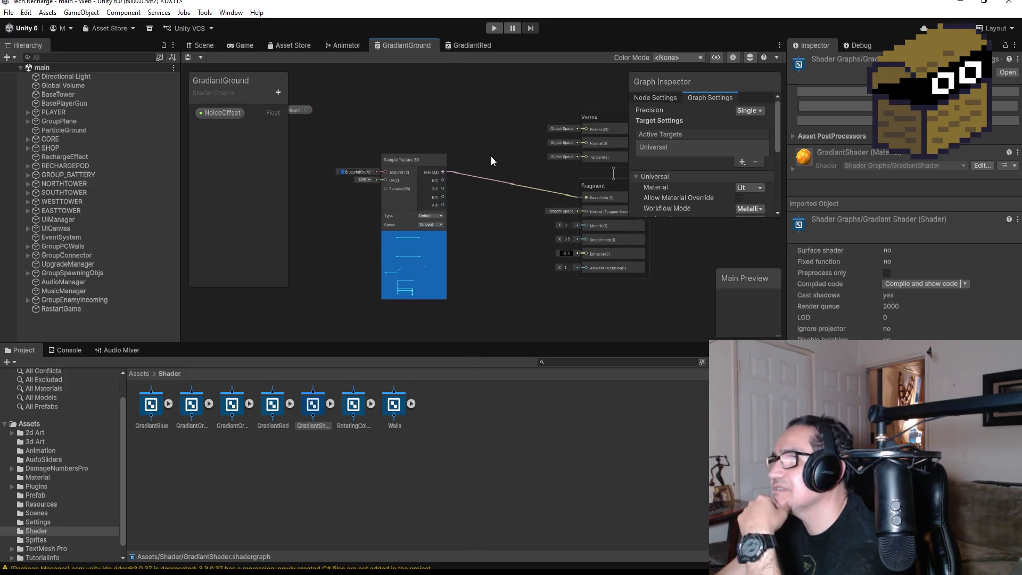
{"action": "left_click", "coordinate": [468, 49]}
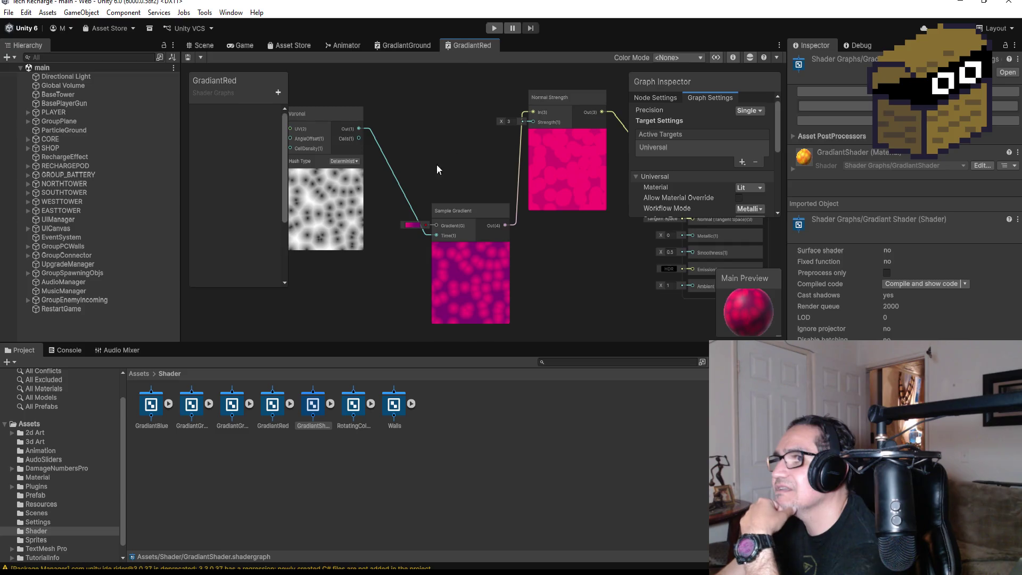
{"action": "scroll", "coordinate": [439, 157], "scroll_direction": "down", "scroll_amount": 1}
{"action": "scroll", "coordinate": [458, 181], "scroll_direction": "up", "scroll_amount": 2}
{"action": "mouse_move", "coordinate": [460, 182]}
{"action": "left_mouse_down"}
{"action": "mouse_move", "coordinate": [351, 210]}
{"action": "mouse_move", "coordinate": [326, 132]}
{"action": "mouse_move", "coordinate": [321, 209]}
{"action": "mouse_move", "coordinate": [479, 202]}
{"action": "mouse_move", "coordinate": [548, 186]}
{"action": "mouse_move", "coordinate": [526, 185]}
{"action": "mouse_move", "coordinate": [447, 131]}
{"action": "mouse_move", "coordinate": [387, 156]}
{"action": "mouse_move", "coordinate": [492, 178]}
{"action": "left_mouse_up"}
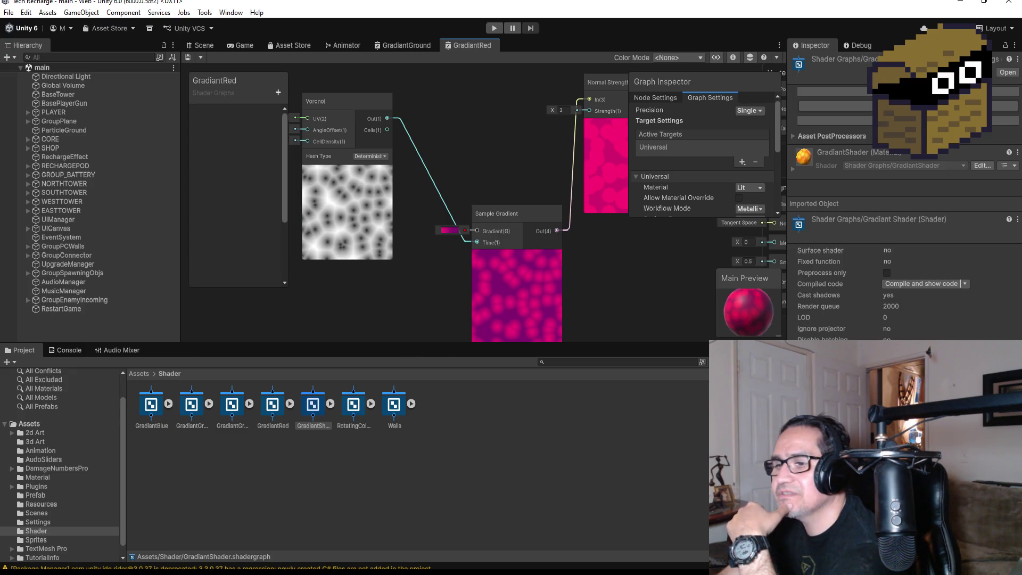
{"action": "mouse_move", "coordinate": [511, 180]}
{"action": "left_mouse_down"}
{"action": "mouse_move", "coordinate": [405, 209]}
{"action": "mouse_move", "coordinate": [484, 175]}
{"action": "mouse_move", "coordinate": [319, 177]}
{"action": "mouse_move", "coordinate": [447, 201]}
{"action": "mouse_move", "coordinate": [451, 251]}
{"action": "left_mouse_up"}
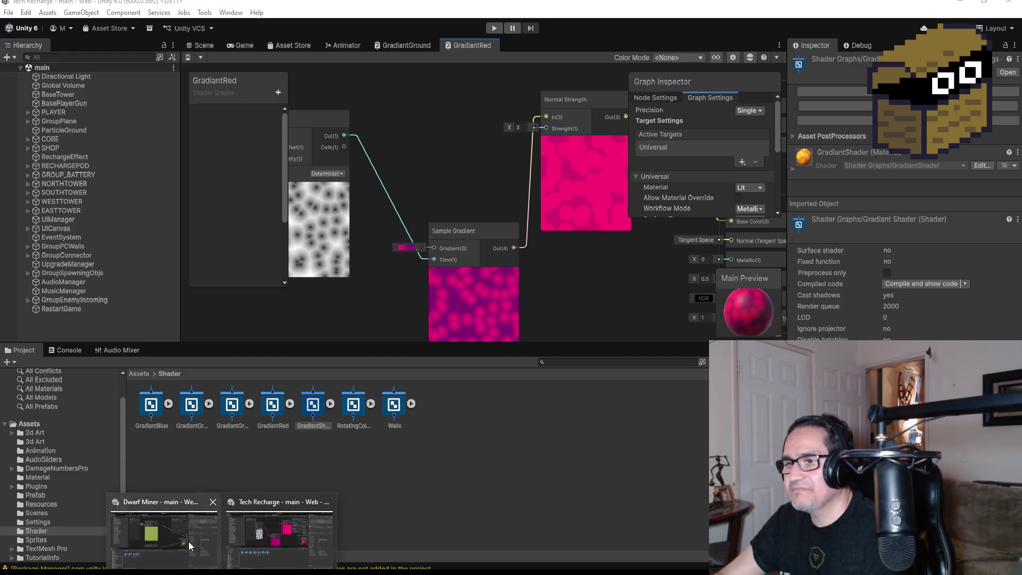
{"action": "left_click", "coordinate": [188, 542]}
- Delete the Noise Sine Wave node from the Waterfall graph
{"action": "scroll", "coordinate": [427, 206], "scroll_direction": "down", "scroll_amount": 3}
{"action": "left_click", "coordinate": [421, 283]}
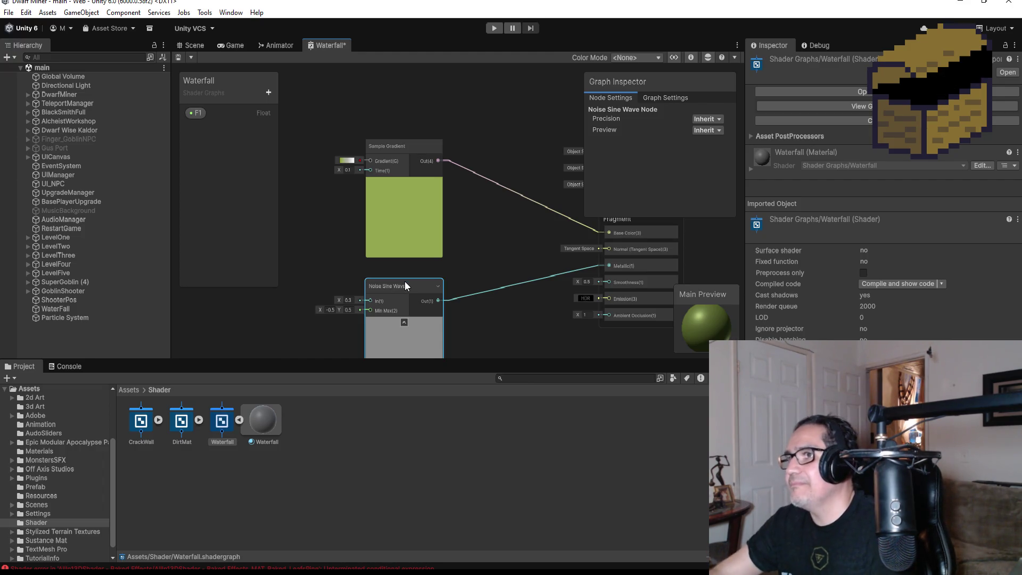
{"action": "left_click_drag", "start_coordinate": [405, 283], "coordinate": [353, 273]}
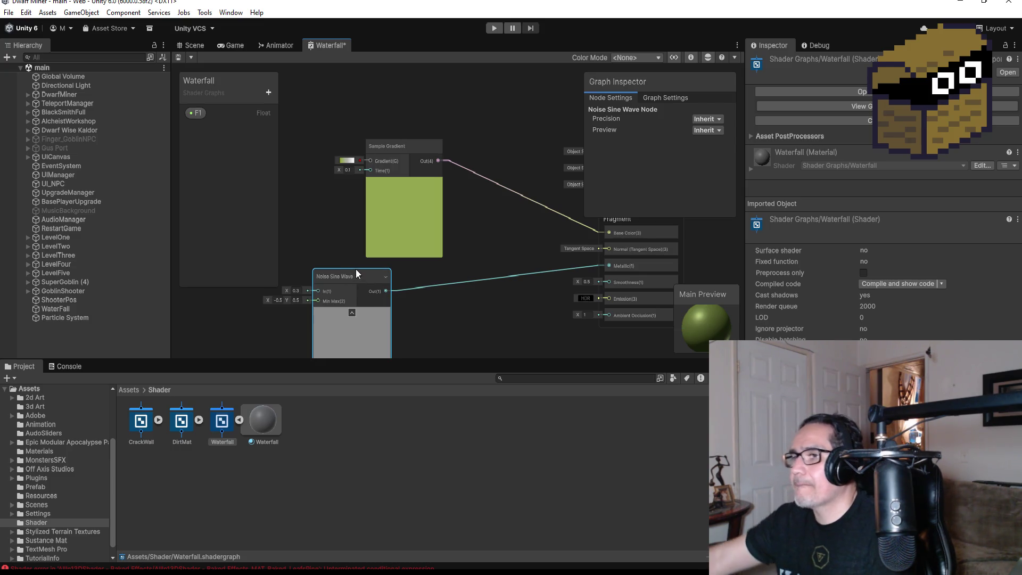
{"action": "key", "text": "Delete"}
- Add a Voronoi node (search 'vo') and place it left of Sample Gradient
{"action": "left_click_drag", "start_coordinate": [362, 301], "coordinate": [394, 299]}
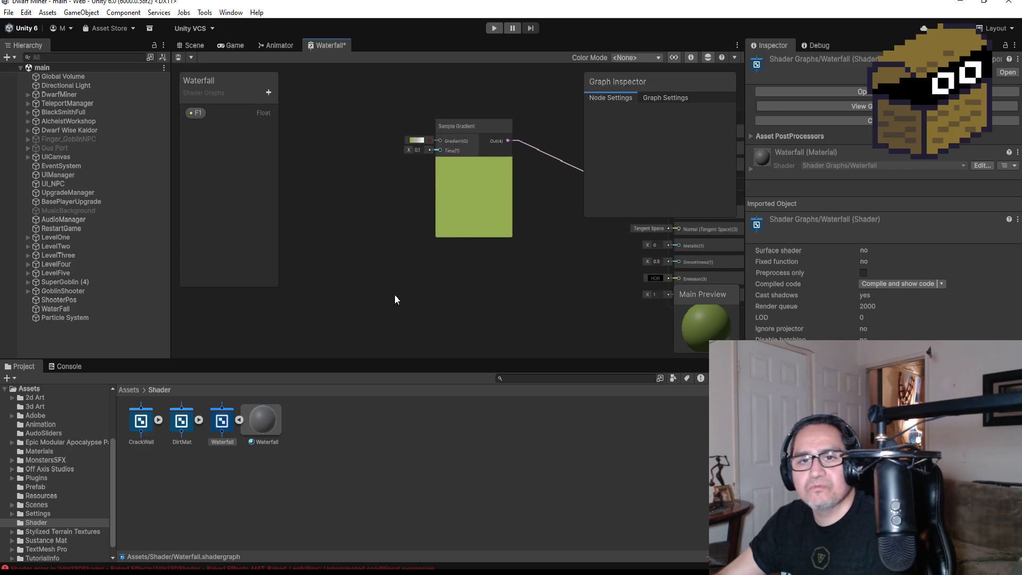
{"action": "key", "text": "space"}
{"action": "type", "text": "vo"}
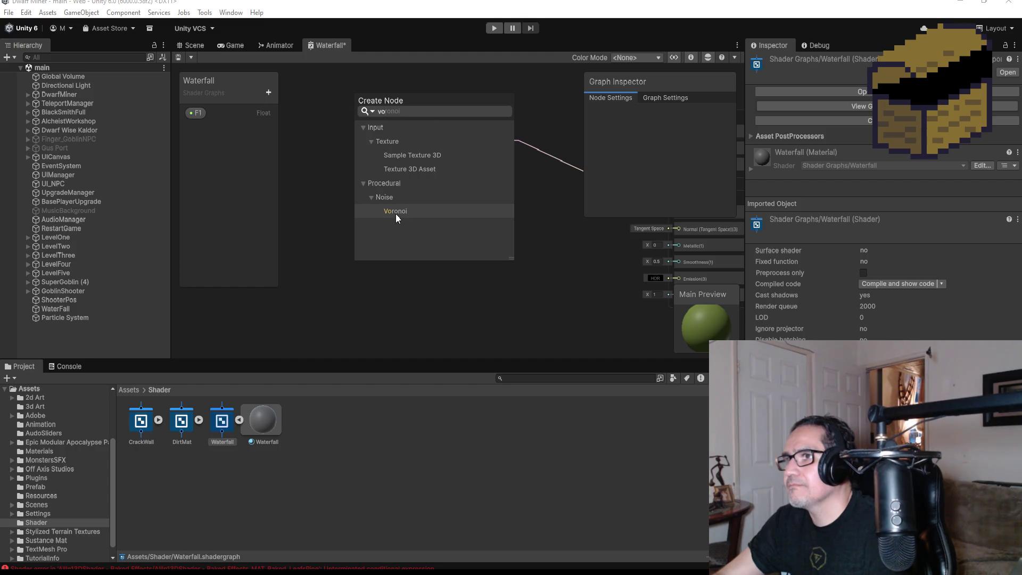
{"action": "left_click", "coordinate": [395, 213]}
{"action": "mouse_move", "coordinate": [391, 299]}
{"action": "left_mouse_down"}
{"action": "mouse_move", "coordinate": [347, 142]}
{"action": "mouse_move", "coordinate": [326, 130]}
{"action": "mouse_move", "coordinate": [439, 140]}
{"action": "left_mouse_up"}
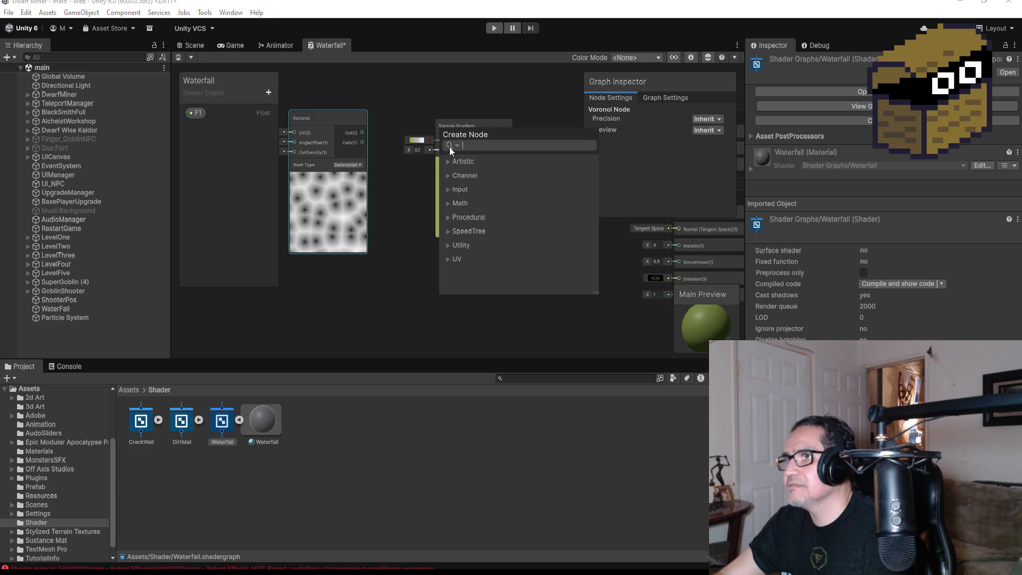
- Connect Voronoi's Out to Sample Gradient's Time input
{"action": "left_click", "coordinate": [361, 130]}
{"action": "mouse_move", "coordinate": [361, 130]}
{"action": "left_mouse_down"}
{"action": "mouse_move", "coordinate": [439, 139]}
{"action": "mouse_move", "coordinate": [438, 151]}
{"action": "left_mouse_up"}
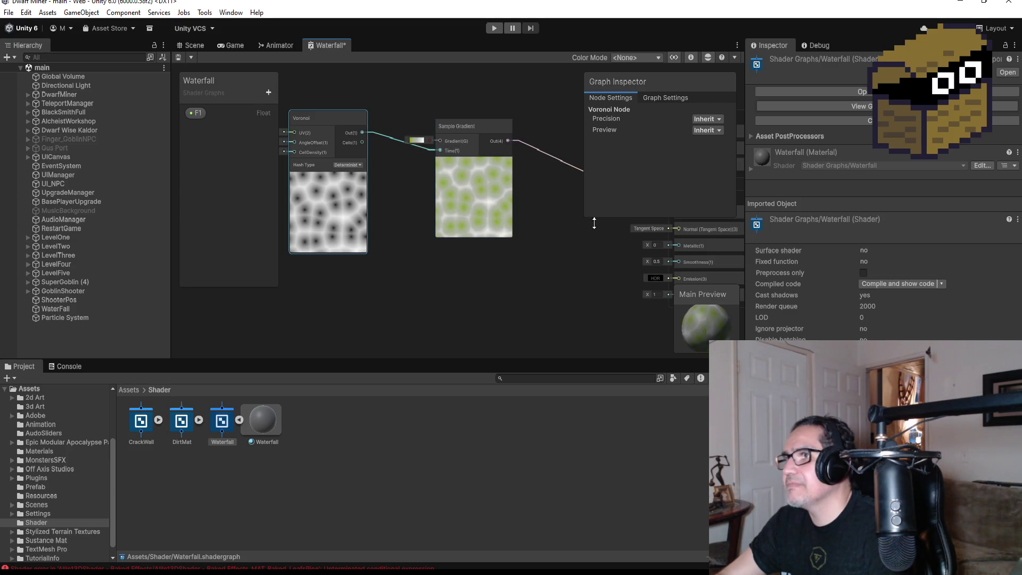
{"action": "scroll", "coordinate": [409, 182], "scroll_direction": "up", "scroll_amount": 3}
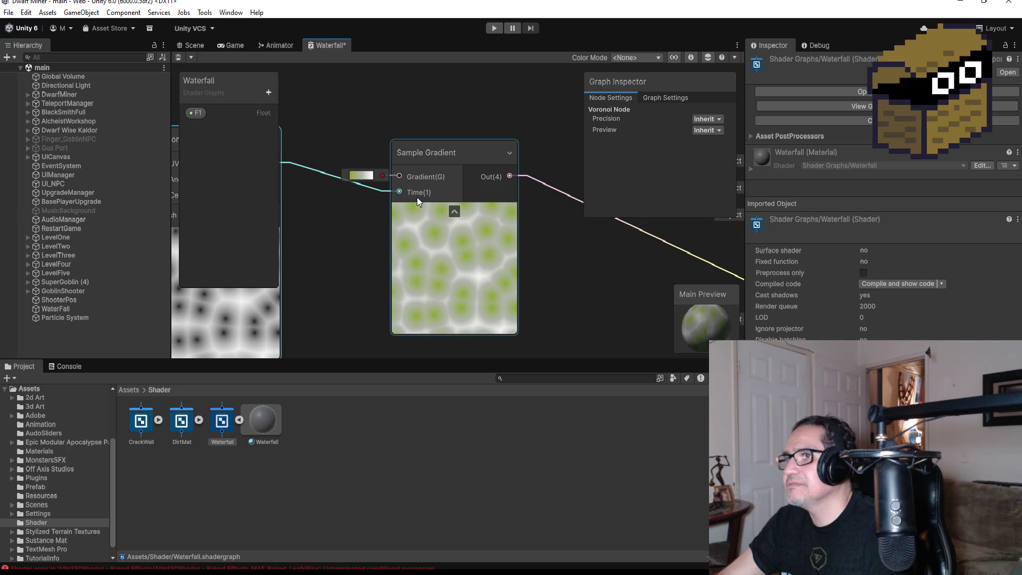
{"action": "left_click", "coordinate": [417, 197]}
{"action": "scroll", "coordinate": [362, 208], "scroll_direction": "down", "scroll_amount": 2}
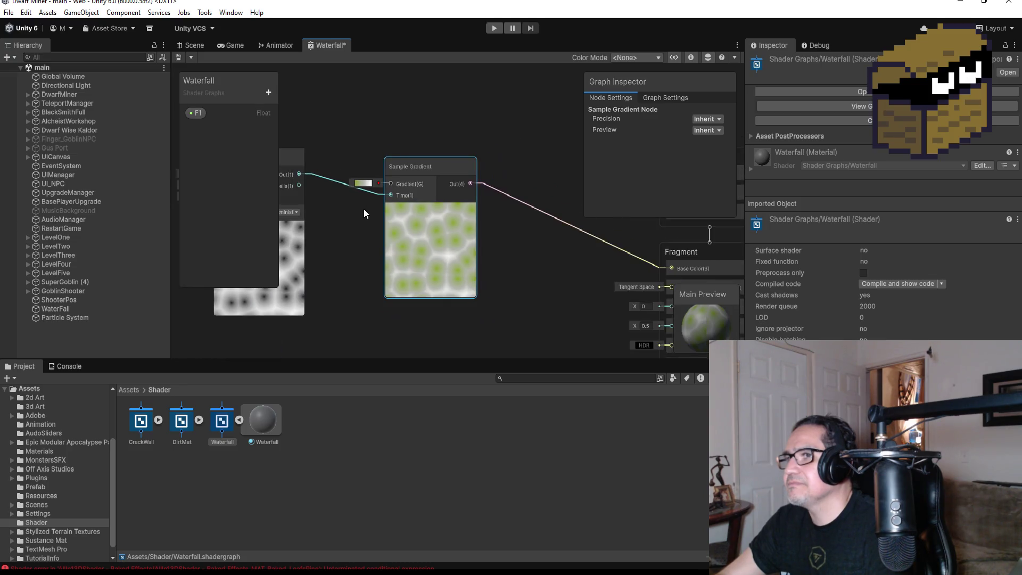
{"action": "left_click_drag", "start_coordinate": [364, 213], "coordinate": [487, 209]}
- Switch the Voronoi node's UV channel to UV1
{"action": "scroll", "coordinate": [365, 193], "scroll_direction": "up", "scroll_amount": 3}
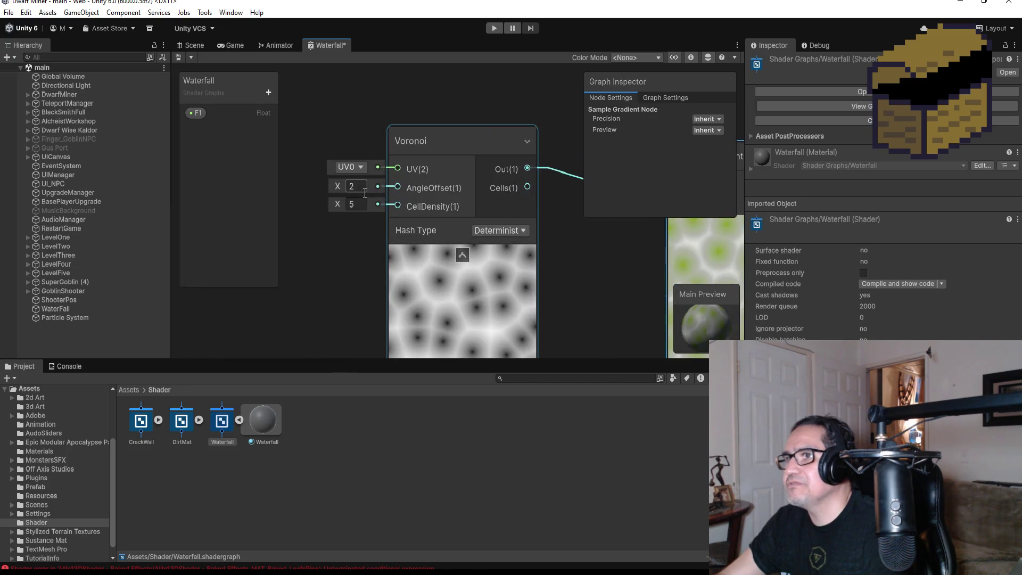
{"action": "left_click", "coordinate": [360, 167]}
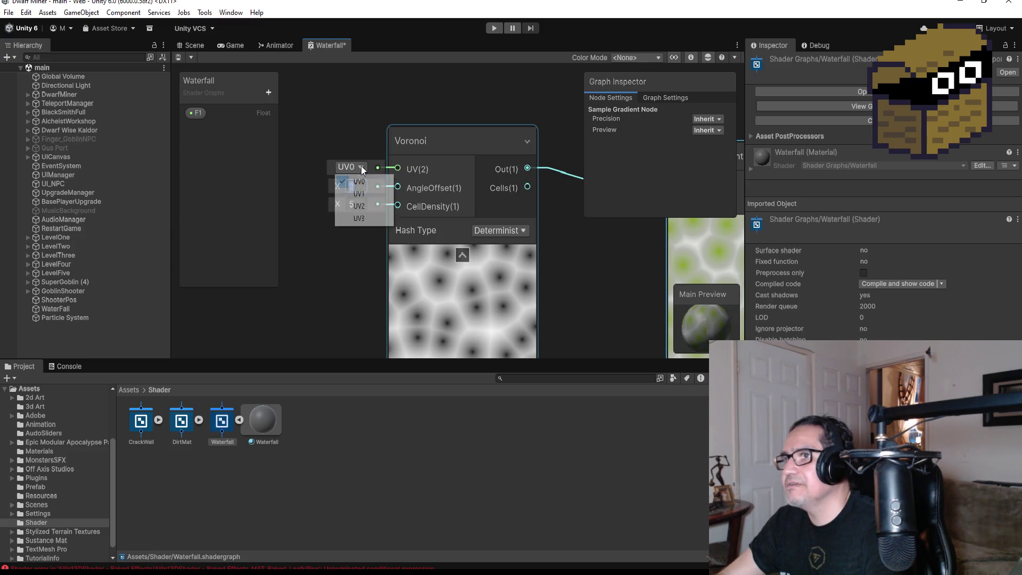
{"action": "left_click", "coordinate": [353, 192]}
{"action": "scroll", "coordinate": [525, 238], "scroll_direction": "down", "scroll_amount": 2}
{"action": "left_click_drag", "start_coordinate": [536, 257], "coordinate": [442, 237]}
{"action": "scroll", "coordinate": [558, 204], "scroll_direction": "up", "scroll_amount": 2}
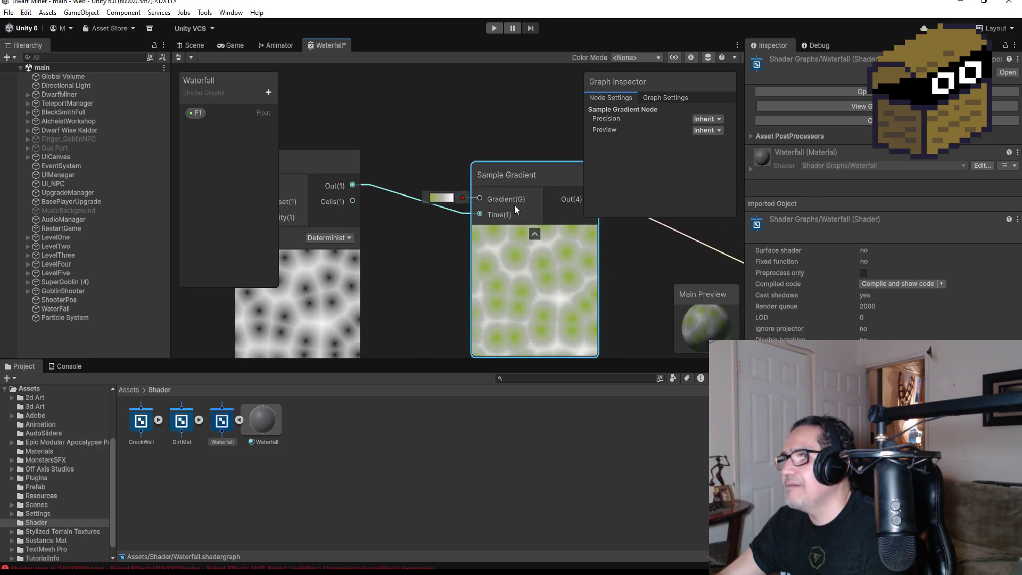
- Open the Sample Gradient's gradient editor and try recolouring the right key
{"action": "left_click", "coordinate": [441, 198]}
{"action": "left_click_drag", "start_coordinate": [782, 251], "coordinate": [779, 251]}
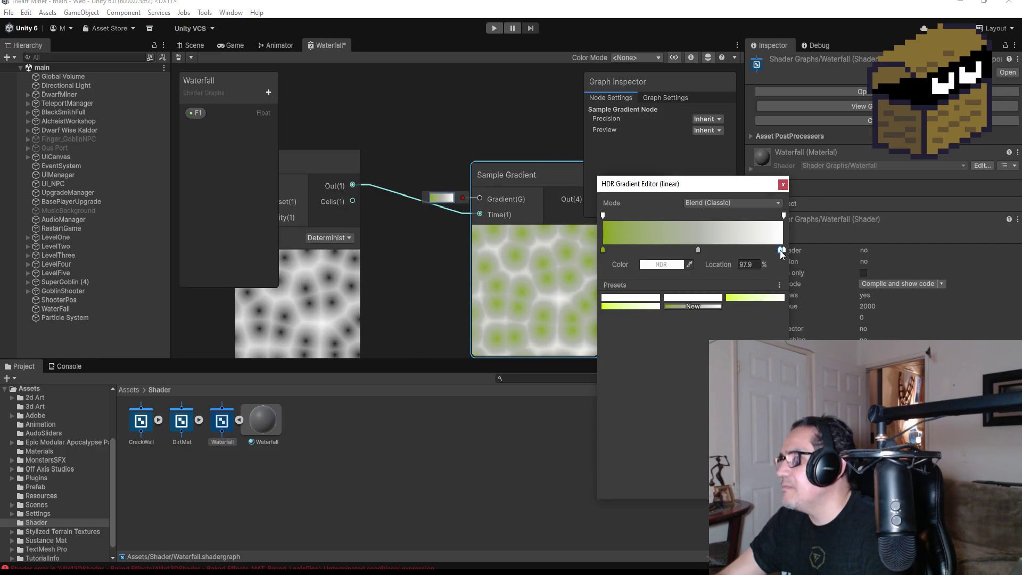
{"action": "key", "text": "ctrl+z"}
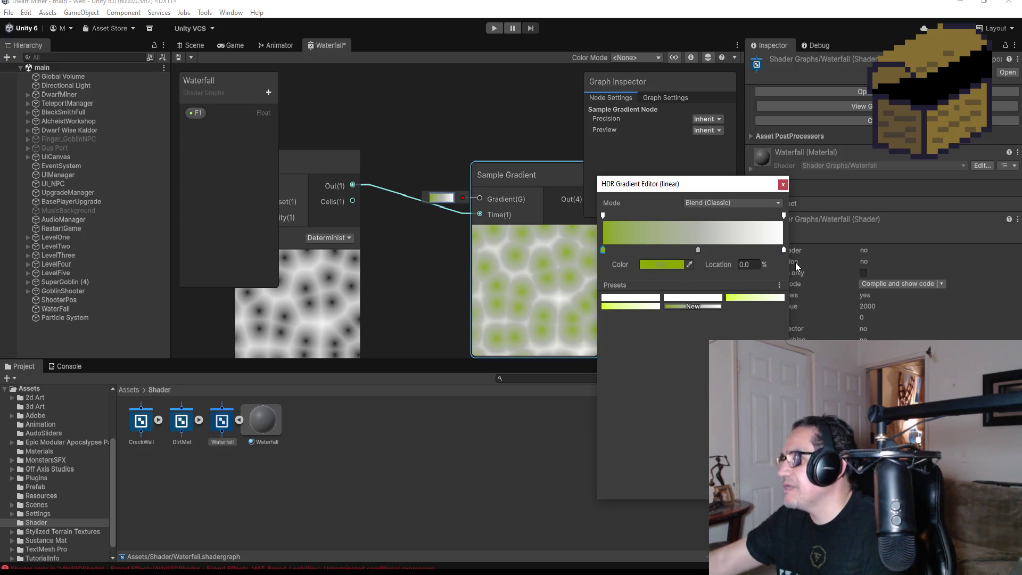
{"action": "left_click", "coordinate": [783, 250]}
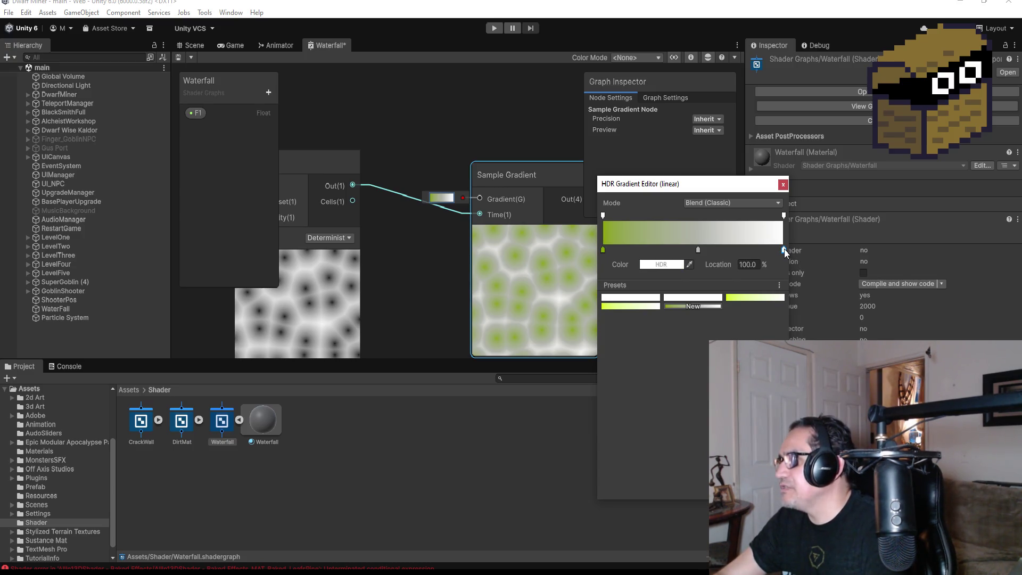
{"action": "left_click", "coordinate": [660, 265]}
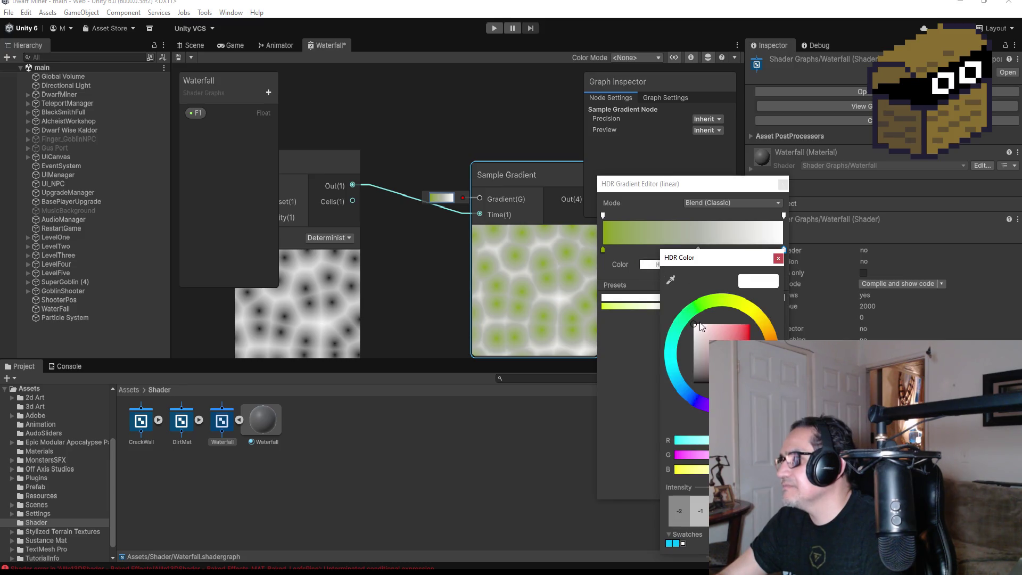
{"action": "left_click", "coordinate": [748, 314]}
{"action": "left_click_drag", "start_coordinate": [737, 333], "coordinate": [737, 388]}
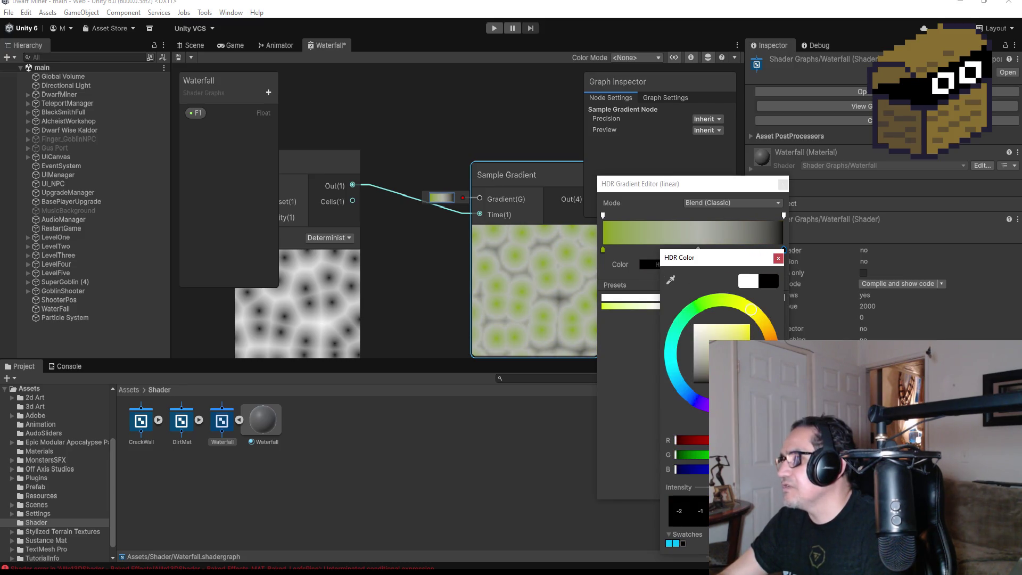
{"action": "left_click", "coordinate": [778, 258]}
- Delete the middle gradient key and set the end key to bright green
{"action": "left_click", "coordinate": [698, 248]}
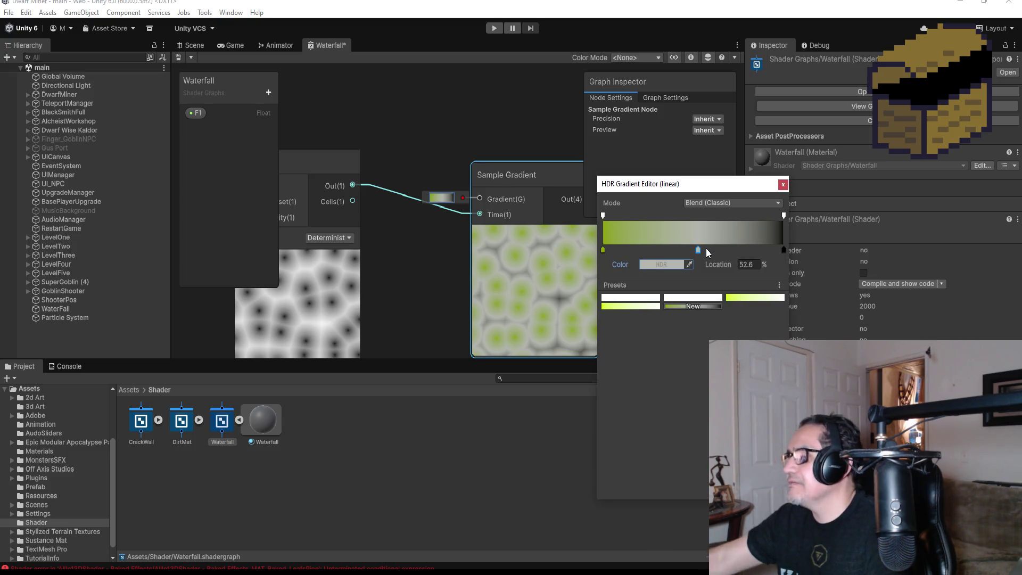
{"action": "key", "text": "Delete"}
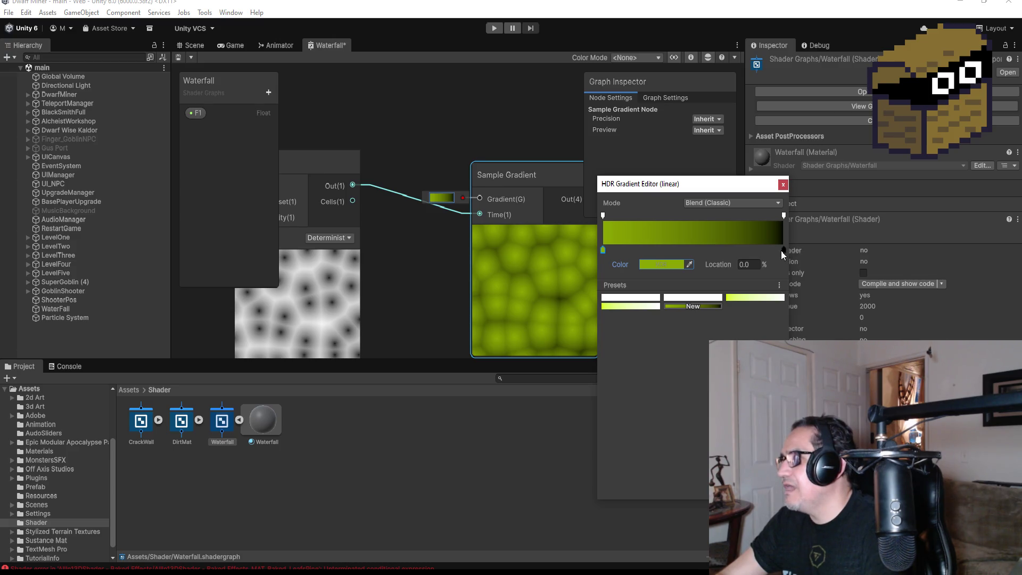
{"action": "double_click", "coordinate": [783, 250]}
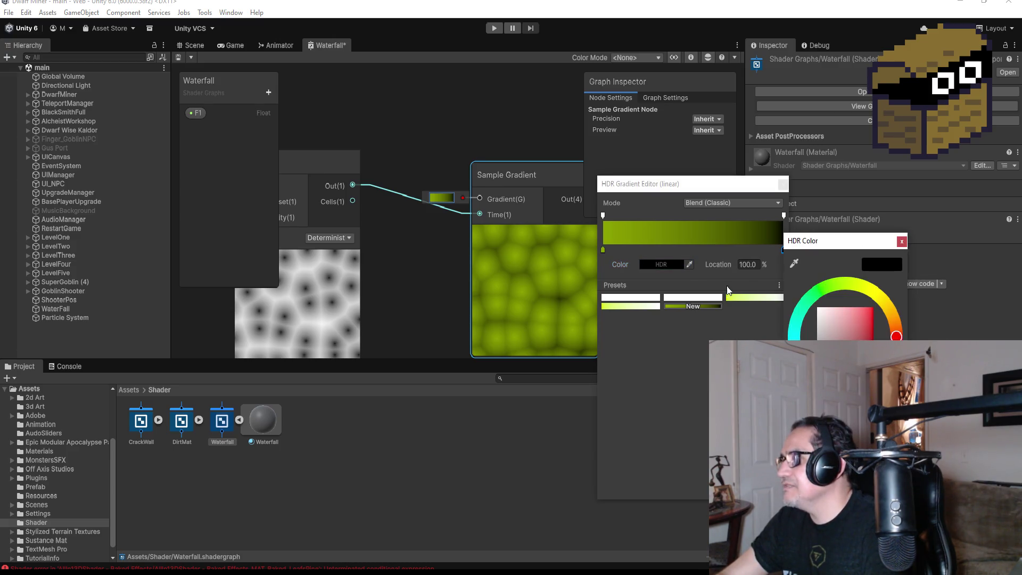
{"action": "left_click", "coordinate": [823, 286]}
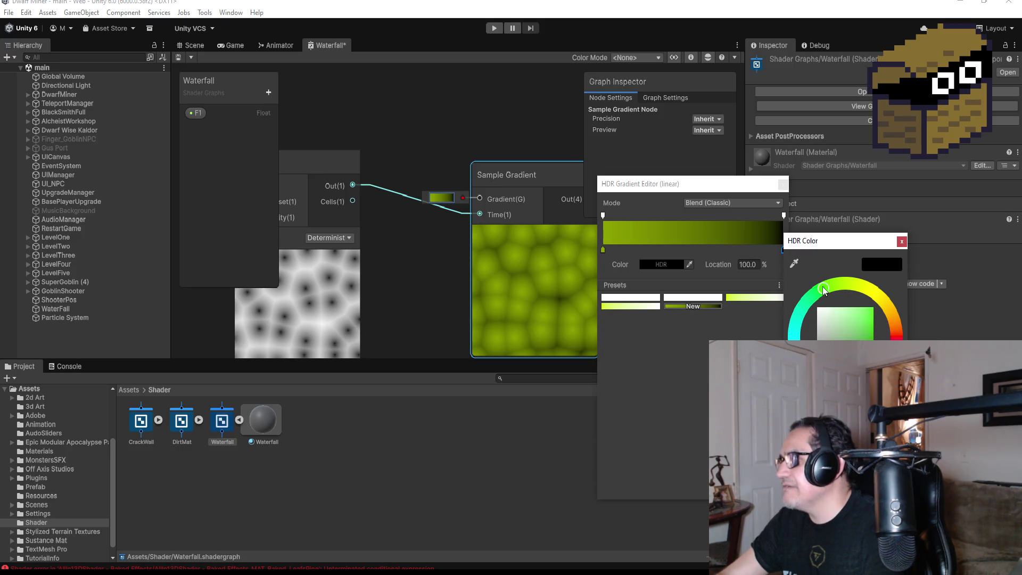
{"action": "left_click_drag", "start_coordinate": [843, 324], "coordinate": [876, 330]}
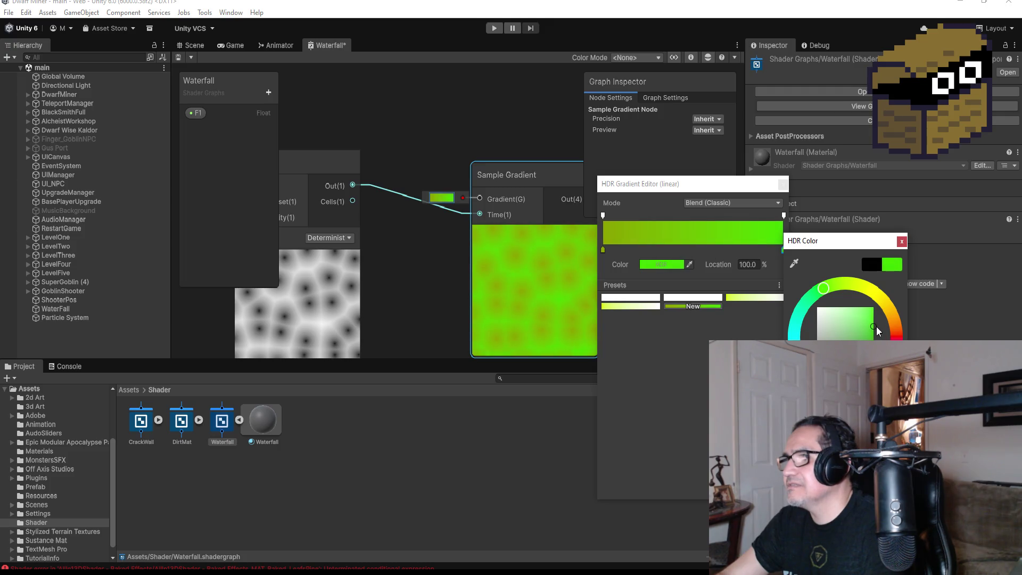
{"action": "left_click", "coordinate": [902, 242]}
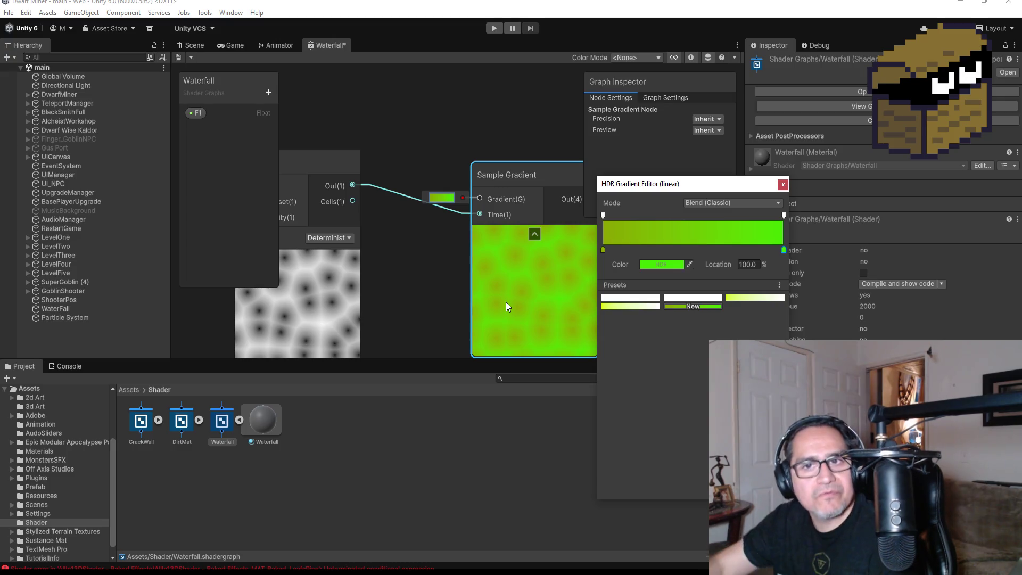
{"action": "scroll", "coordinate": [477, 309], "scroll_direction": "down", "scroll_amount": 3}
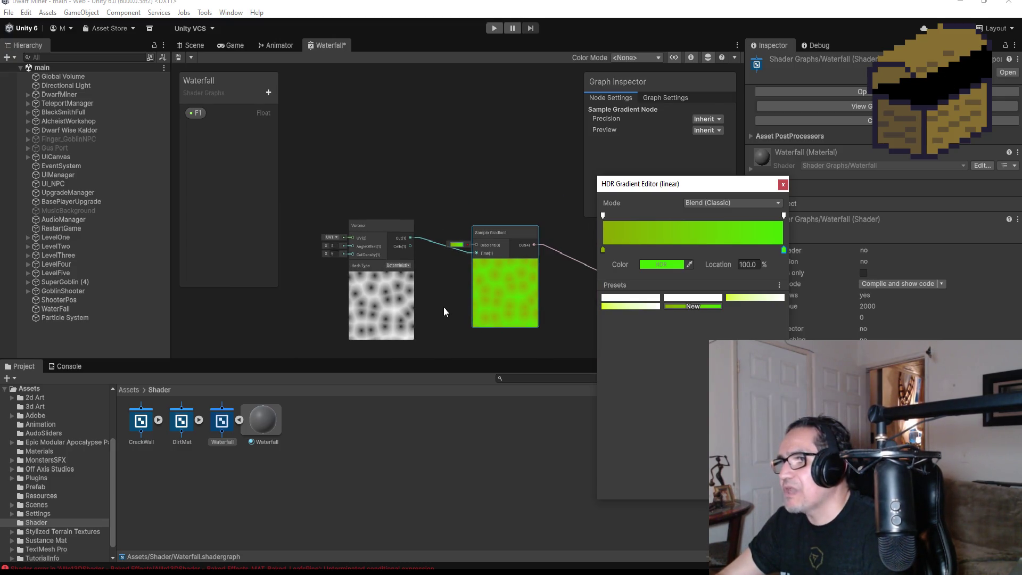
- Close the gradient editor and pan the Waterfall graph to show the Fragment stack
{"action": "scroll", "coordinate": [462, 296], "scroll_direction": "up", "scroll_amount": 1}
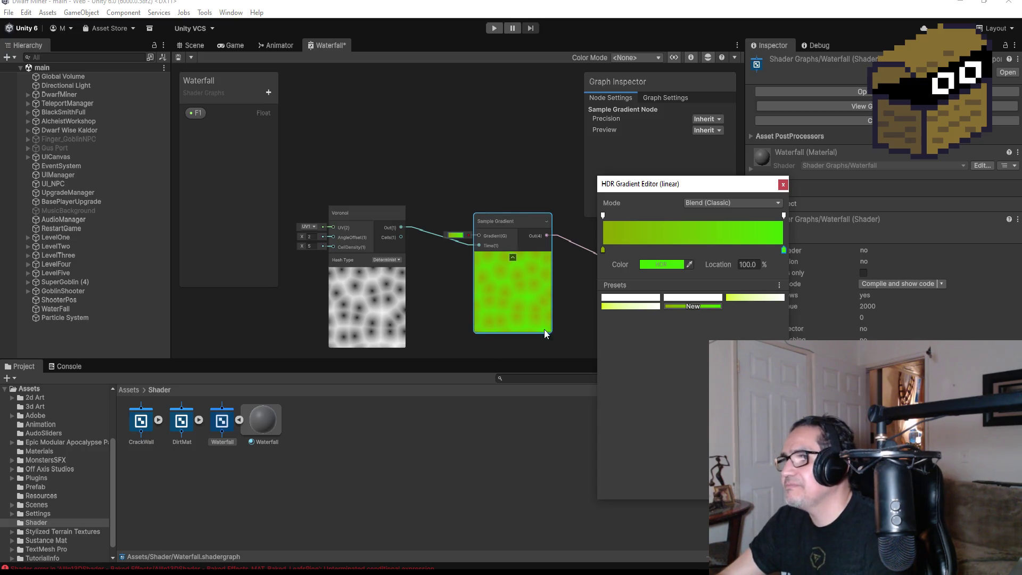
{"action": "left_click", "coordinate": [449, 303]}
{"action": "scroll", "coordinate": [449, 302], "scroll_direction": "down", "scroll_amount": 5}
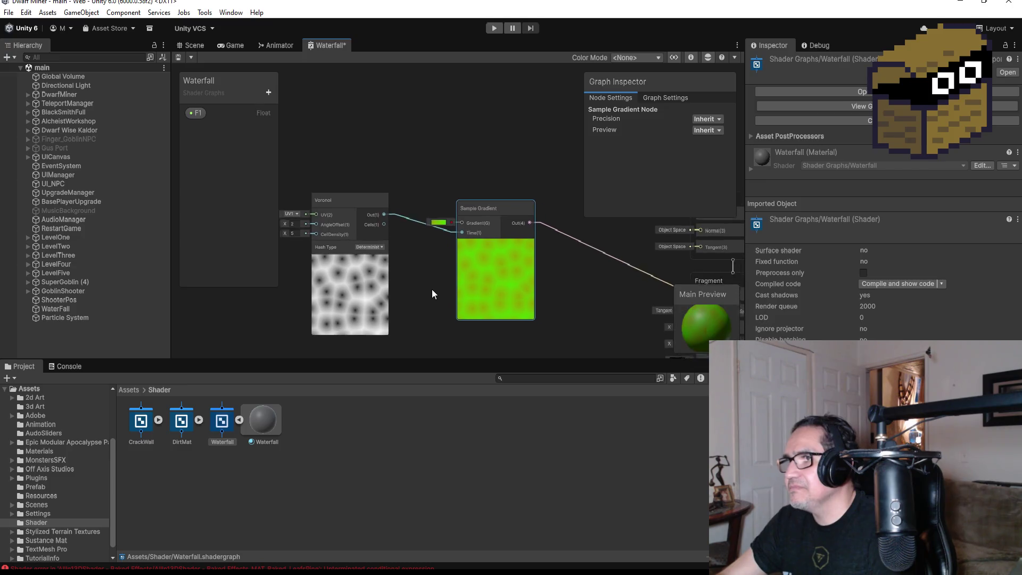
{"action": "left_click_drag", "start_coordinate": [409, 273], "coordinate": [461, 266]}
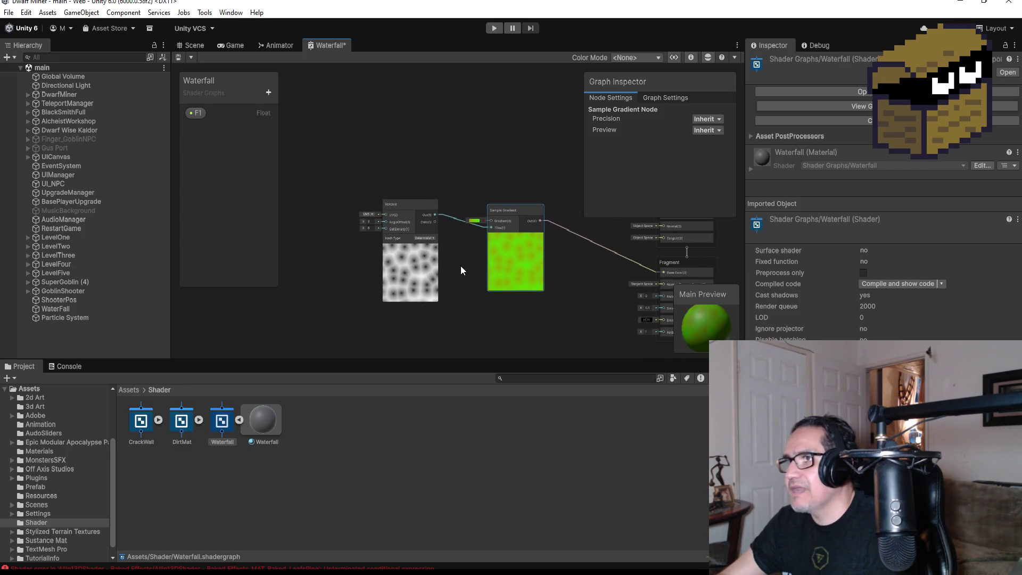
{"action": "left_click_drag", "start_coordinate": [559, 215], "coordinate": [484, 193]}
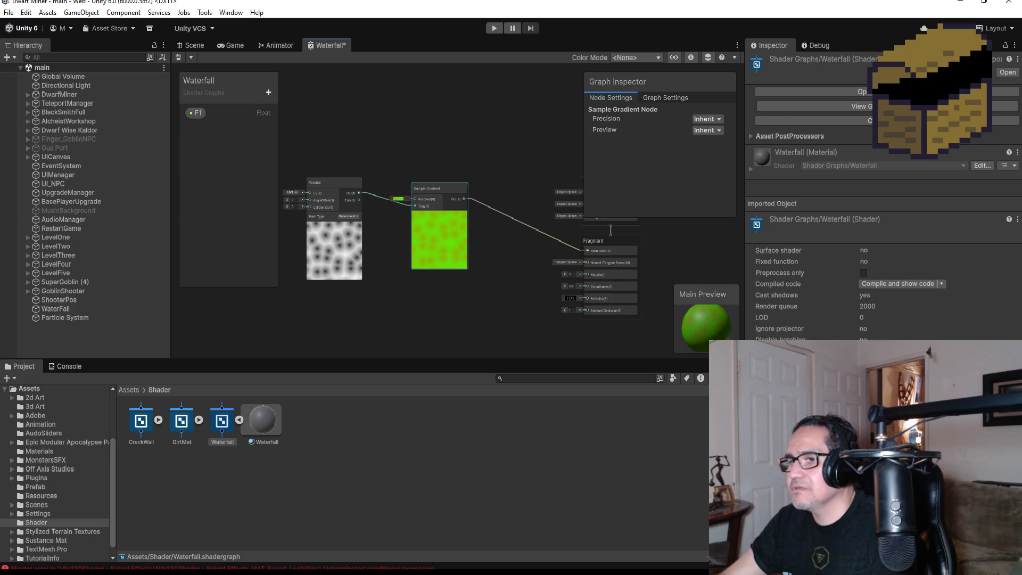
{"action": "left_click", "coordinate": [288, 537]}
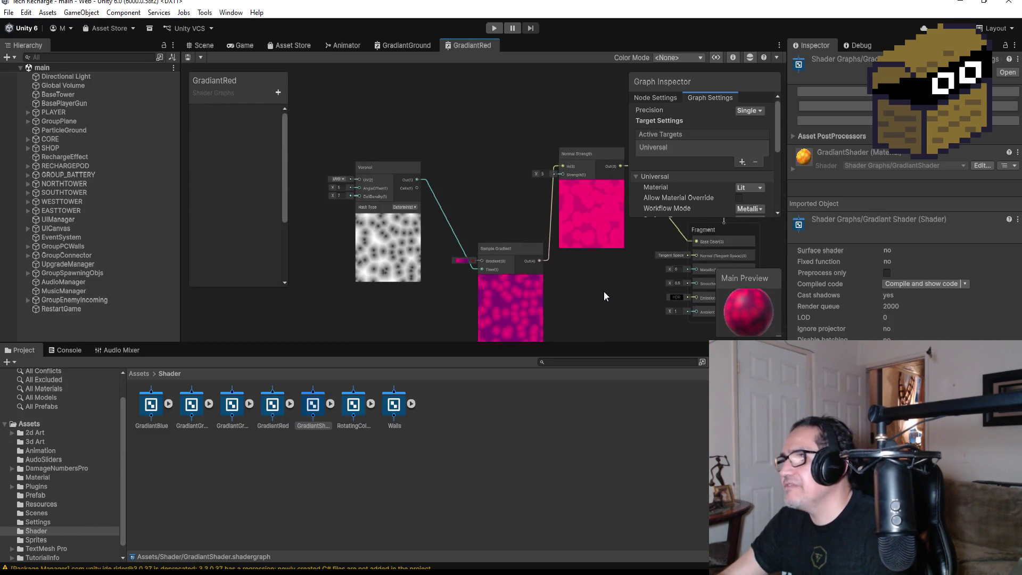
- Centre the GradiantRed graph's Voronoi node, then select the RotatingColor shader asset
{"action": "scroll", "coordinate": [603, 291], "scroll_direction": "down", "scroll_amount": 3}
{"action": "left_click_drag", "start_coordinate": [508, 270], "coordinate": [534, 249]}
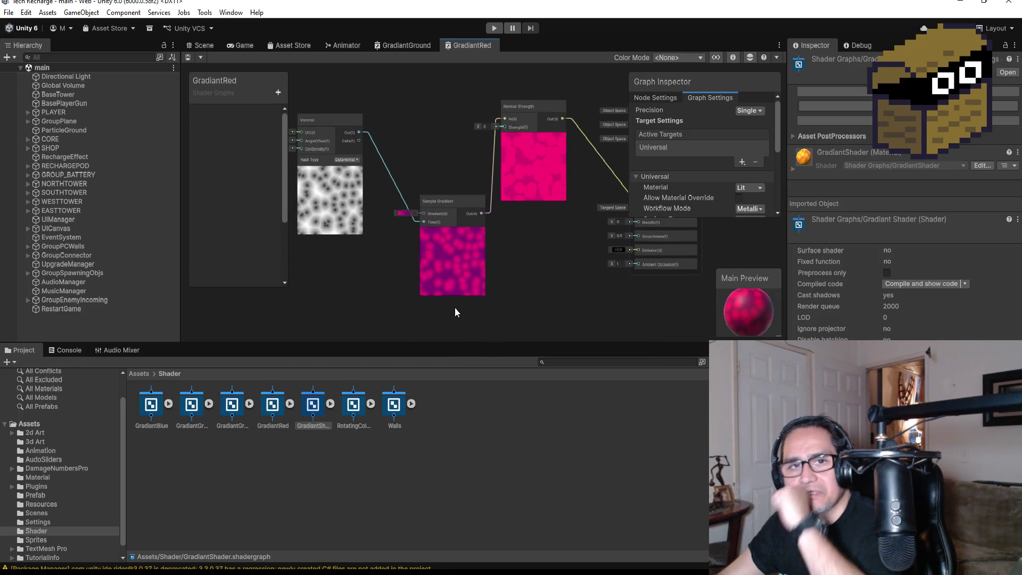
{"action": "left_click_drag", "start_coordinate": [363, 251], "coordinate": [445, 298]}
{"action": "scroll", "coordinate": [413, 295], "scroll_direction": "up", "scroll_amount": 2}
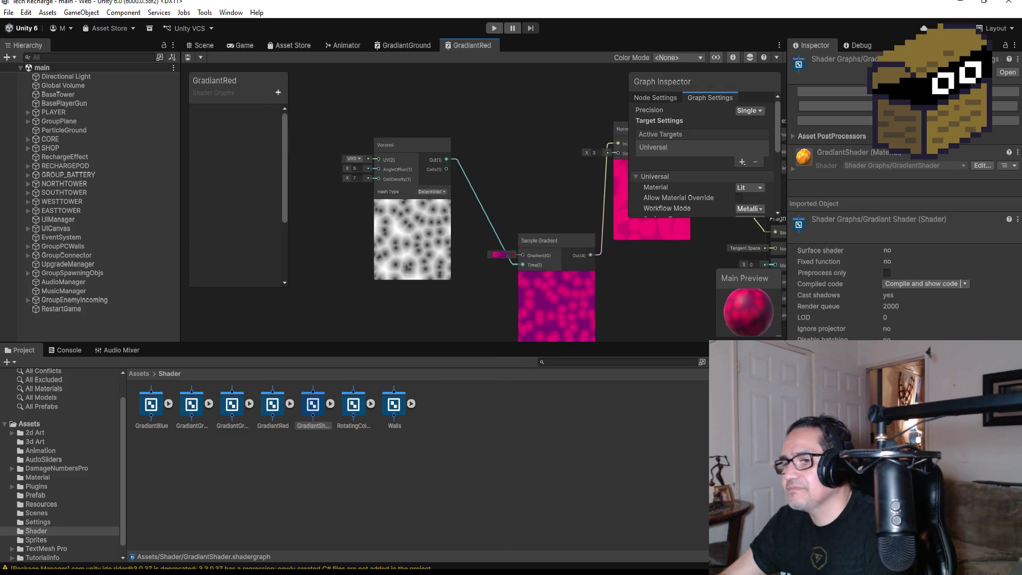
{"action": "right_click", "coordinate": [461, 48]}
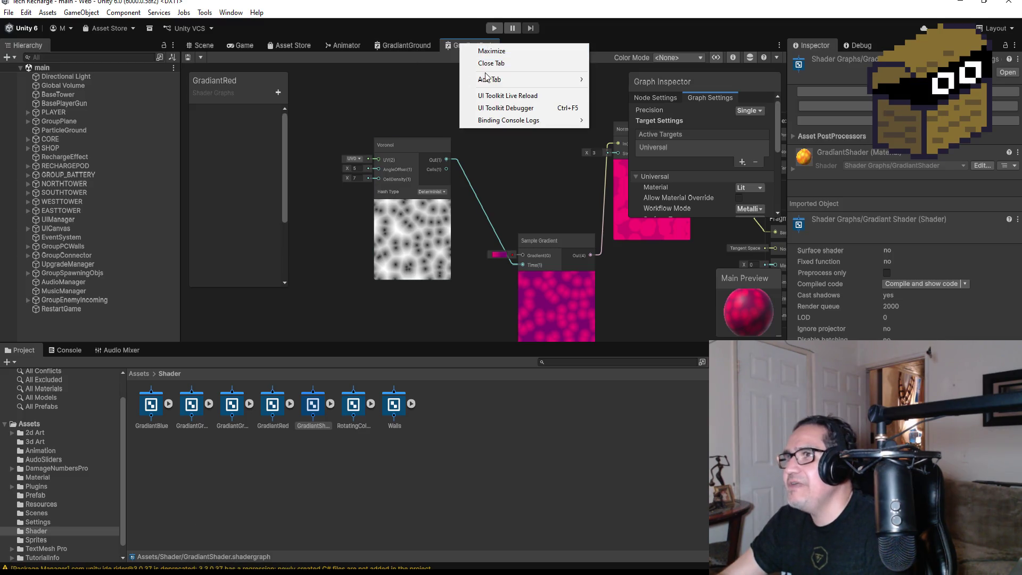
{"action": "left_click", "coordinate": [351, 446]}
{"action": "left_click", "coordinate": [357, 413]}
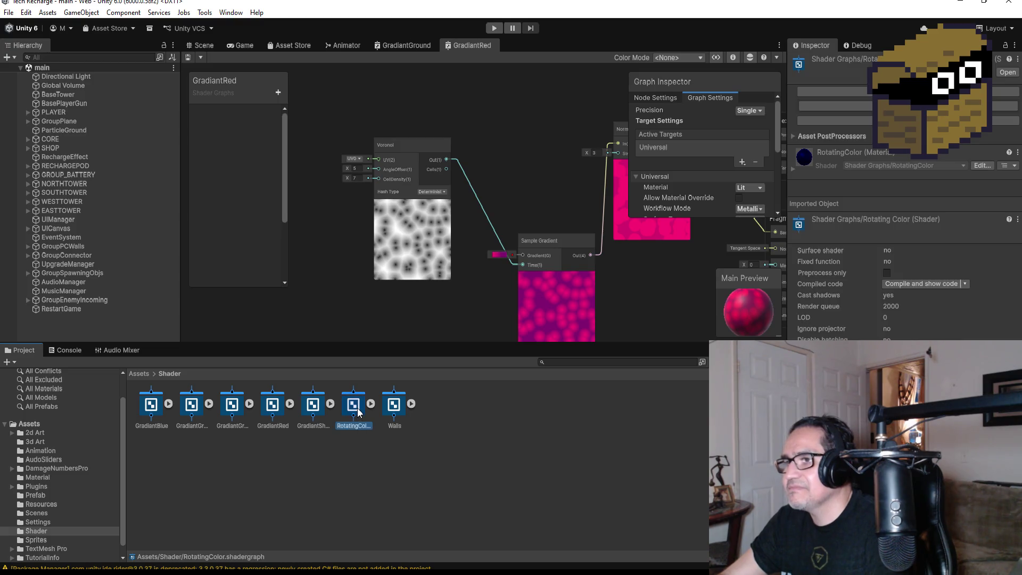
- Open the RotatingColor shader graph and inspect its Fresnel Effect node
{"action": "double_click", "coordinate": [357, 408]}
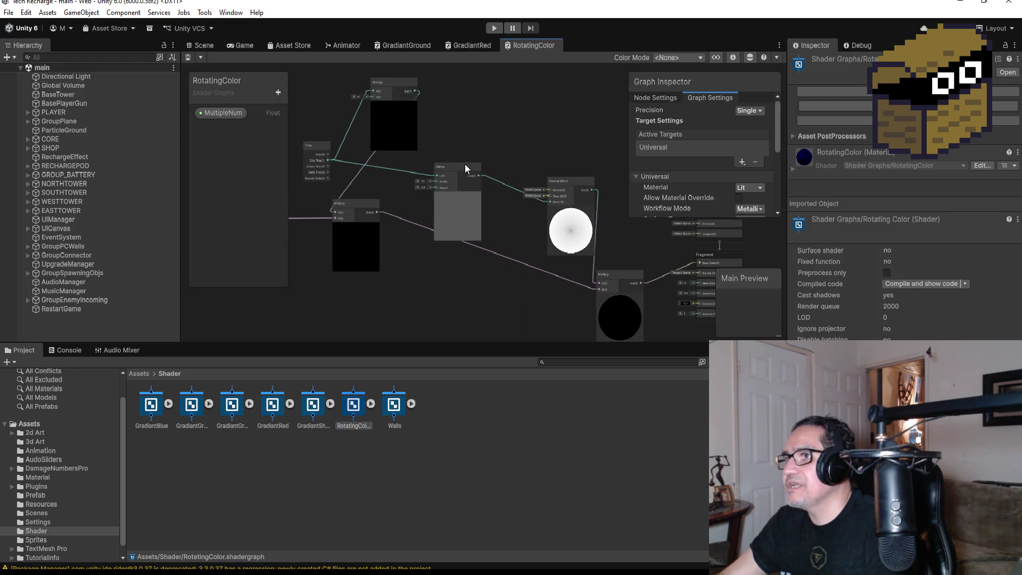
{"action": "scroll", "coordinate": [470, 210], "scroll_direction": "down", "scroll_amount": 5}
{"action": "scroll", "coordinate": [478, 258], "scroll_direction": "up", "scroll_amount": 10}
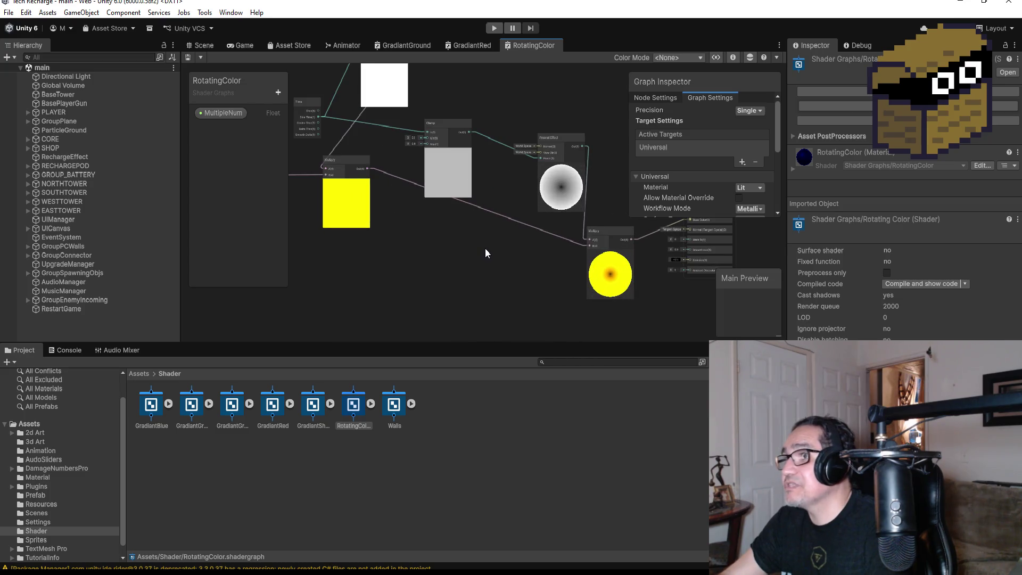
{"action": "left_click_drag", "start_coordinate": [502, 215], "coordinate": [585, 290]}
{"action": "left_click", "coordinate": [445, 145]}
- Pan around the Multiply, Clamp and Time nodes to study how they connect
{"action": "mouse_move", "coordinate": [378, 182]}
{"action": "left_mouse_down"}
{"action": "mouse_move", "coordinate": [383, 228]}
{"action": "mouse_move", "coordinate": [521, 219]}
{"action": "mouse_move", "coordinate": [644, 238]}
{"action": "mouse_move", "coordinate": [484, 222]}
{"action": "mouse_move", "coordinate": [516, 242]}
{"action": "mouse_move", "coordinate": [461, 353]}
{"action": "mouse_move", "coordinate": [638, 209]}
{"action": "mouse_move", "coordinate": [628, 203]}
{"action": "mouse_move", "coordinate": [773, 158]}
{"action": "mouse_move", "coordinate": [587, 261]}
{"action": "left_mouse_up"}
{"action": "mouse_move", "coordinate": [401, 250]}
{"action": "left_mouse_down"}
{"action": "mouse_move", "coordinate": [347, 221]}
{"action": "mouse_move", "coordinate": [390, 212]}
{"action": "mouse_move", "coordinate": [376, 177]}
{"action": "left_mouse_up"}
{"action": "left_click", "coordinate": [375, 178]}
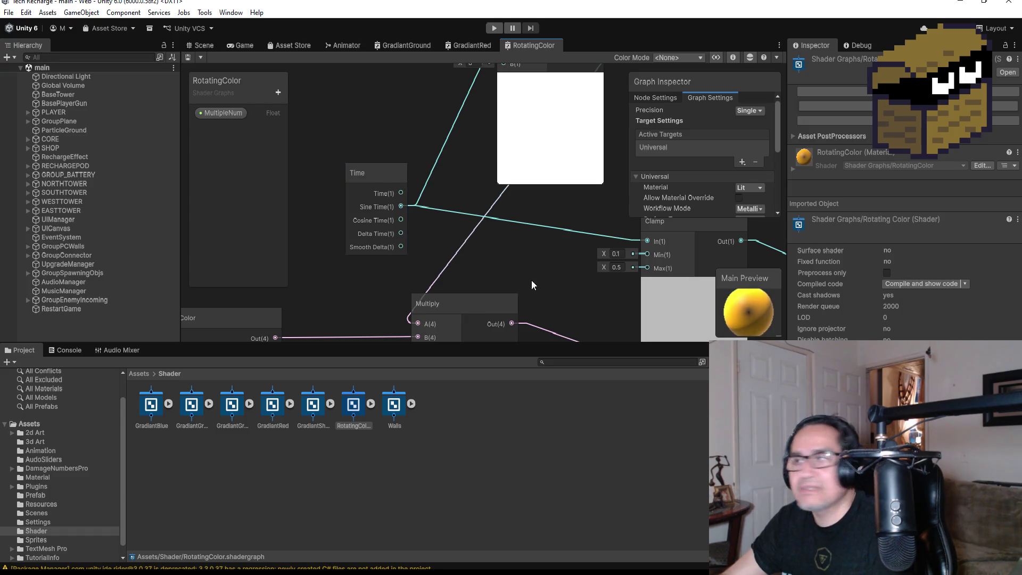
{"action": "left_click_drag", "start_coordinate": [590, 277], "coordinate": [433, 246]}
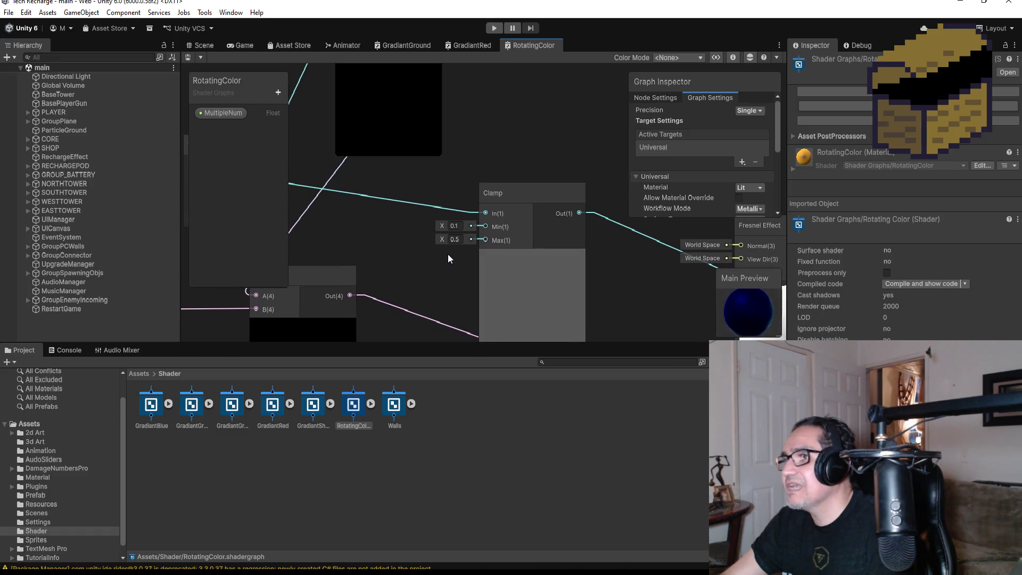
{"action": "scroll", "coordinate": [452, 255], "scroll_direction": "down", "scroll_amount": 5}
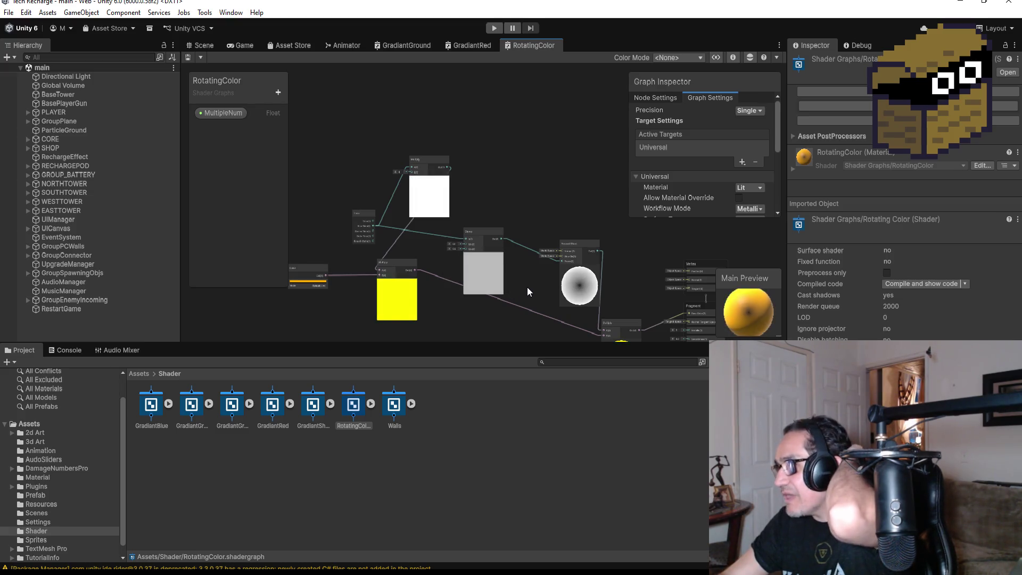
{"action": "left_click_drag", "start_coordinate": [527, 287], "coordinate": [495, 253]}
{"action": "scroll", "coordinate": [513, 215], "scroll_direction": "up", "scroll_amount": 3}
{"action": "scroll", "coordinate": [513, 215], "scroll_direction": "up", "scroll_amount": 3}
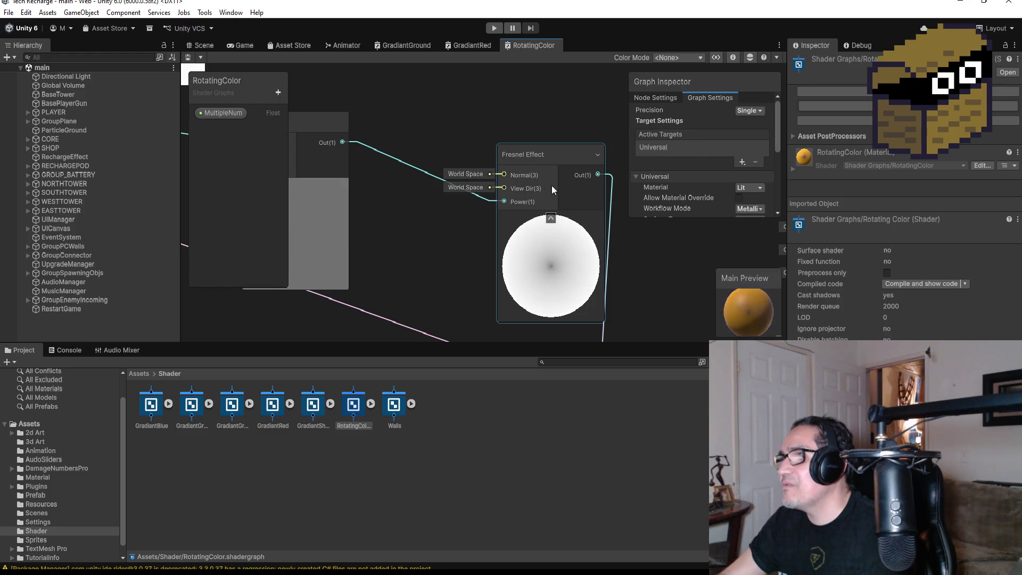
{"action": "scroll", "coordinate": [405, 253], "scroll_direction": "down", "scroll_amount": 2}
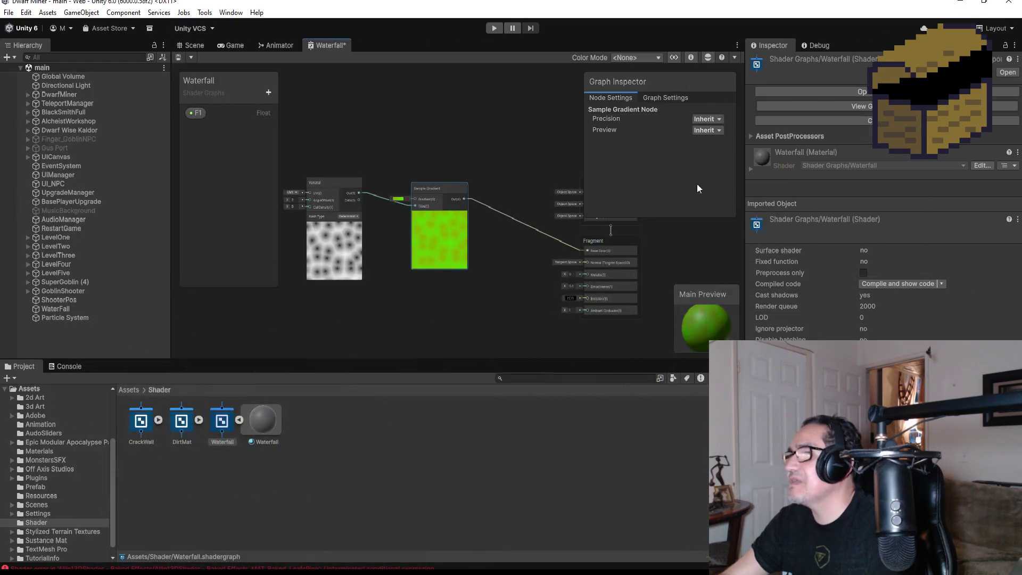
- Add a Time node (search 'tim') and place it left of the Voronoi node
{"action": "mouse_move", "coordinate": [324, 211]}
{"action": "left_mouse_down"}
{"action": "mouse_move", "coordinate": [410, 266]}
{"action": "mouse_move", "coordinate": [493, 241]}
{"action": "mouse_move", "coordinate": [423, 257]}
{"action": "left_mouse_up"}
{"action": "key", "text": "space"}
{"action": "type", "text": "tim"}
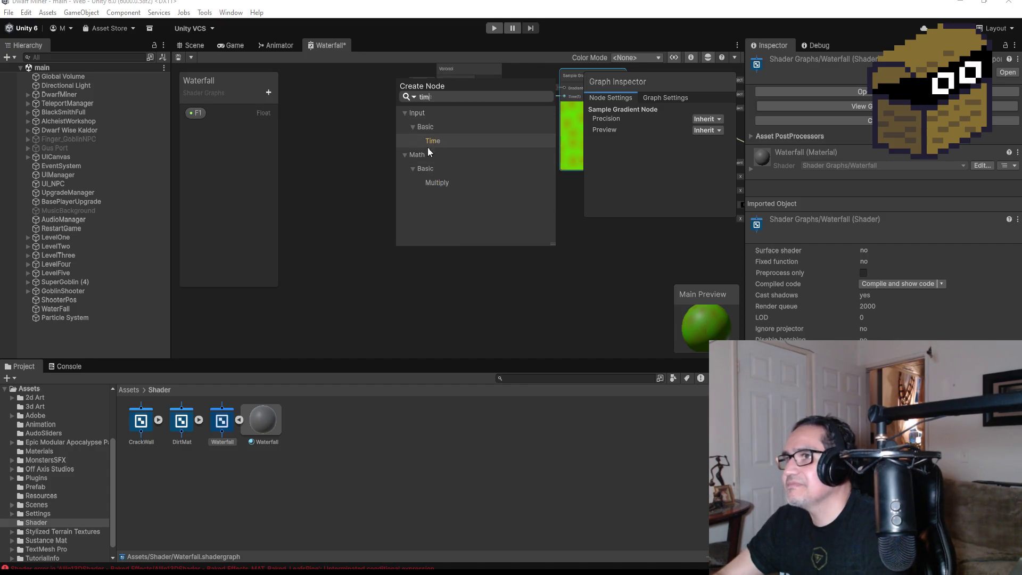
{"action": "left_click", "coordinate": [436, 140]}
{"action": "mouse_move", "coordinate": [370, 302]}
{"action": "left_mouse_down"}
{"action": "mouse_move", "coordinate": [353, 277]}
{"action": "mouse_move", "coordinate": [317, 149]}
{"action": "left_mouse_up"}
- Return to the RotatingColor graph and bring its Clamp and Fresnel nodes into view
{"action": "scroll", "coordinate": [316, 149], "scroll_direction": "up", "scroll_amount": 5}
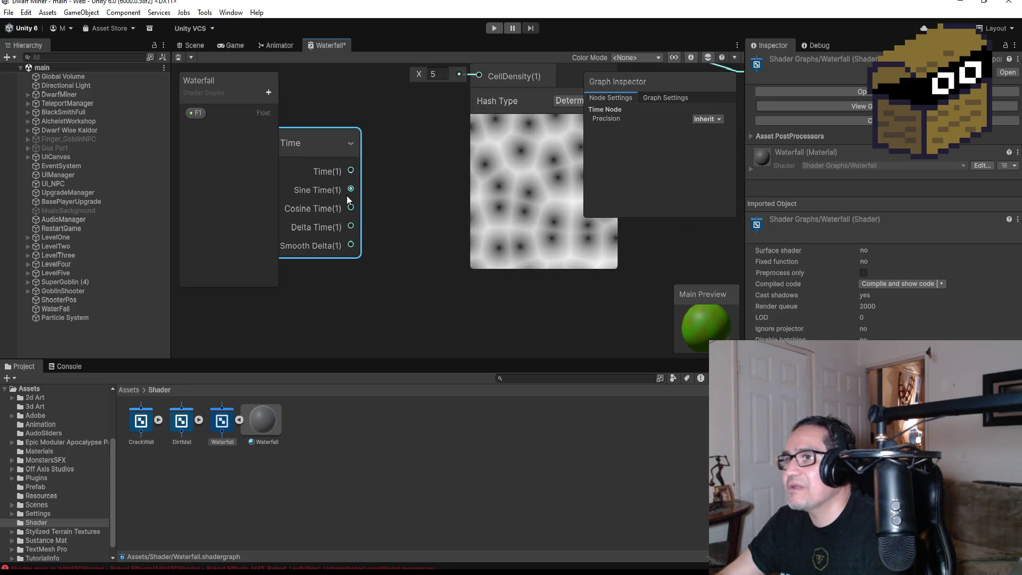
{"action": "scroll", "coordinate": [391, 211], "scroll_direction": "down", "scroll_amount": 5}
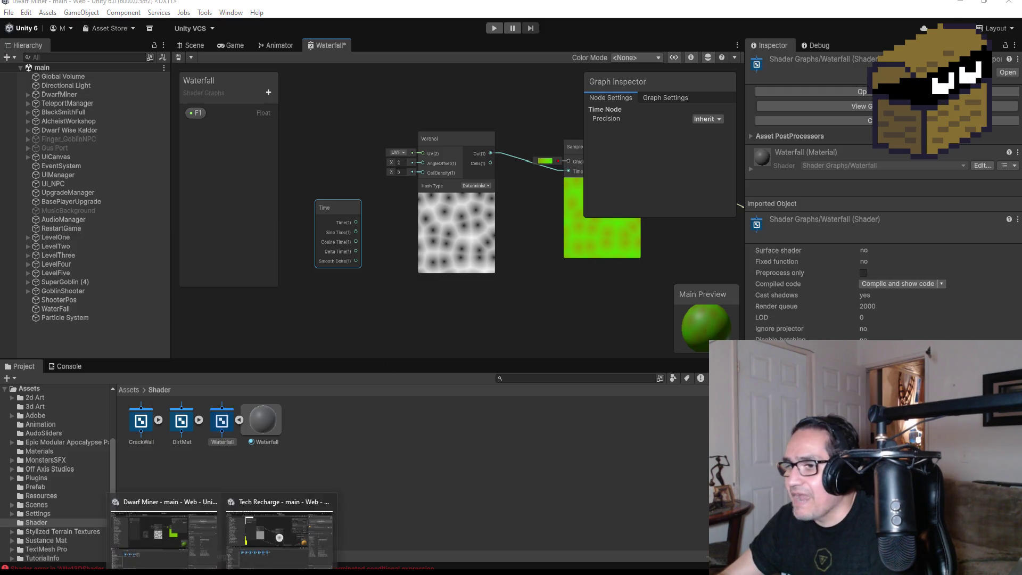
{"action": "left_click", "coordinate": [278, 543]}
{"action": "mouse_move", "coordinate": [432, 248]}
{"action": "left_mouse_down"}
{"action": "mouse_move", "coordinate": [467, 244]}
{"action": "mouse_move", "coordinate": [520, 217]}
{"action": "mouse_move", "coordinate": [554, 272]}
{"action": "mouse_move", "coordinate": [626, 300]}
{"action": "mouse_move", "coordinate": [655, 298]}
{"action": "left_mouse_up"}
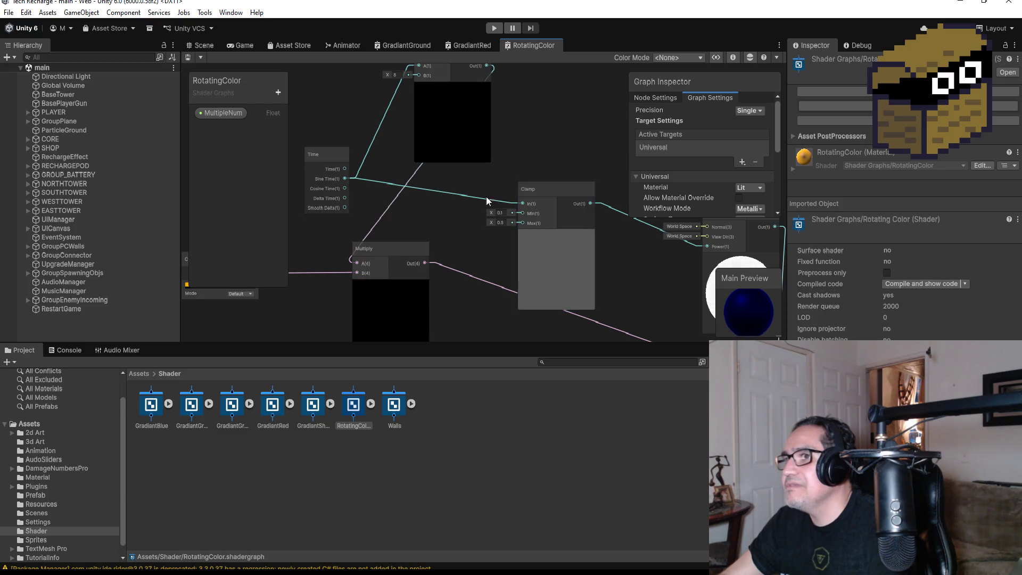
- Inspect the RotatingColor graph's Clamp (0.1 to 0.5) and Fresnel Effect nodes, then return to the Waterfall graph
{"action": "mouse_move", "coordinate": [519, 145]}
{"action": "left_mouse_down"}
{"action": "mouse_move", "coordinate": [510, 230]}
{"action": "mouse_move", "coordinate": [491, 196]}
{"action": "mouse_move", "coordinate": [562, 87]}
{"action": "mouse_move", "coordinate": [466, 85]}
{"action": "left_mouse_up"}
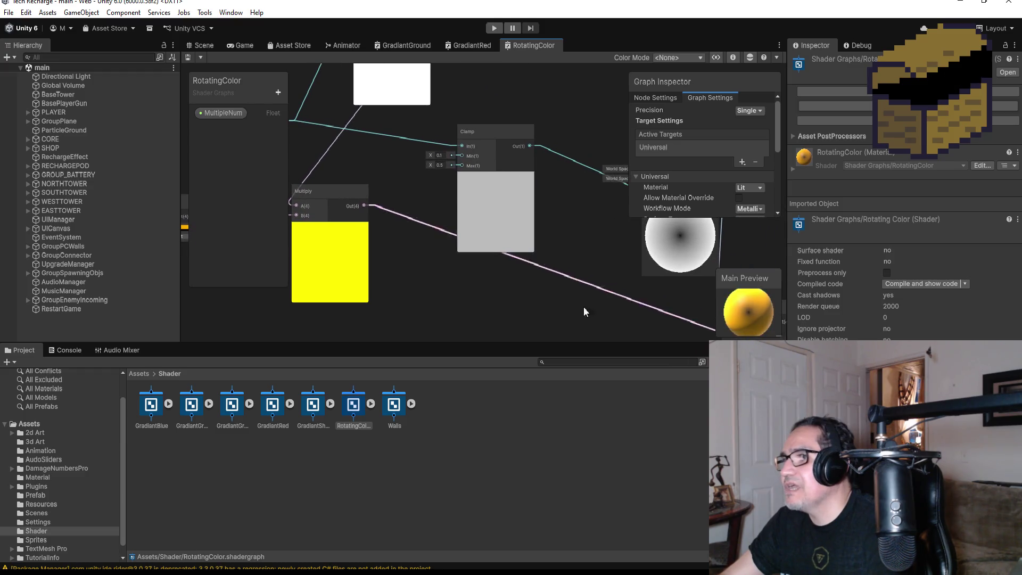
{"action": "mouse_move", "coordinate": [586, 307]}
{"action": "left_mouse_down"}
{"action": "mouse_move", "coordinate": [438, 219]}
{"action": "mouse_move", "coordinate": [388, 209]}
{"action": "left_mouse_up"}
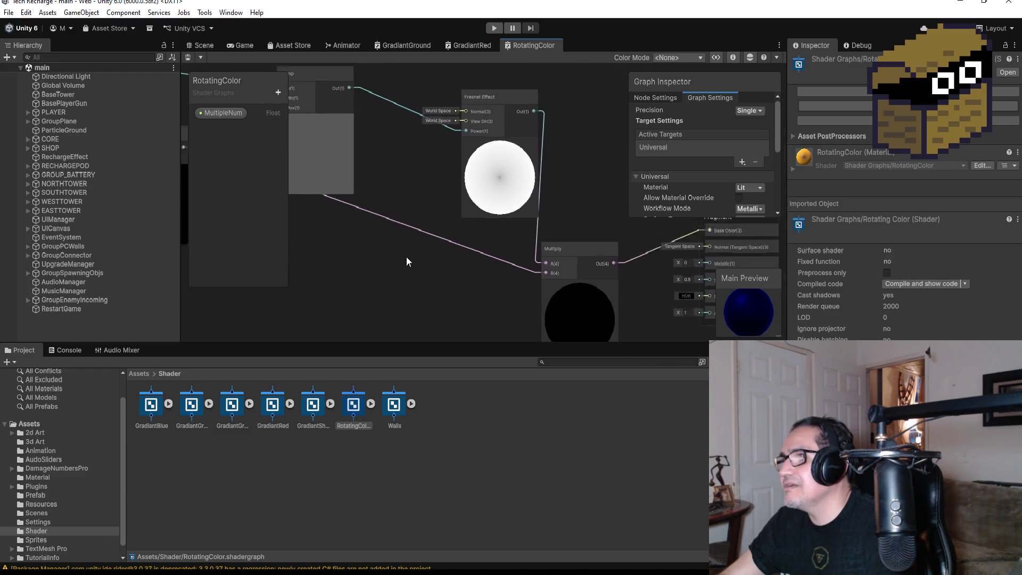
{"action": "scroll", "coordinate": [426, 282], "scroll_direction": "up", "scroll_amount": 2}
{"action": "scroll", "coordinate": [423, 181], "scroll_direction": "up", "scroll_amount": 3}
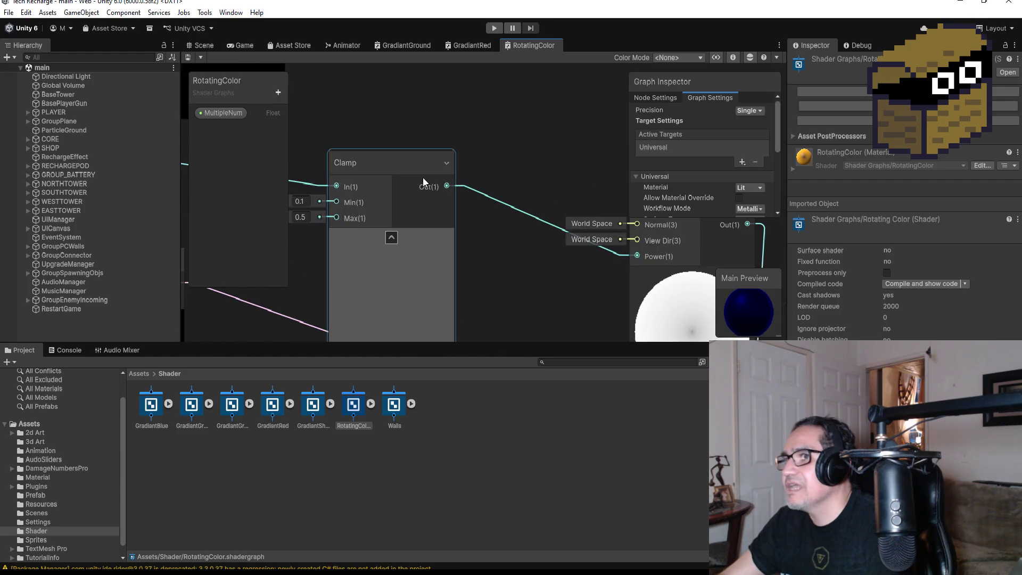
{"action": "left_click_drag", "start_coordinate": [516, 278], "coordinate": [436, 258]}
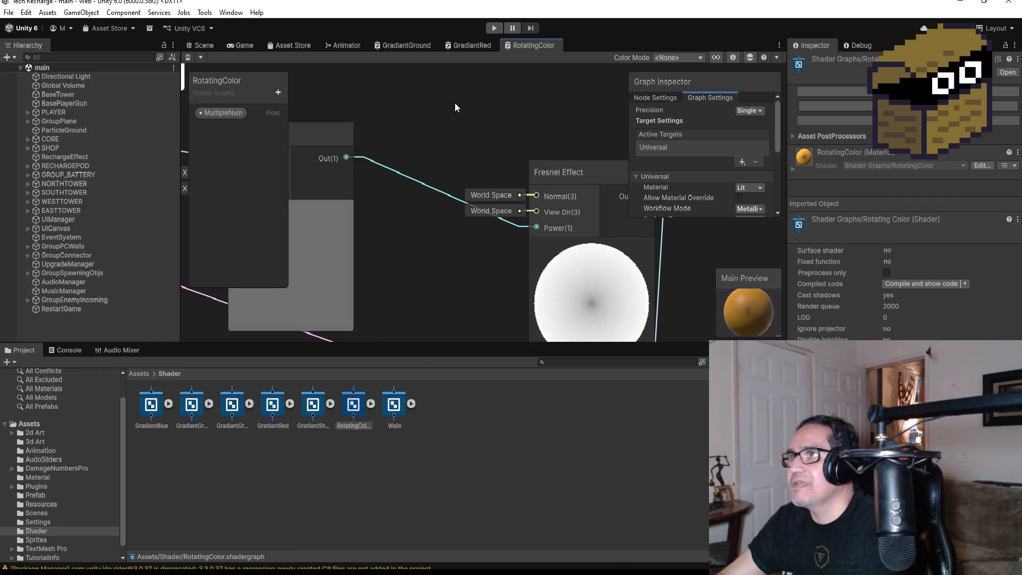
{"action": "left_click", "coordinate": [159, 528]}
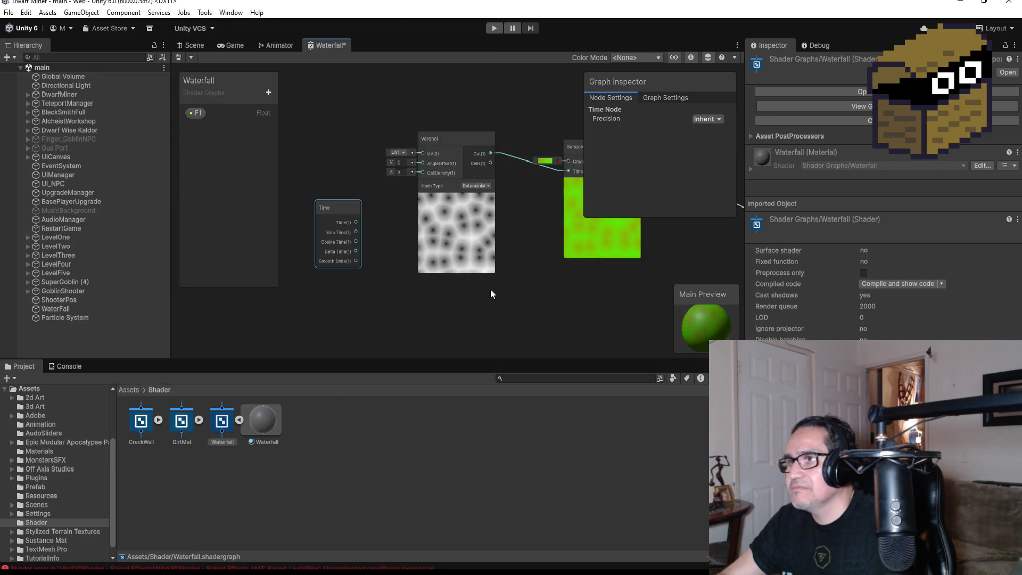
- Wire Sine Time into the Voronoi's Cell Density and check the green gradient preview
{"action": "scroll", "coordinate": [428, 231], "scroll_direction": "up", "scroll_amount": 6}
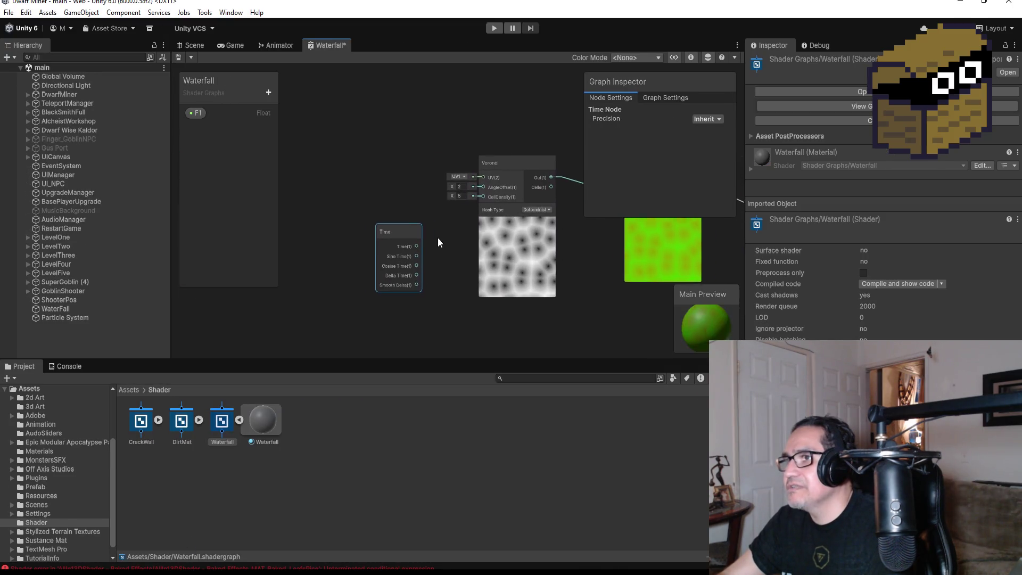
{"action": "left_click_drag", "start_coordinate": [438, 235], "coordinate": [412, 228]}
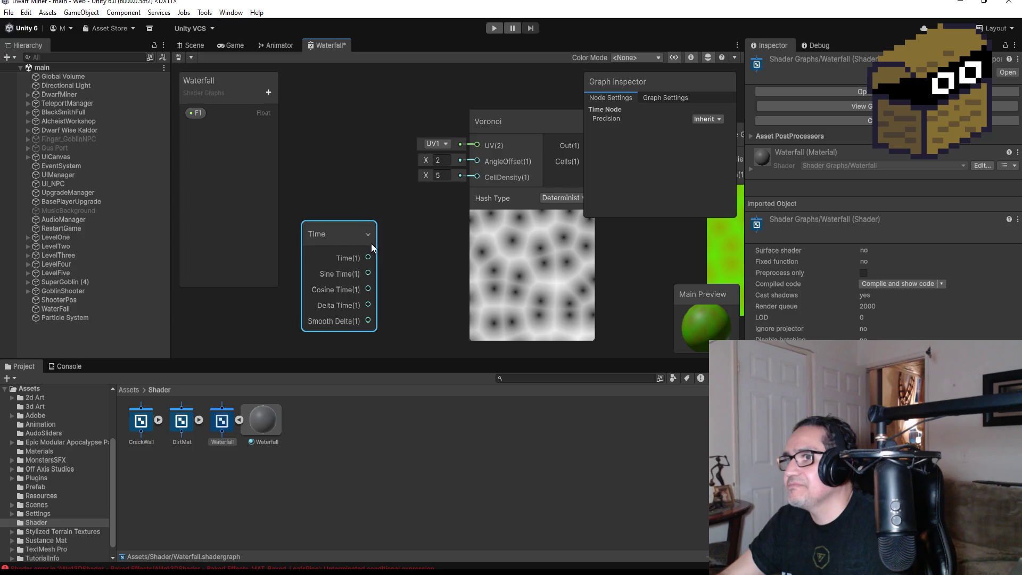
{"action": "left_click_drag", "start_coordinate": [370, 275], "coordinate": [477, 177]}
{"action": "left_click_drag", "start_coordinate": [458, 271], "coordinate": [343, 247]}
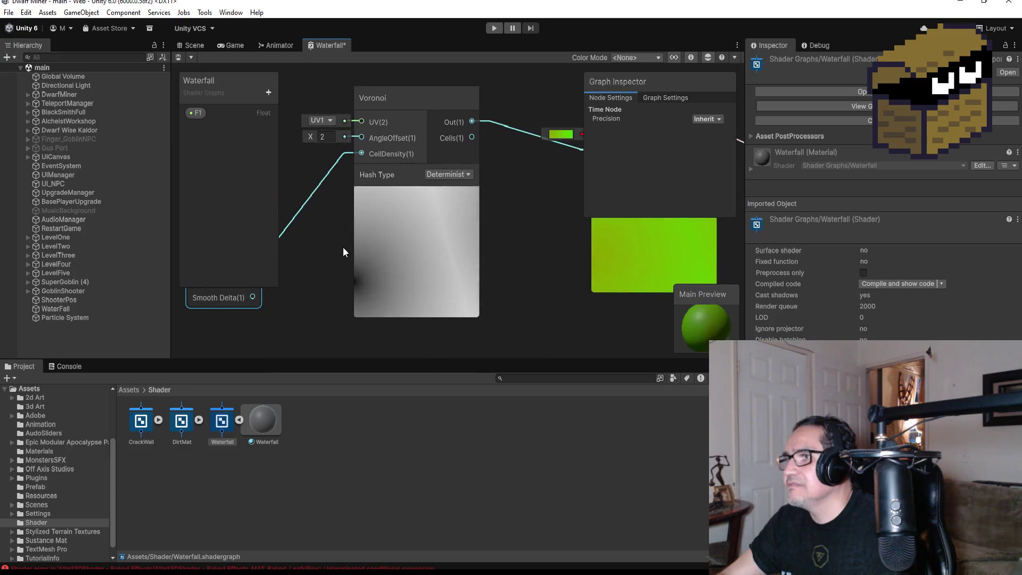
{"action": "scroll", "coordinate": [557, 279], "scroll_direction": "down", "scroll_amount": 3}
{"action": "left_click_drag", "start_coordinate": [545, 282], "coordinate": [479, 277]}
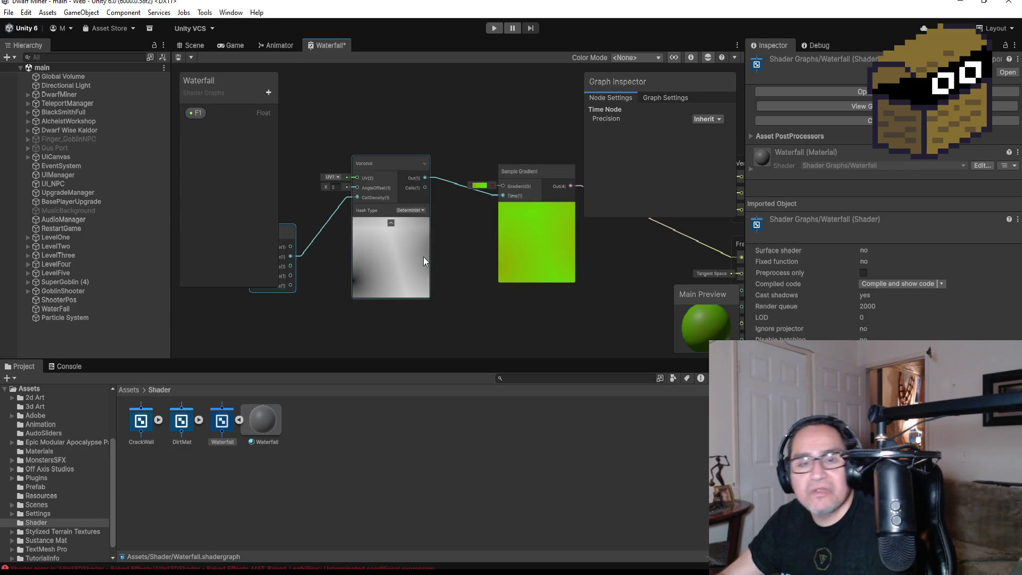
{"action": "left_click_drag", "start_coordinate": [327, 258], "coordinate": [433, 238]}
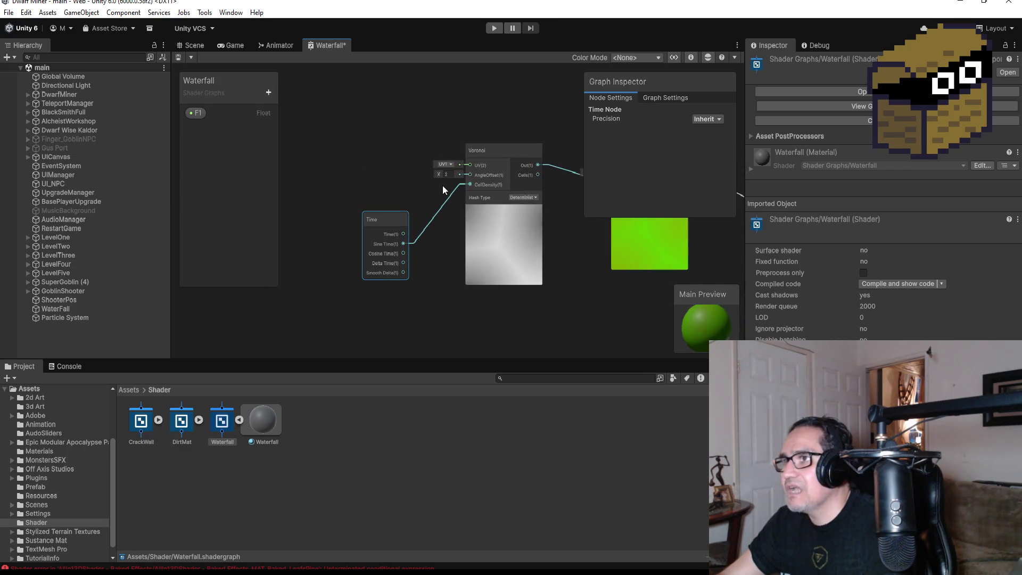
- Move the Time node left, delete the Sine Time link, and search 'cla' in Create Node
{"action": "left_click_drag", "start_coordinate": [391, 211], "coordinate": [332, 208]}
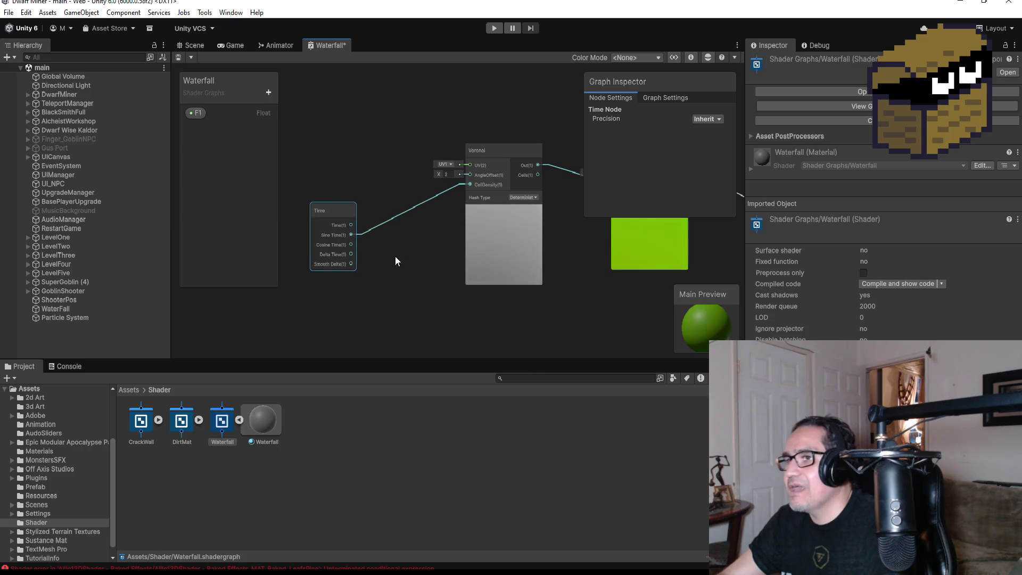
{"action": "left_click", "coordinate": [433, 199]}
{"action": "key", "text": "Delete"}
{"action": "key", "text": "space"}
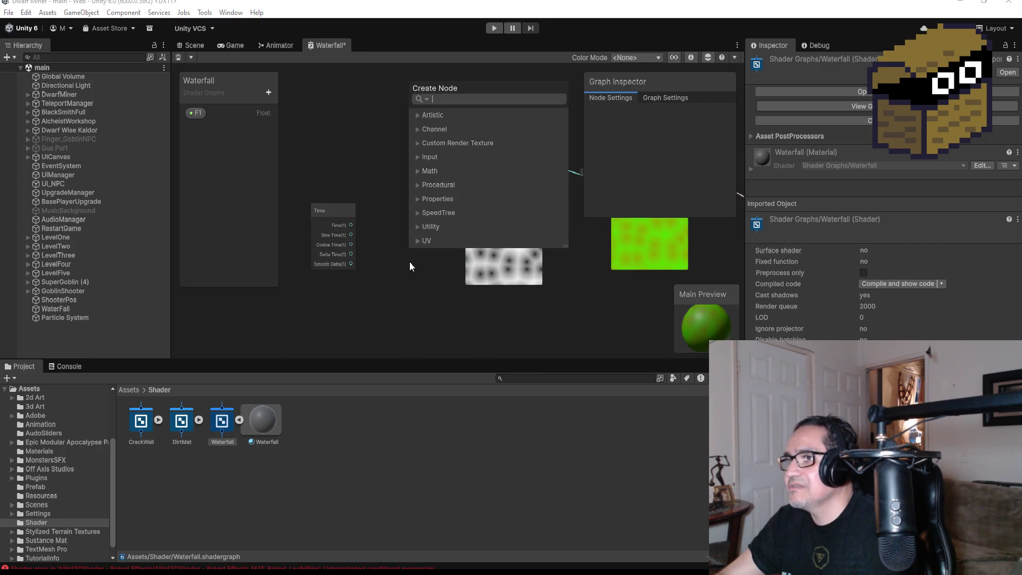
{"action": "type", "text": "cla"}
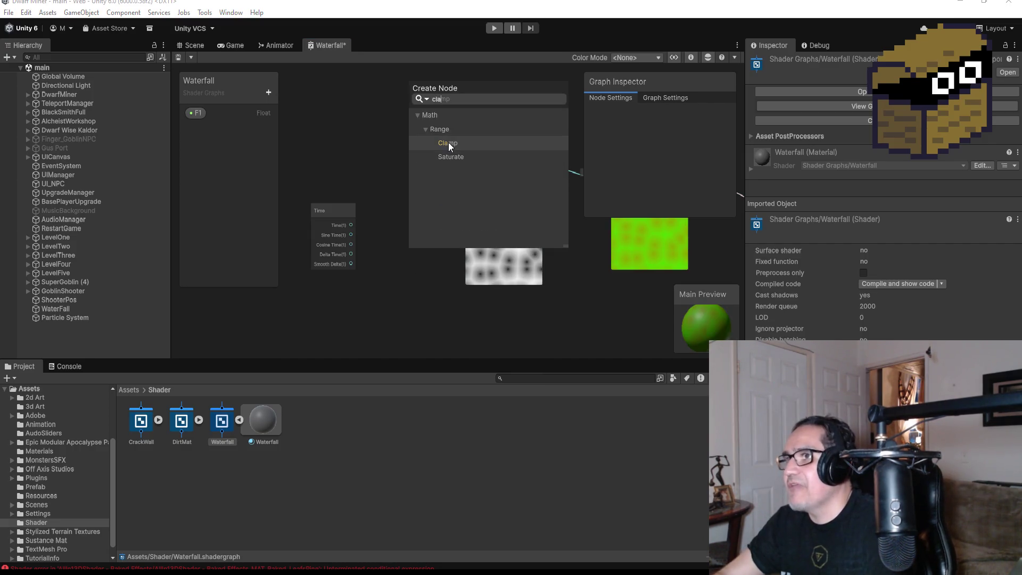
- Place a Clamp node between Time and Voronoi, feeding Sine Time through it into AngleOffset
{"action": "left_click", "coordinate": [449, 144]}
{"action": "mouse_move", "coordinate": [429, 284]}
{"action": "left_mouse_down"}
{"action": "mouse_move", "coordinate": [401, 206]}
{"action": "mouse_move", "coordinate": [310, 213]}
{"action": "mouse_move", "coordinate": [398, 225]}
{"action": "mouse_move", "coordinate": [406, 217]}
{"action": "mouse_move", "coordinate": [407, 253]}
{"action": "mouse_move", "coordinate": [419, 218]}
{"action": "left_mouse_up"}
{"action": "scroll", "coordinate": [311, 218], "scroll_direction": "up", "scroll_amount": 2}
{"action": "left_click_drag", "start_coordinate": [465, 194], "coordinate": [432, 193]}
{"action": "left_click_drag", "start_coordinate": [476, 219], "coordinate": [528, 163]}
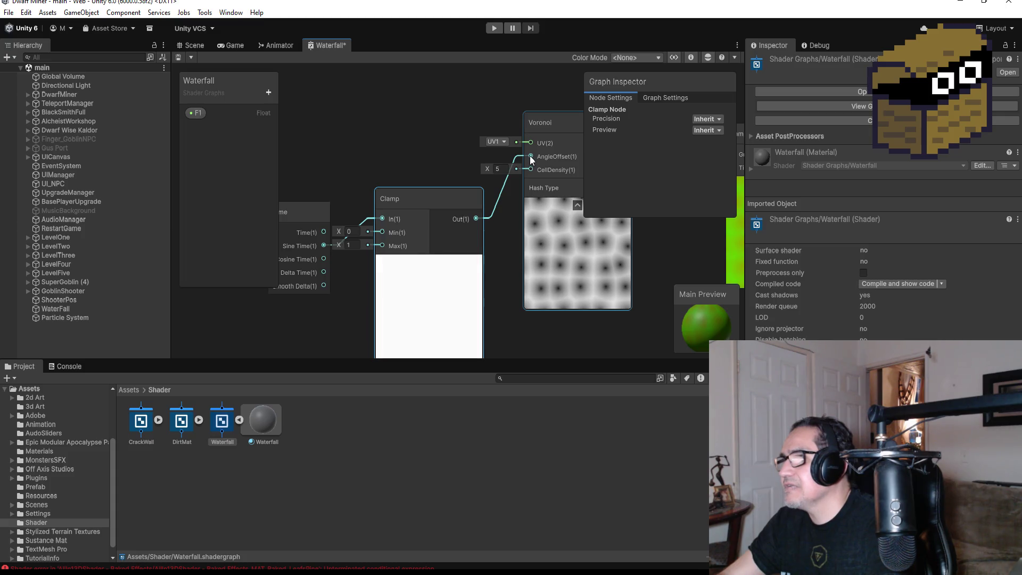
{"action": "key", "text": "space"}
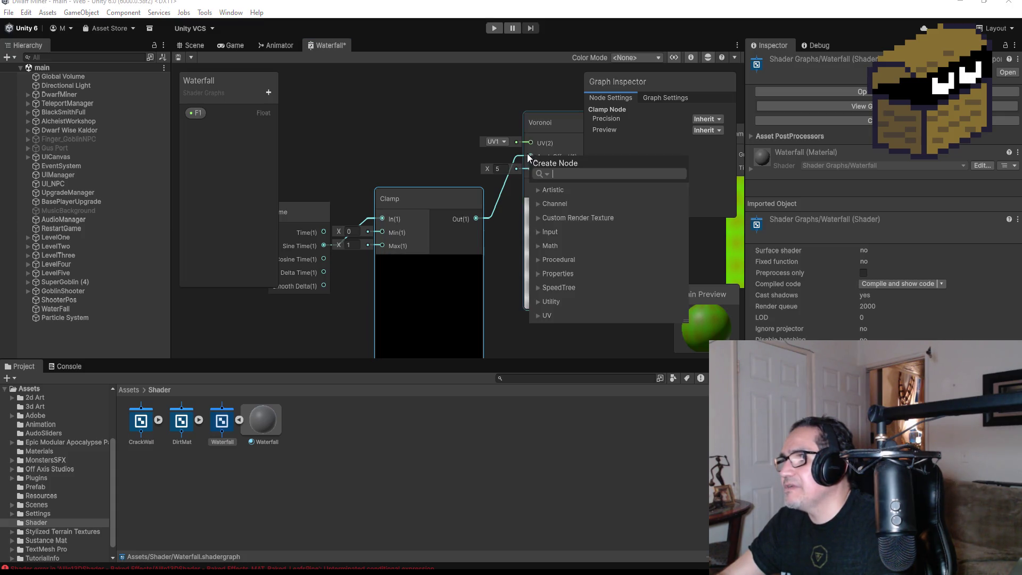
- Reconnect the Clamp output to the Voronoi's AngleOffset after briefly trying CellDensity
{"action": "left_click", "coordinate": [521, 158]}
{"action": "mouse_move", "coordinate": [519, 158]}
{"action": "left_mouse_down"}
{"action": "mouse_move", "coordinate": [520, 174]}
{"action": "mouse_move", "coordinate": [532, 170]}
{"action": "left_mouse_up"}
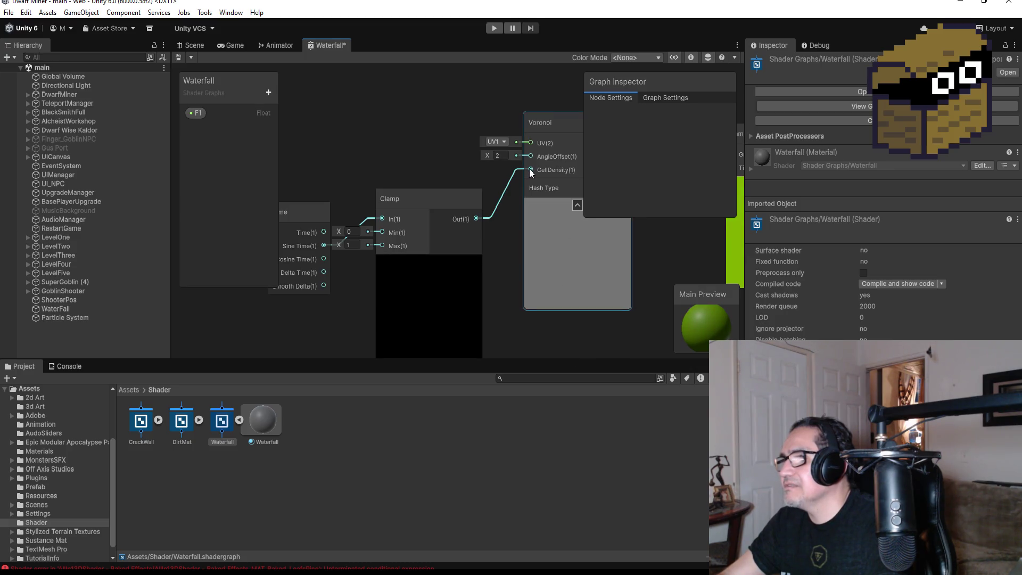
{"action": "scroll", "coordinate": [533, 217], "scroll_direction": "down", "scroll_amount": 3}
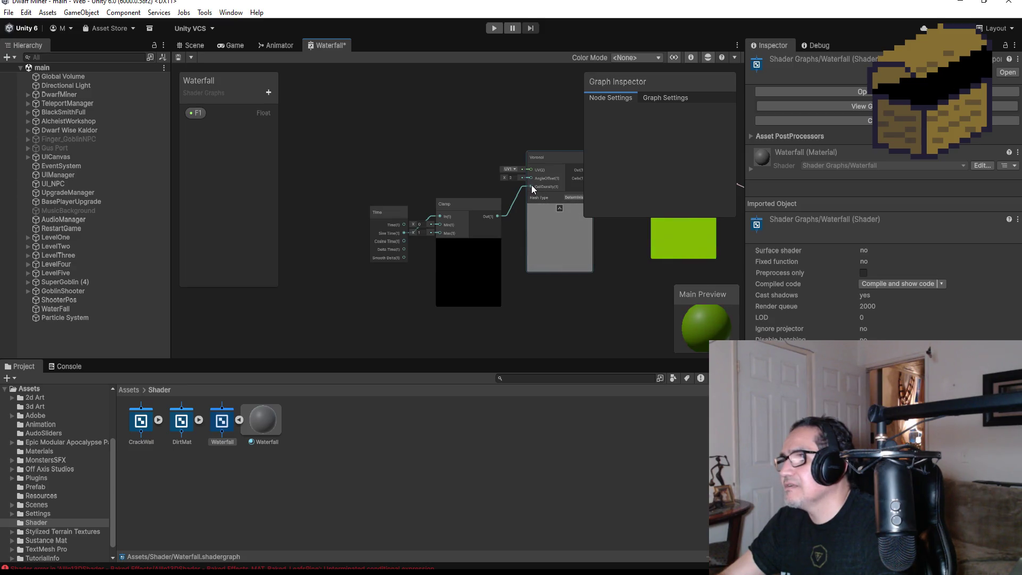
{"action": "left_click_drag", "start_coordinate": [529, 175], "coordinate": [544, 182]}
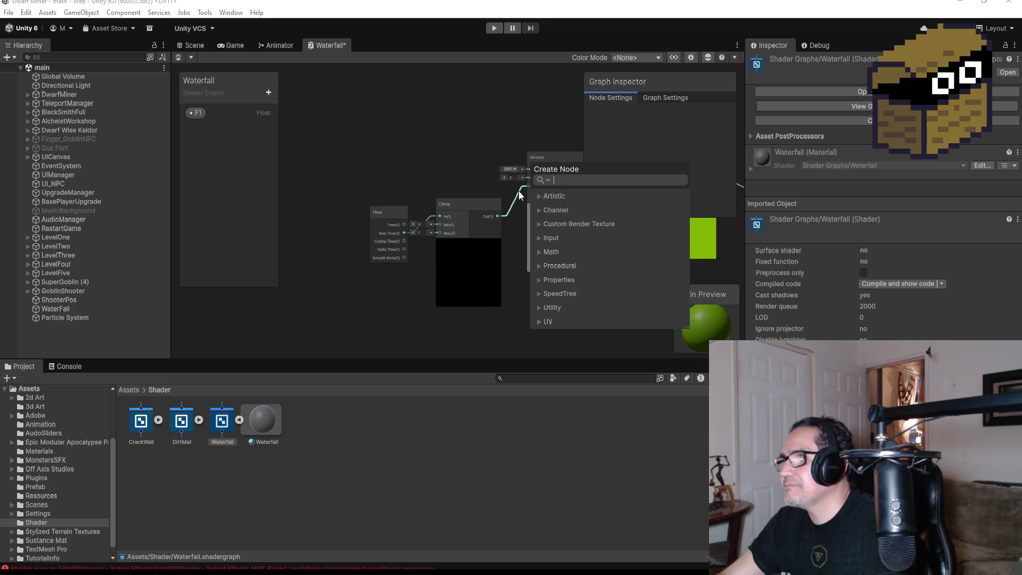
{"action": "key", "text": "Escape"}
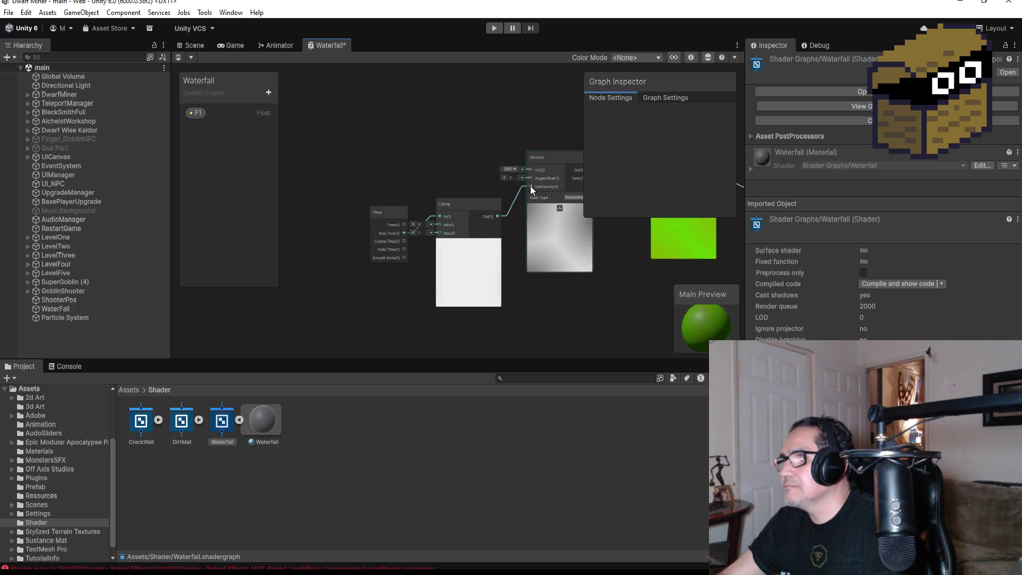
{"action": "scroll", "coordinate": [531, 180], "scroll_direction": "up", "scroll_amount": 3}
{"action": "key", "text": "space"}
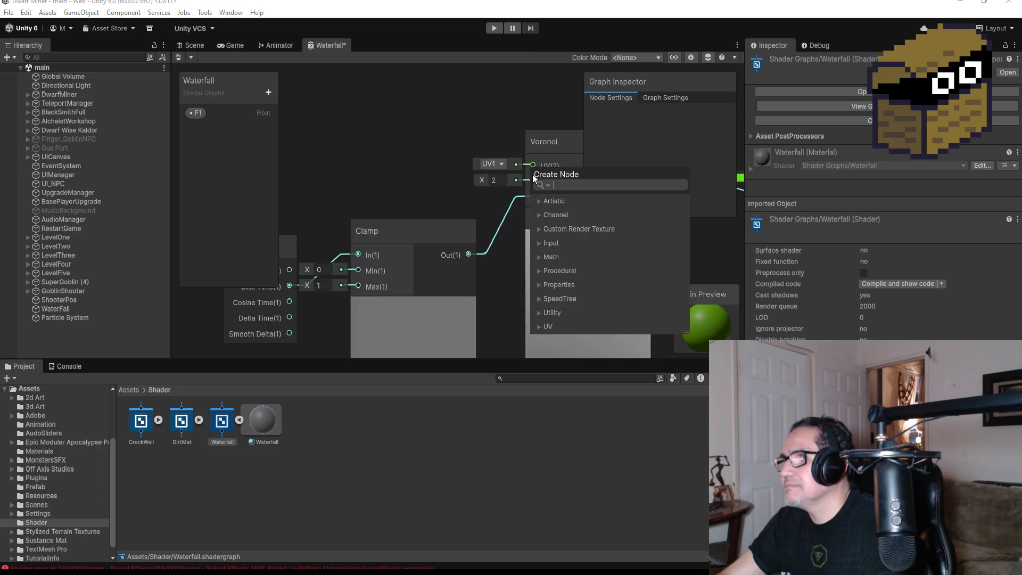
{"action": "key", "text": "Escape"}
{"action": "left_click_drag", "start_coordinate": [533, 197], "coordinate": [530, 213]}
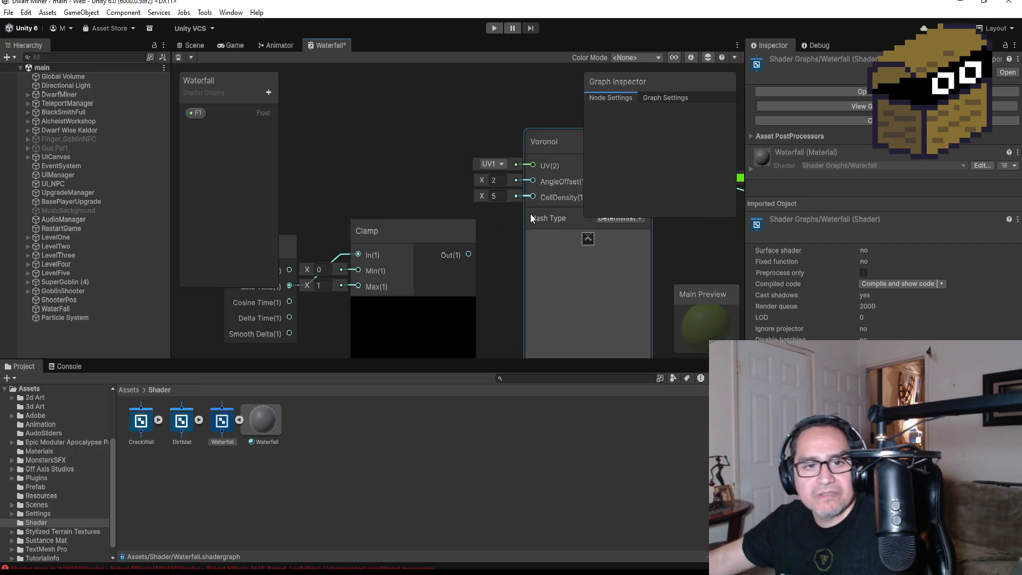
{"action": "left_click_drag", "start_coordinate": [469, 255], "coordinate": [532, 182]}
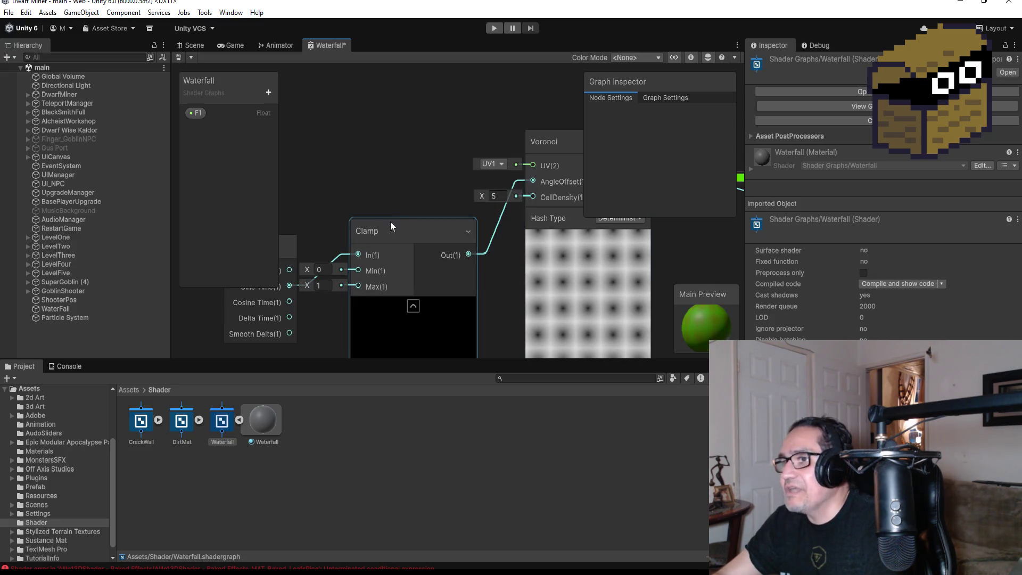
- Move the Time node up and left, closer to the Clamp node
{"action": "left_click_drag", "start_coordinate": [346, 185], "coordinate": [456, 141]}
{"action": "left_click_drag", "start_coordinate": [385, 199], "coordinate": [341, 176]}
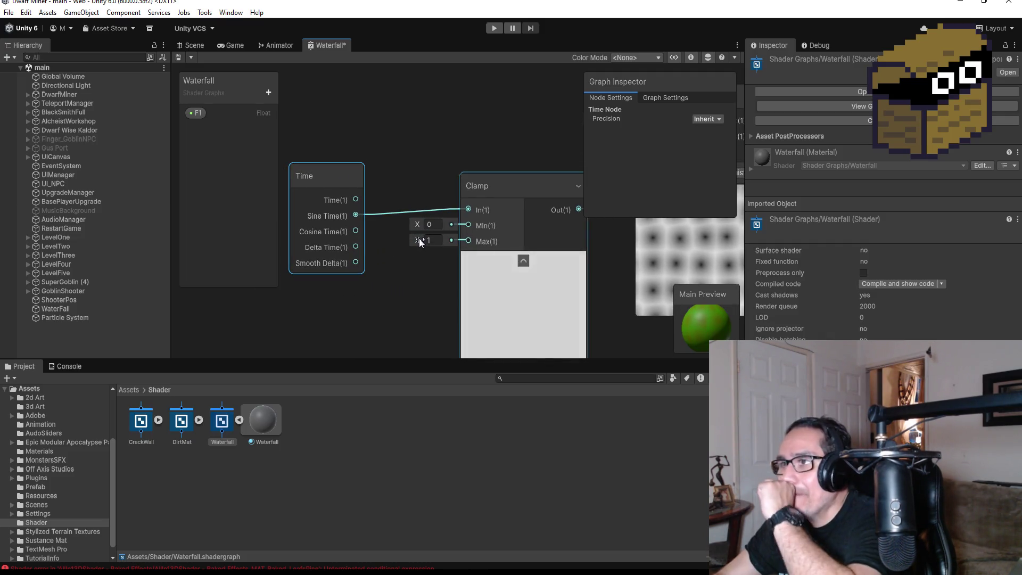
{"action": "left_click", "coordinate": [433, 240]}
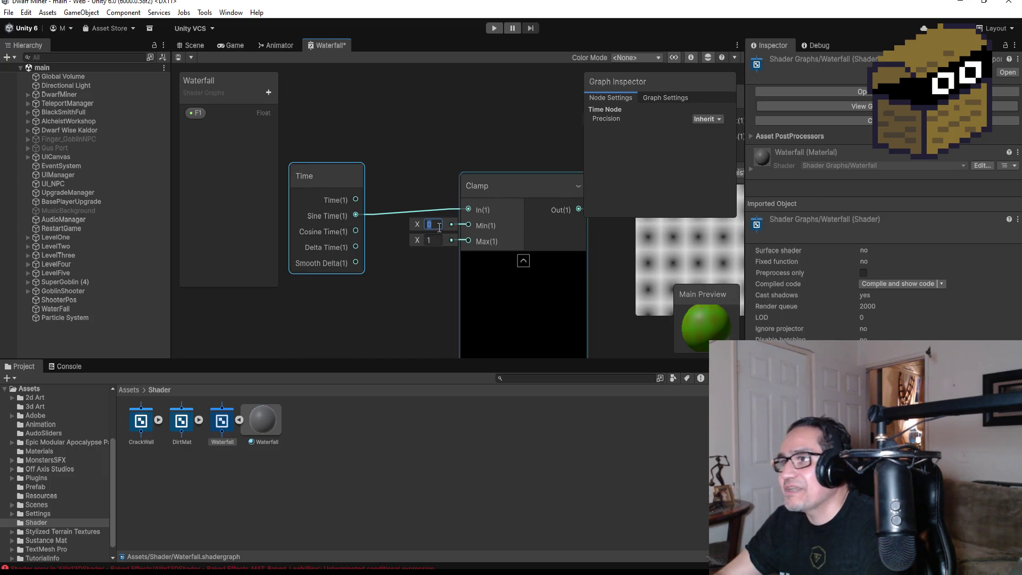
{"action": "left_click_drag", "start_coordinate": [435, 241], "coordinate": [443, 264]}
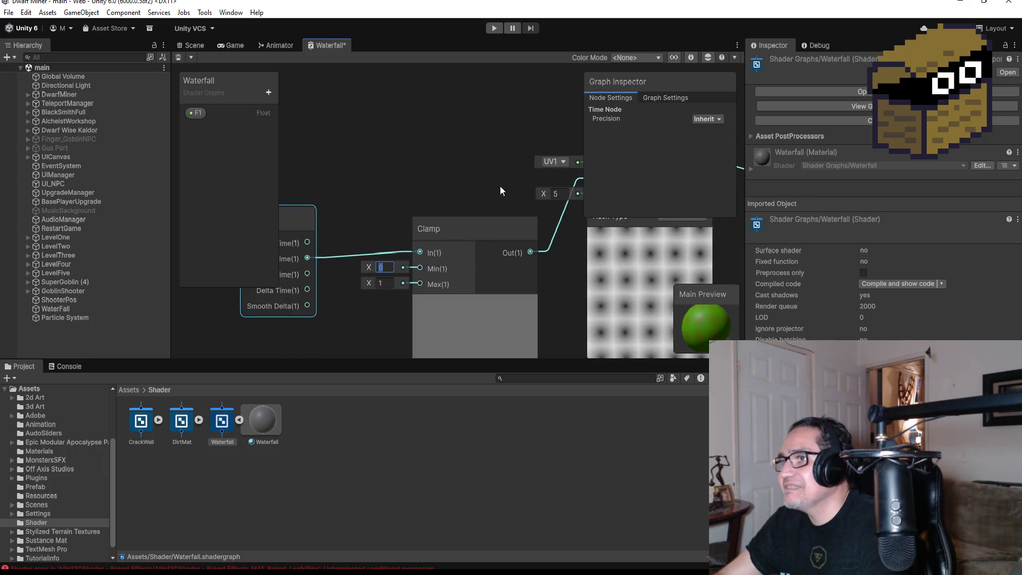
{"action": "left_click_drag", "start_coordinate": [500, 186], "coordinate": [392, 177]}
- Set the Voronoi Cell Density to 6 and check the green Sample Gradient preview
{"action": "left_click", "coordinate": [449, 189]}
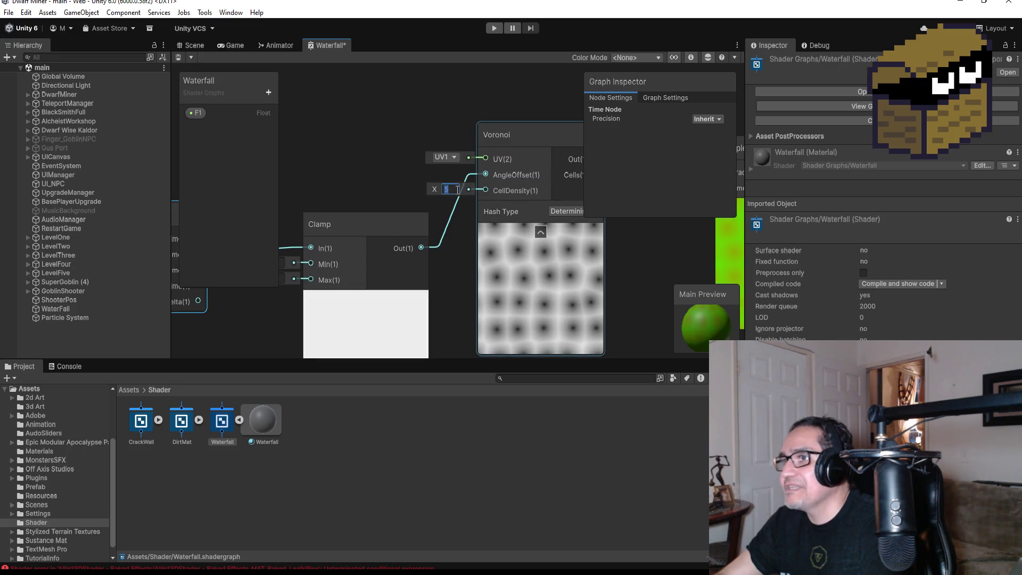
{"action": "type", "text": "3"}
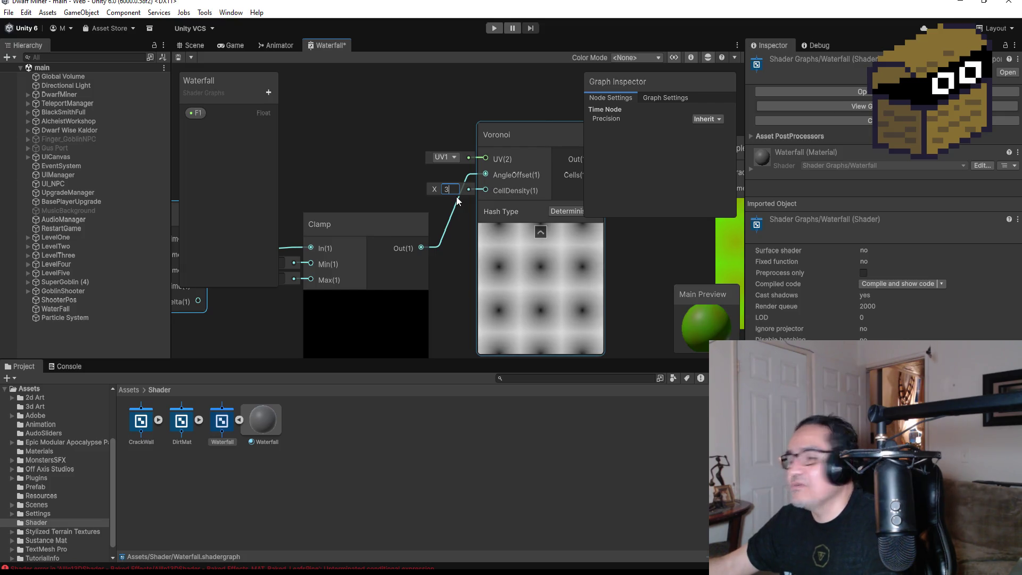
{"action": "key", "text": "BackSpace"}
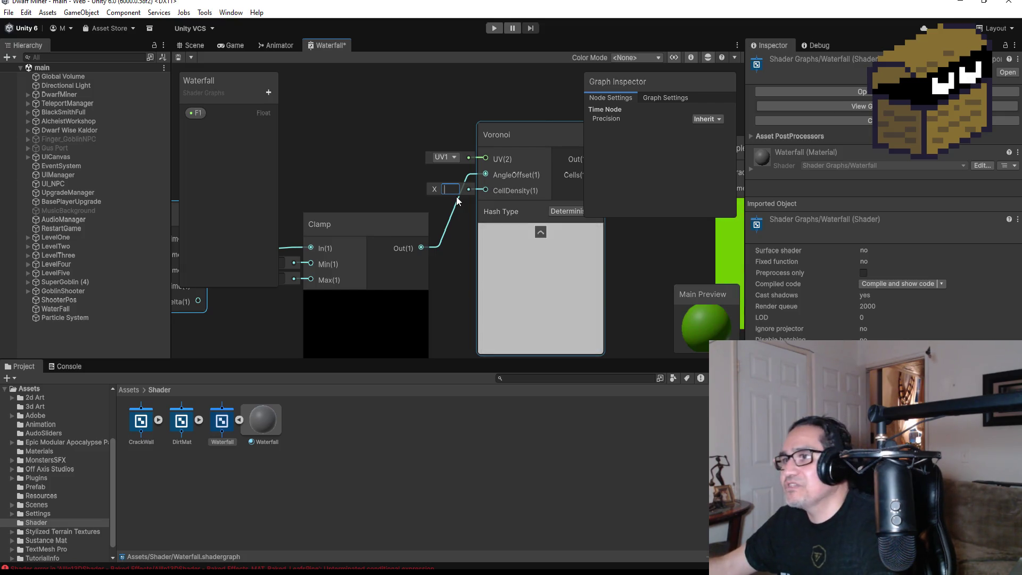
{"action": "type", "text": "6"}
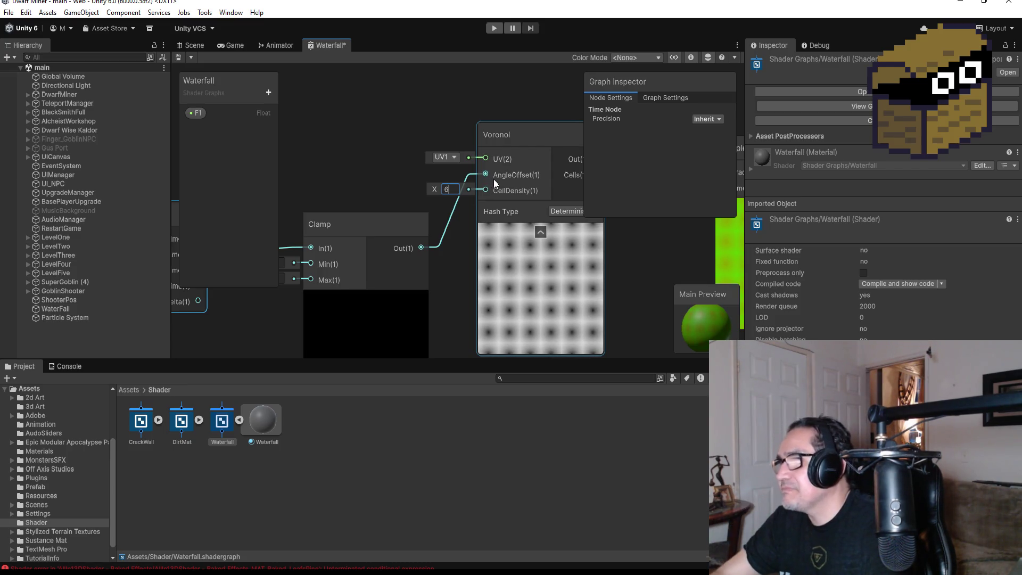
{"action": "scroll", "coordinate": [552, 241], "scroll_direction": "down", "scroll_amount": 2}
{"action": "left_click_drag", "start_coordinate": [597, 259], "coordinate": [417, 254]}
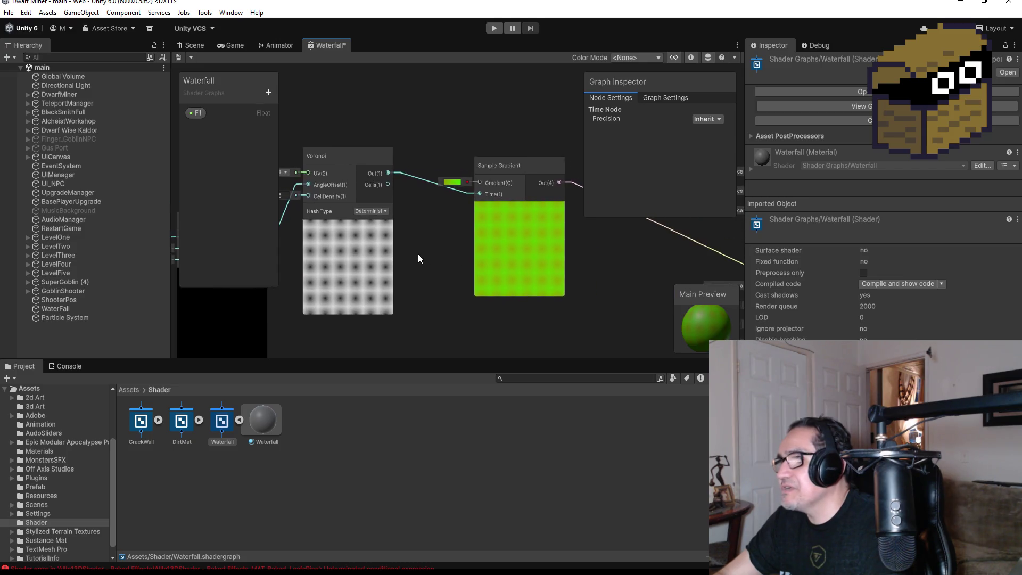
{"action": "scroll", "coordinate": [565, 235], "scroll_direction": "up", "scroll_amount": 3}
{"action": "left_click_drag", "start_coordinate": [570, 253], "coordinate": [546, 247]}
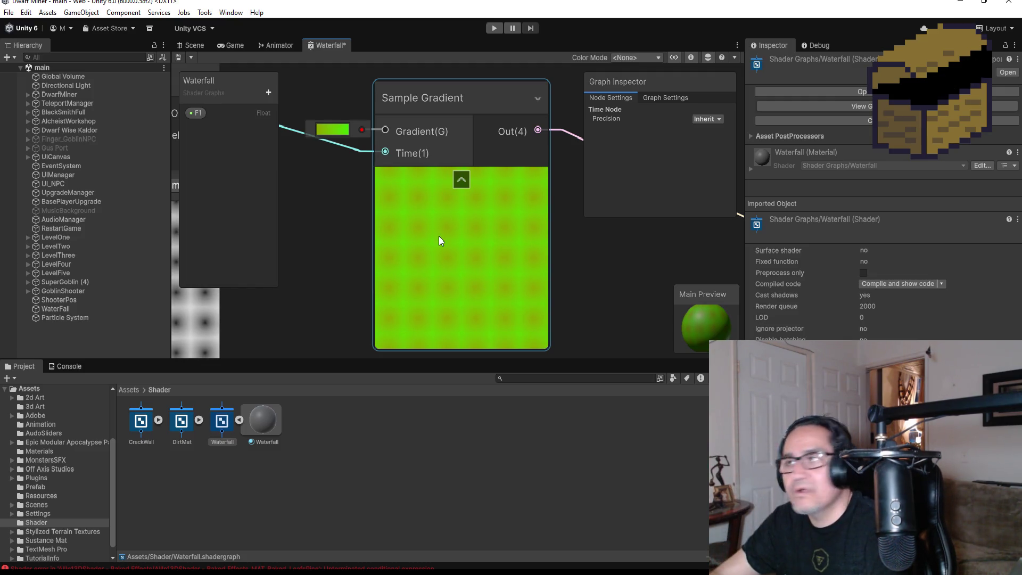
{"action": "scroll", "coordinate": [421, 242], "scroll_direction": "down", "scroll_amount": 3}
{"action": "left_click_drag", "start_coordinate": [362, 254], "coordinate": [544, 250]}
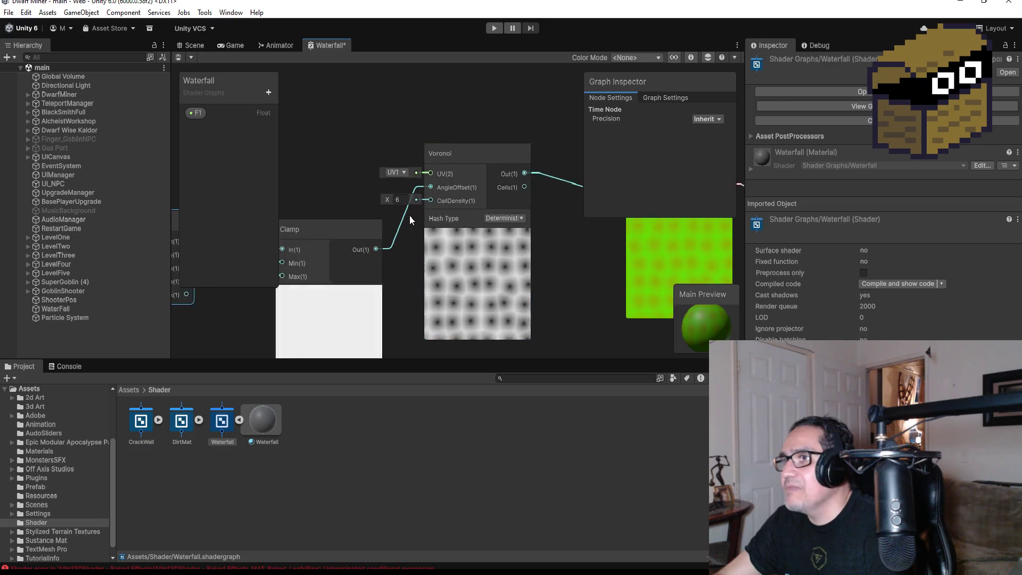
- Set the Voronoi UV channel to UV0 and delete the AngleOffset wire
{"action": "scroll", "coordinate": [410, 215], "scroll_direction": "up", "scroll_amount": 2}
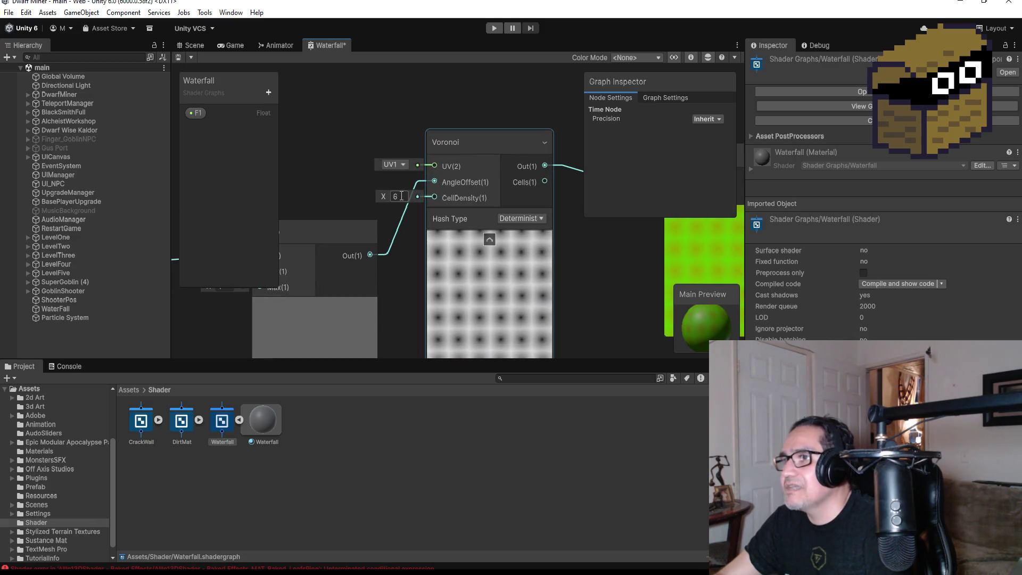
{"action": "left_click", "coordinate": [402, 164]}
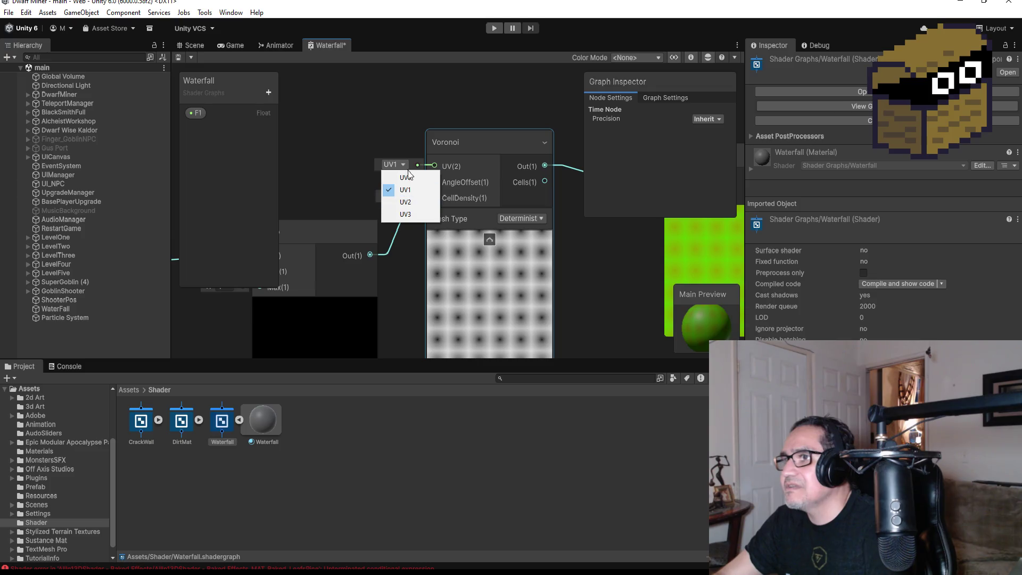
{"action": "left_click", "coordinate": [407, 176]}
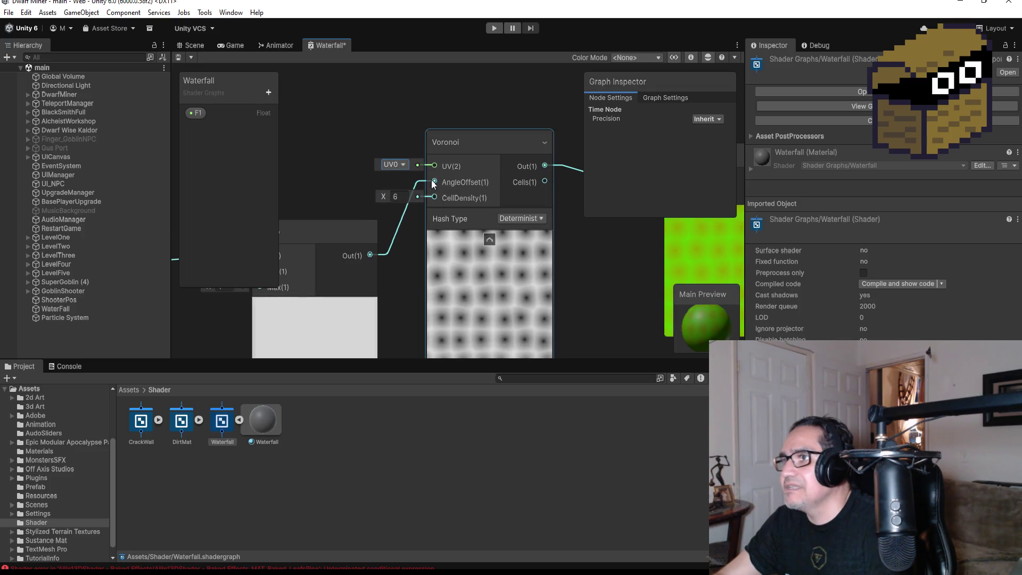
{"action": "left_click_drag", "start_coordinate": [436, 184], "coordinate": [430, 204]}
{"action": "left_click", "coordinate": [400, 224]}
{"action": "key", "text": "Delete"}
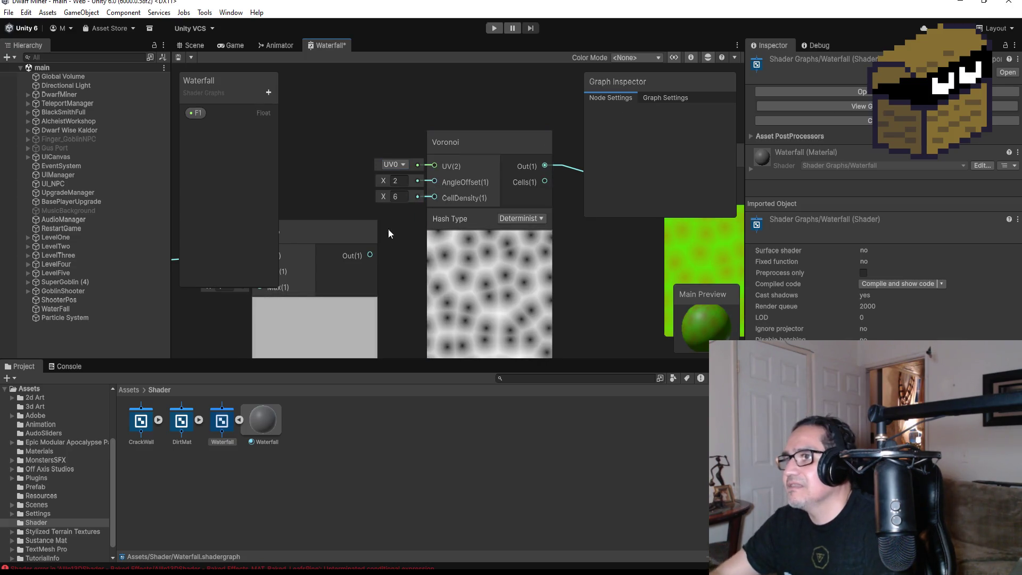
- Wire the Clamp output into CellDensity, then reroute it back into AngleOffset
{"action": "mouse_move", "coordinate": [404, 238]}
{"action": "left_mouse_down"}
{"action": "mouse_move", "coordinate": [433, 223]}
{"action": "mouse_move", "coordinate": [485, 223]}
{"action": "left_mouse_up"}
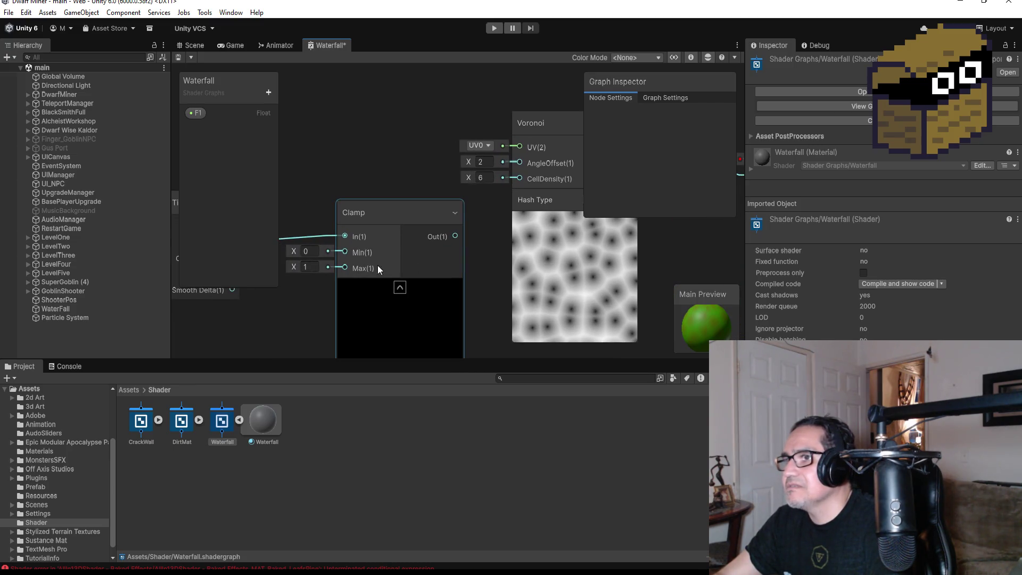
{"action": "scroll", "coordinate": [415, 213], "scroll_direction": "down", "scroll_amount": 3}
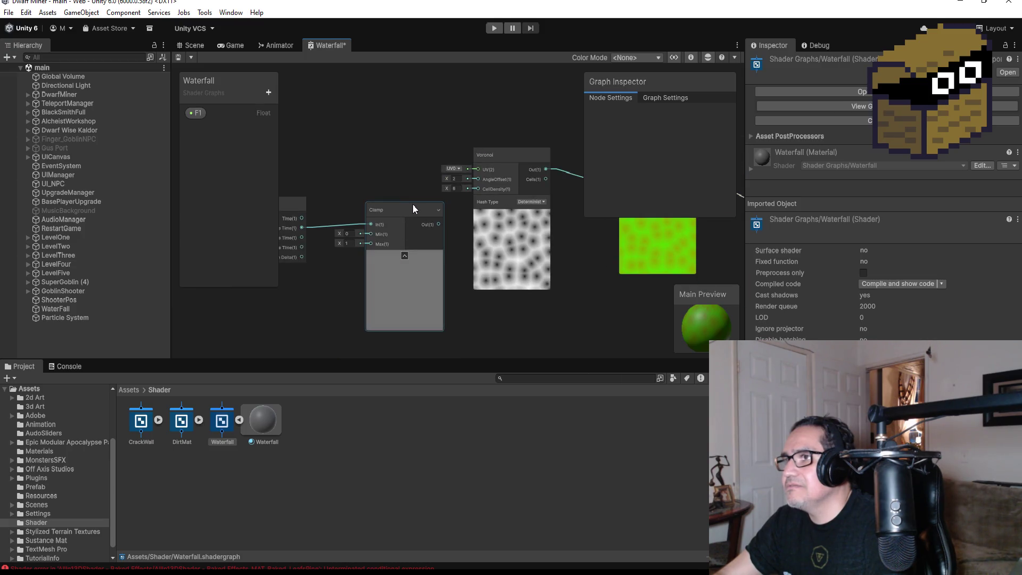
{"action": "left_click", "coordinate": [414, 203]}
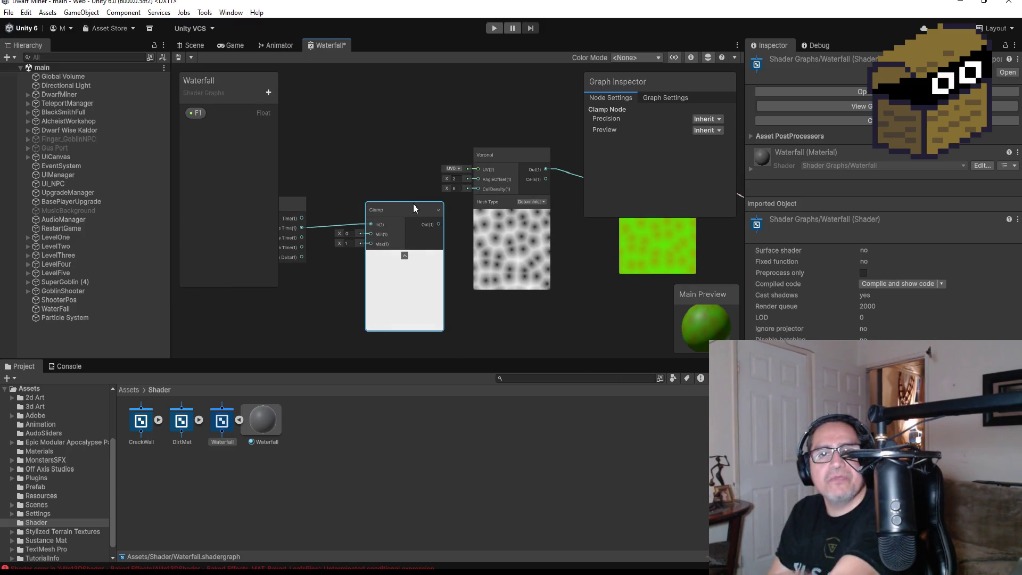
{"action": "scroll", "coordinate": [460, 253], "scroll_direction": "up", "scroll_amount": 3}
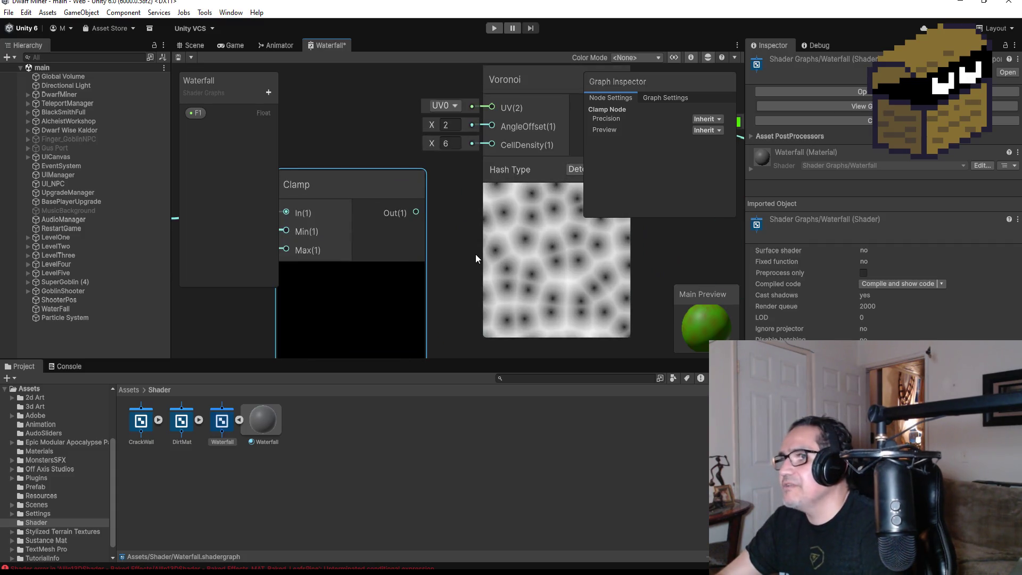
{"action": "left_click_drag", "start_coordinate": [417, 212], "coordinate": [488, 144]}
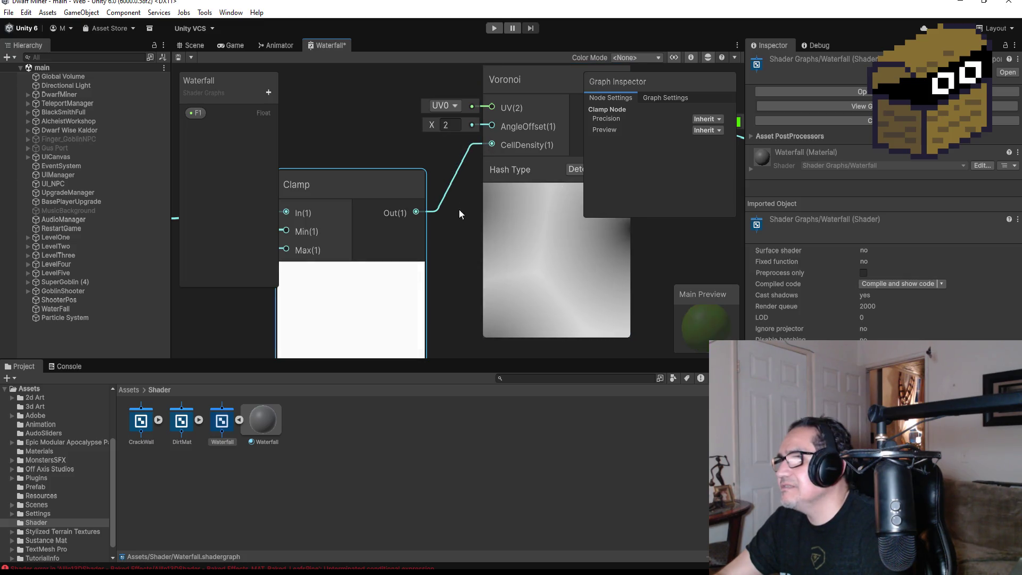
{"action": "left_click", "coordinate": [470, 150]}
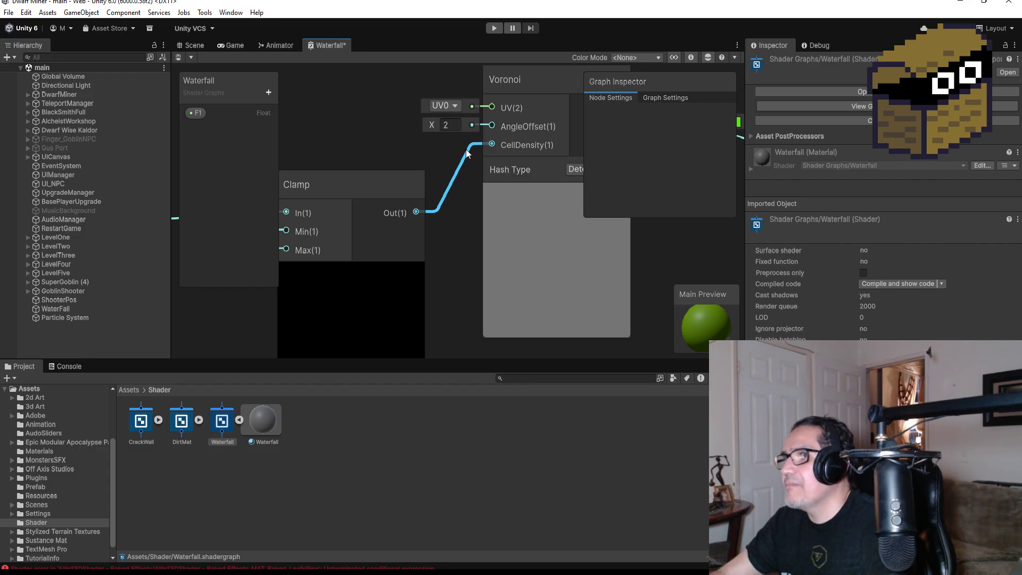
{"action": "key", "text": "Delete"}
{"action": "mouse_move", "coordinate": [416, 212]}
{"action": "left_mouse_down"}
{"action": "mouse_move", "coordinate": [500, 121]}
{"action": "mouse_move", "coordinate": [493, 126]}
{"action": "left_mouse_up"}
- Switch the Voronoi UV channel to UV3
{"action": "left_click", "coordinate": [450, 143]}
{"action": "left_click", "coordinate": [455, 105]}
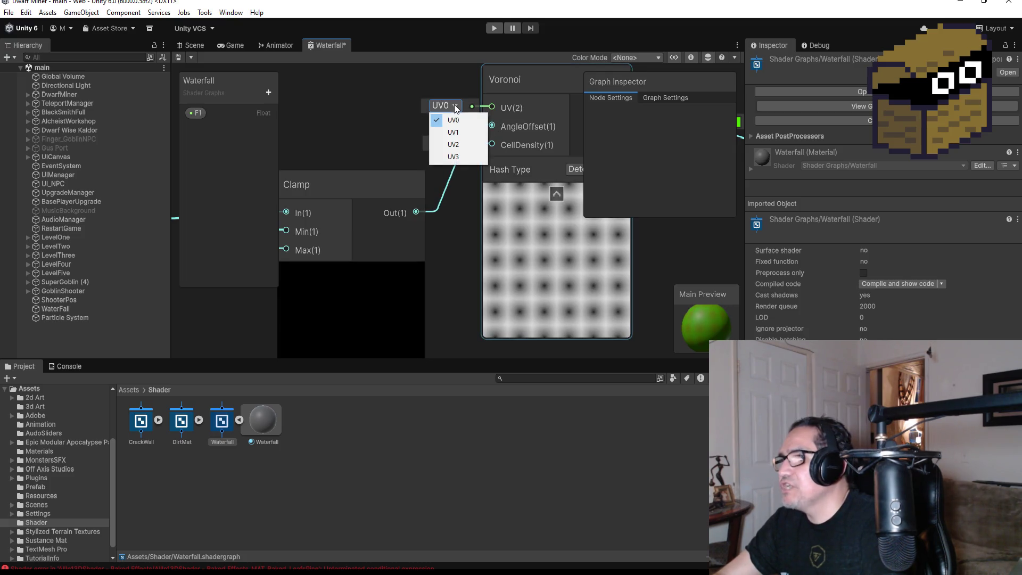
{"action": "left_click", "coordinate": [454, 159]}
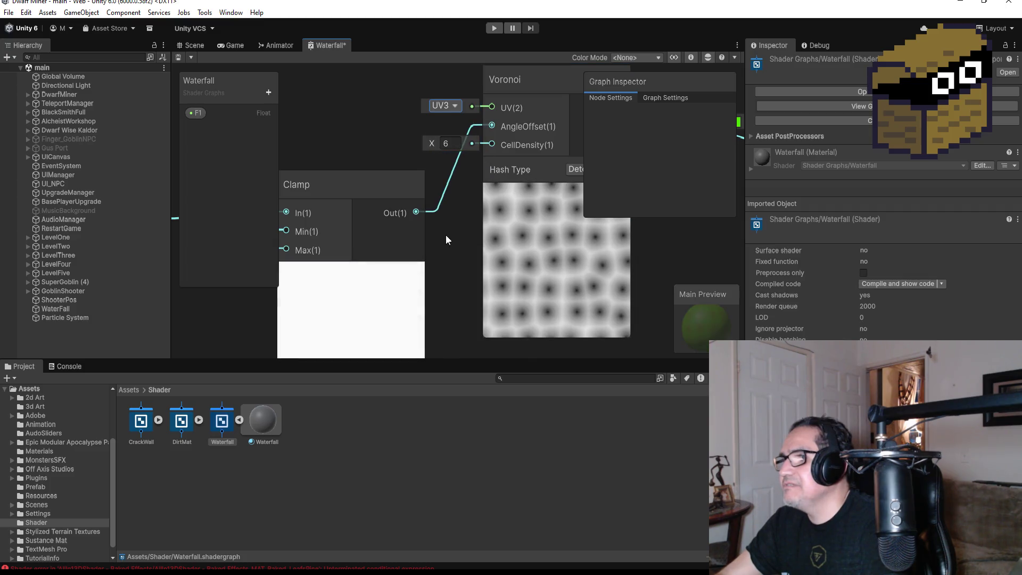
{"action": "scroll", "coordinate": [452, 246], "scroll_direction": "down", "scroll_amount": 3}
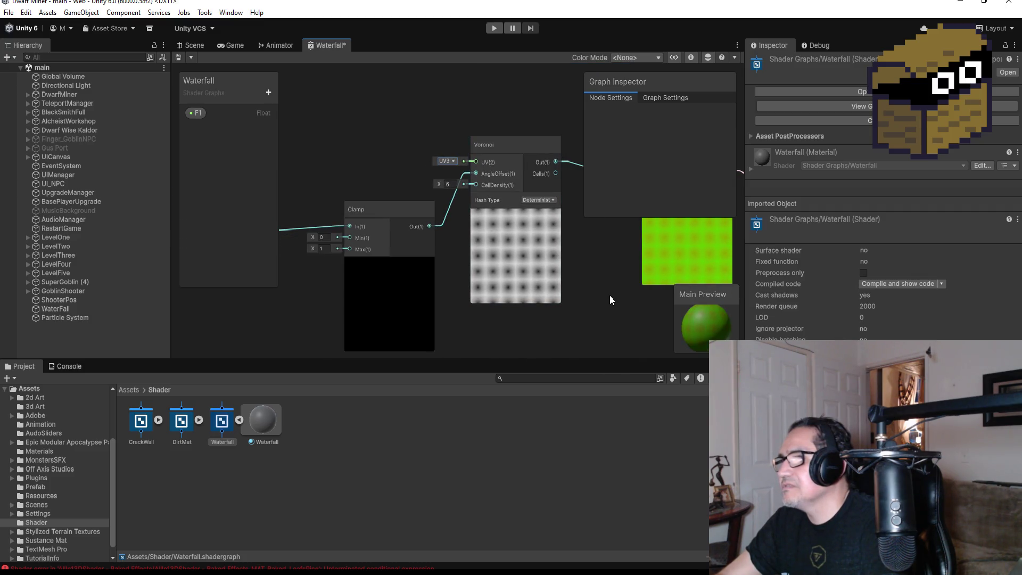
{"action": "left_click_drag", "start_coordinate": [615, 278], "coordinate": [546, 276]}
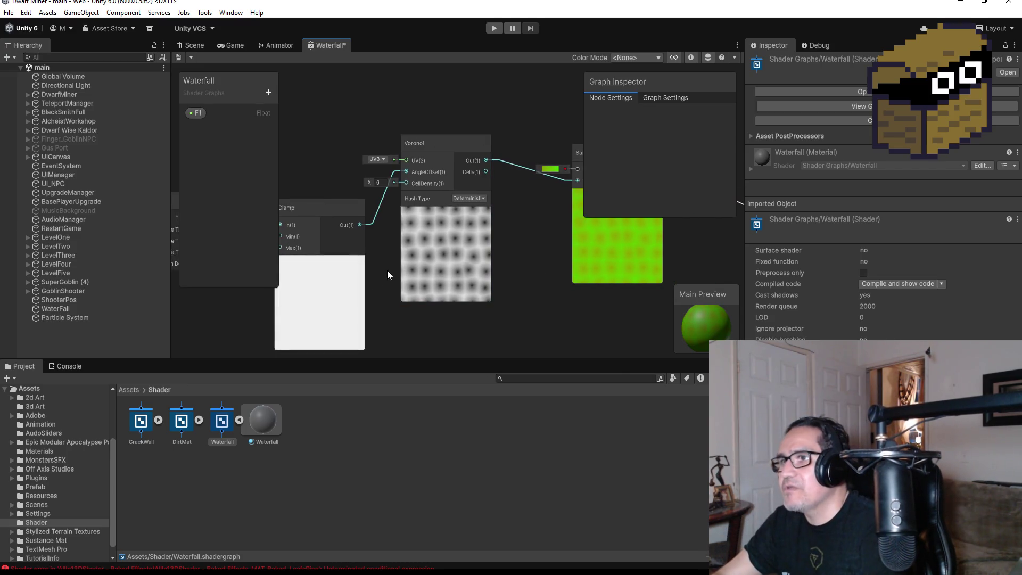
{"action": "left_click_drag", "start_coordinate": [389, 273], "coordinate": [477, 242]}
{"action": "scroll", "coordinate": [477, 243], "scroll_direction": "up", "scroll_amount": 2}
- Set Clamp Min to 0.1 and Max to 2, then bring up the Tech Recharge RotatingColor graph
{"action": "left_click", "coordinate": [399, 193]}
{"action": "type", "text": "0.1"}
{"action": "key", "text": "Tab"}
{"action": "type", "text": "2"}
{"action": "key", "text": "Return"}
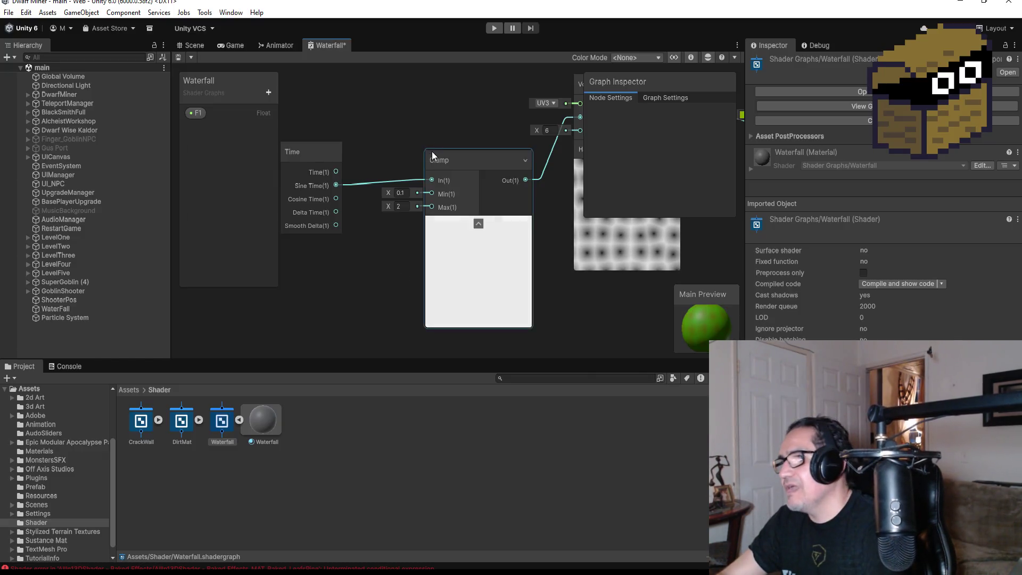
{"action": "scroll", "coordinate": [428, 148], "scroll_direction": "up", "scroll_amount": 1}
{"action": "scroll", "coordinate": [429, 145], "scroll_direction": "up", "scroll_amount": 1}
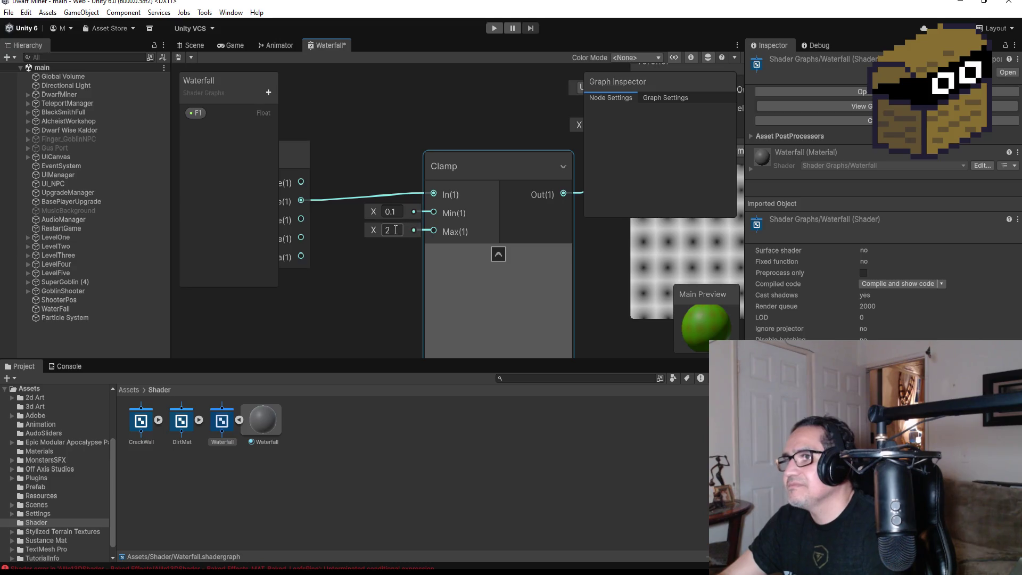
{"action": "left_click", "coordinate": [415, 262]}
{"action": "left_click_drag", "start_coordinate": [407, 270], "coordinate": [393, 230]}
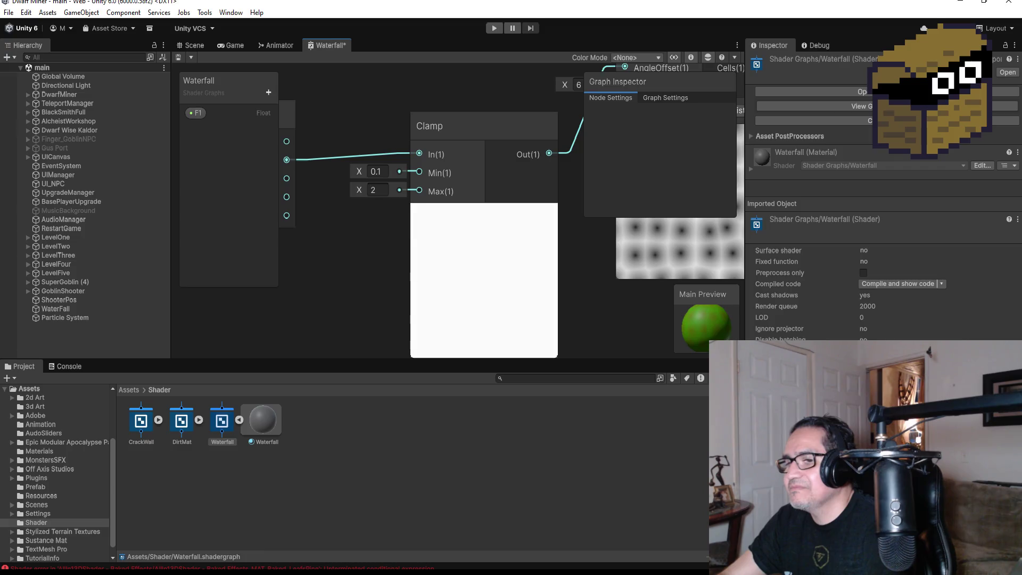
{"action": "left_click", "coordinate": [288, 541]}
{"action": "scroll", "coordinate": [455, 270], "scroll_direction": "down", "scroll_amount": 2}
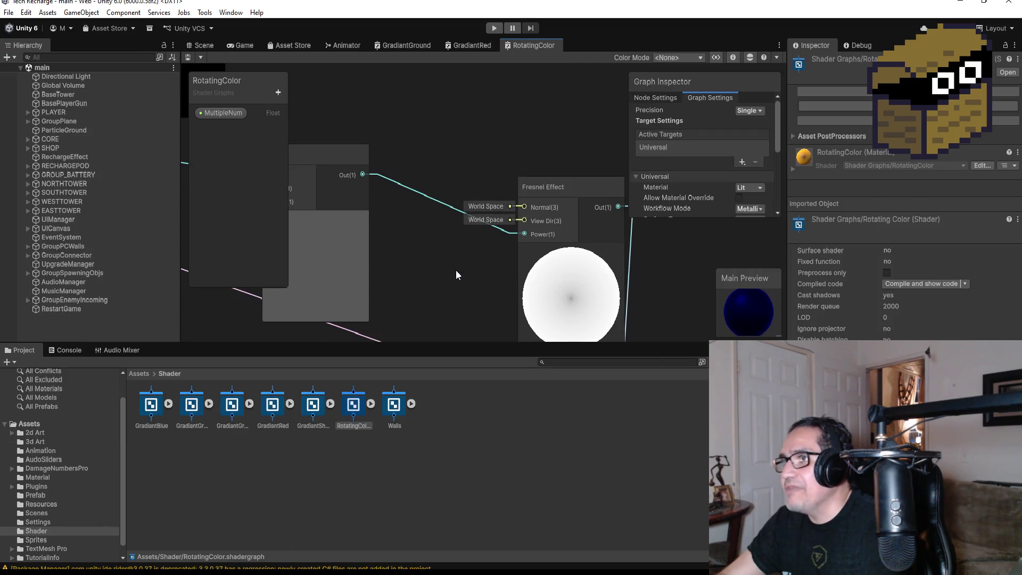
- Back in the Dwarf Miner Waterfall graph, change the Clamp Max from 2 to 1
{"action": "mouse_move", "coordinate": [589, 257]}
{"action": "left_mouse_down"}
{"action": "mouse_move", "coordinate": [643, 292]}
{"action": "mouse_move", "coordinate": [628, 296]}
{"action": "mouse_move", "coordinate": [670, 302]}
{"action": "mouse_move", "coordinate": [589, 284]}
{"action": "left_mouse_up"}
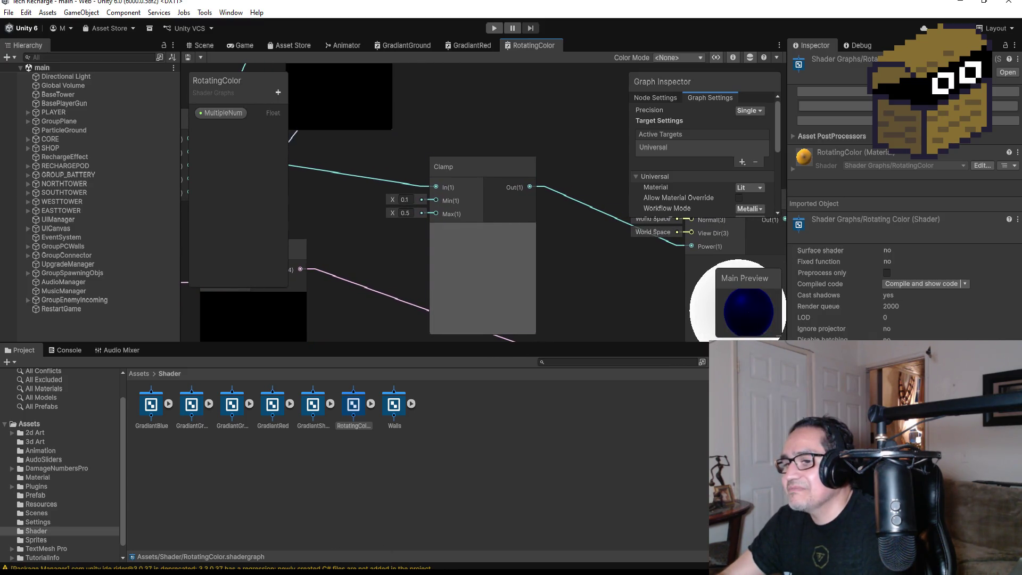
{"action": "mouse_move", "coordinate": [221, 572]}
{"action": "left_click", "coordinate": [196, 525]}
{"action": "left_click", "coordinate": [378, 190]}
{"action": "type", "text": "1"}
{"action": "key", "text": "Return"}
{"action": "scroll", "coordinate": [360, 266], "scroll_direction": "down", "scroll_amount": 3}
- Reposition the Time node and delete the Sine Time to Clamp connection
{"action": "left_click_drag", "start_coordinate": [374, 256], "coordinate": [488, 282]}
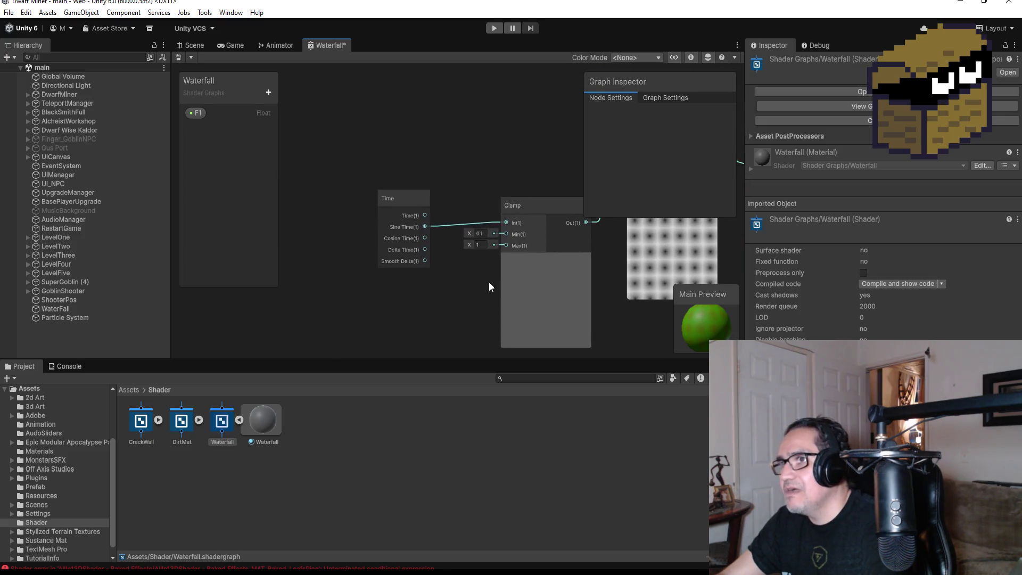
{"action": "left_click_drag", "start_coordinate": [414, 203], "coordinate": [398, 165]}
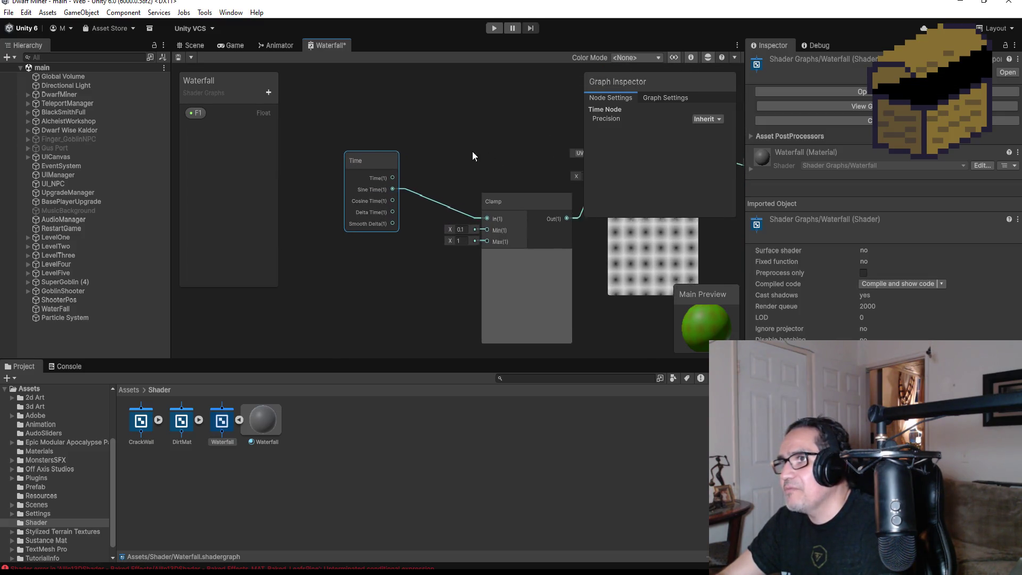
{"action": "left_click_drag", "start_coordinate": [480, 152], "coordinate": [367, 154]}
{"action": "left_click_drag", "start_coordinate": [282, 178], "coordinate": [366, 184]}
{"action": "left_click", "coordinate": [401, 136]}
{"action": "left_click", "coordinate": [388, 193]}
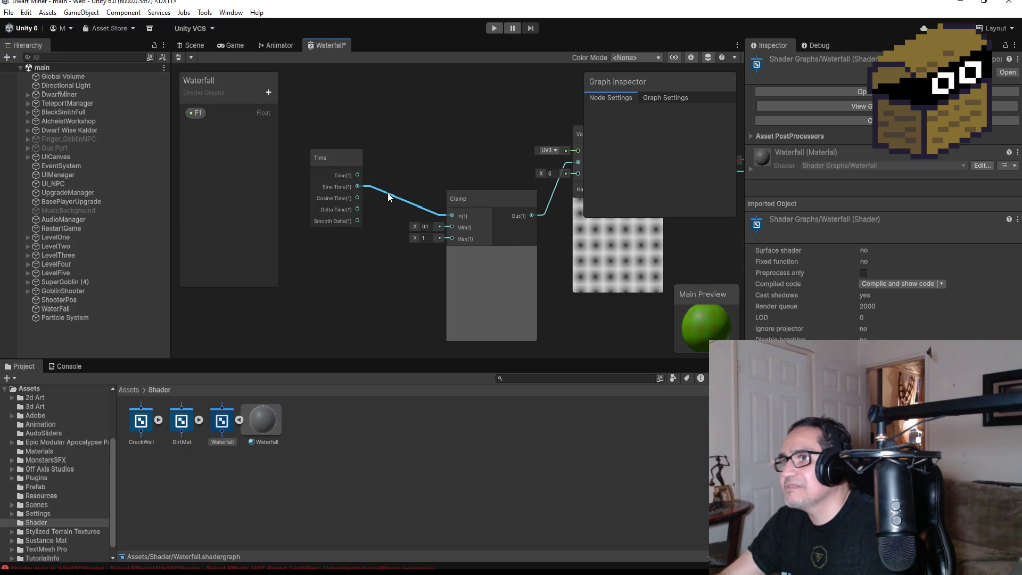
{"action": "key", "text": "Delete"}
- Connect the Time node's Cosine Time output to the Clamp input
{"action": "left_click", "coordinate": [352, 167]}
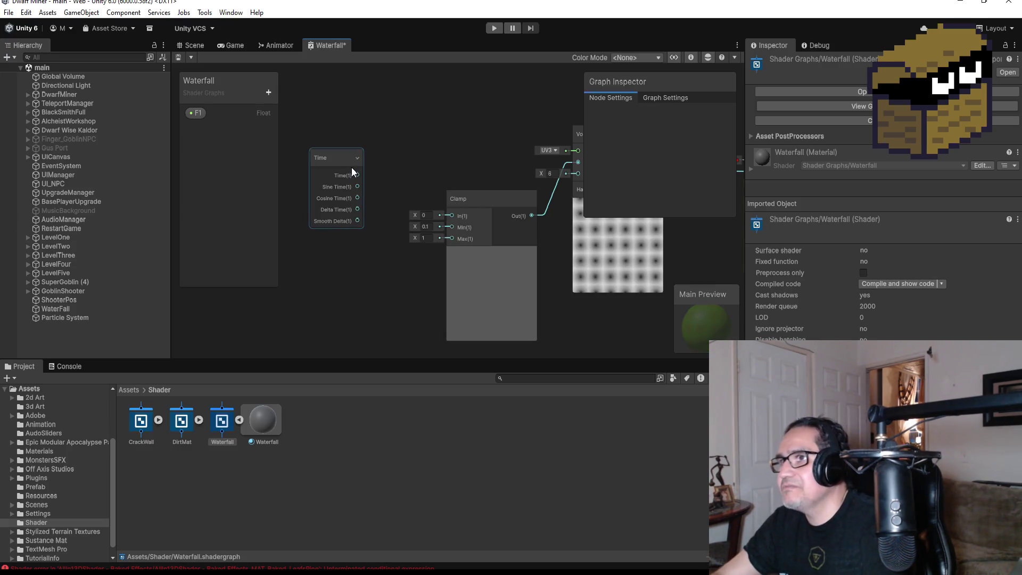
{"action": "left_click_drag", "start_coordinate": [356, 172], "coordinate": [452, 216]}
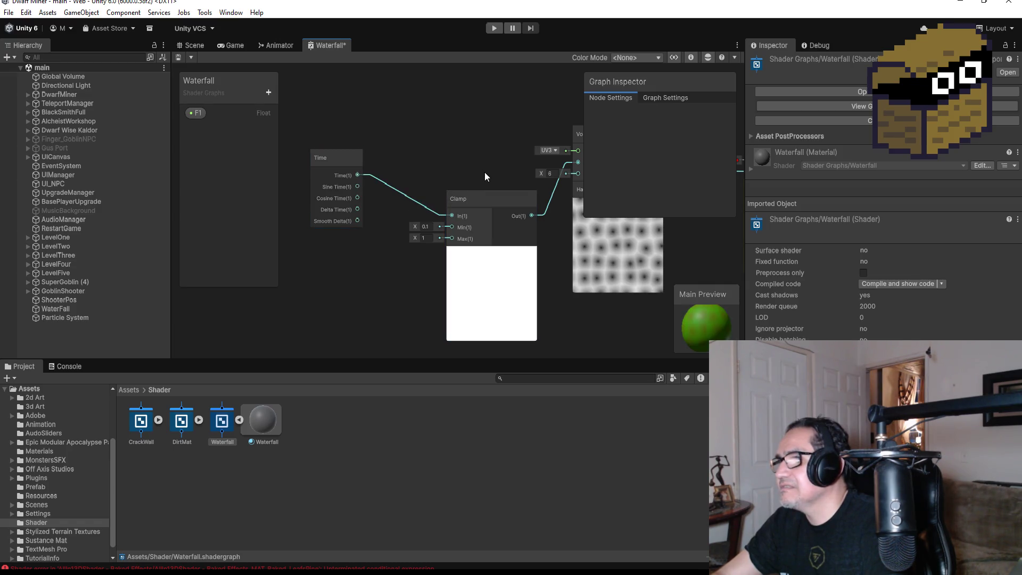
{"action": "left_click_drag", "start_coordinate": [486, 174], "coordinate": [412, 162]}
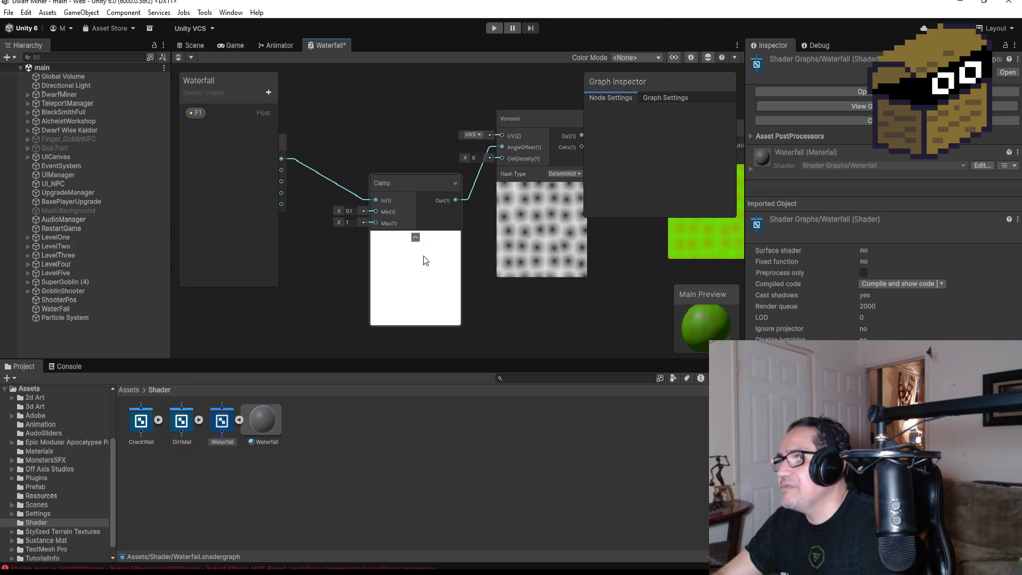
{"action": "mouse_move", "coordinate": [283, 157]}
{"action": "left_mouse_down"}
{"action": "mouse_move", "coordinate": [396, 161]}
{"action": "mouse_move", "coordinate": [396, 187]}
{"action": "mouse_move", "coordinate": [405, 186]}
{"action": "left_mouse_up"}
{"action": "left_click", "coordinate": [421, 169]}
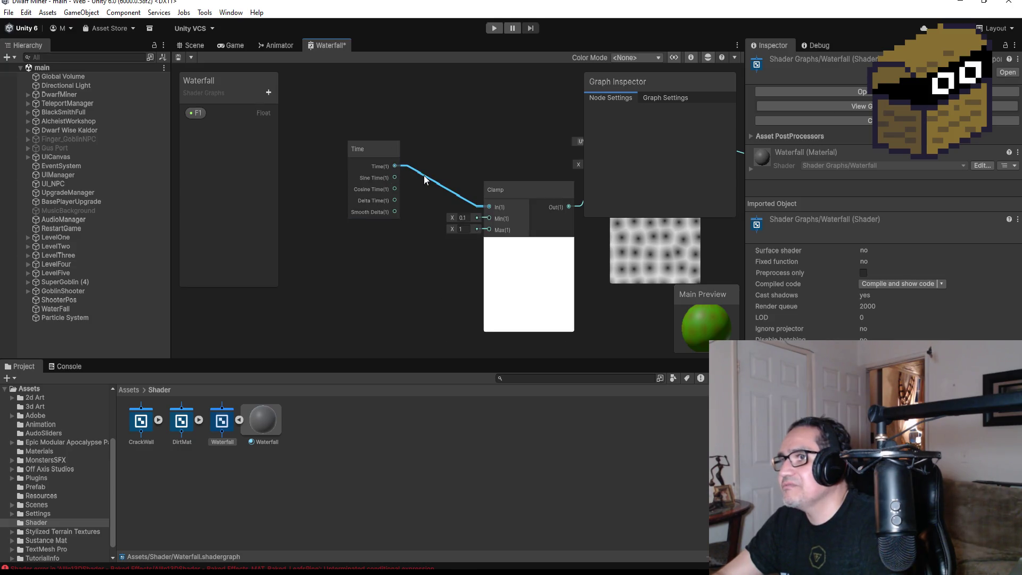
{"action": "scroll", "coordinate": [448, 177], "scroll_direction": "up", "scroll_amount": 3}
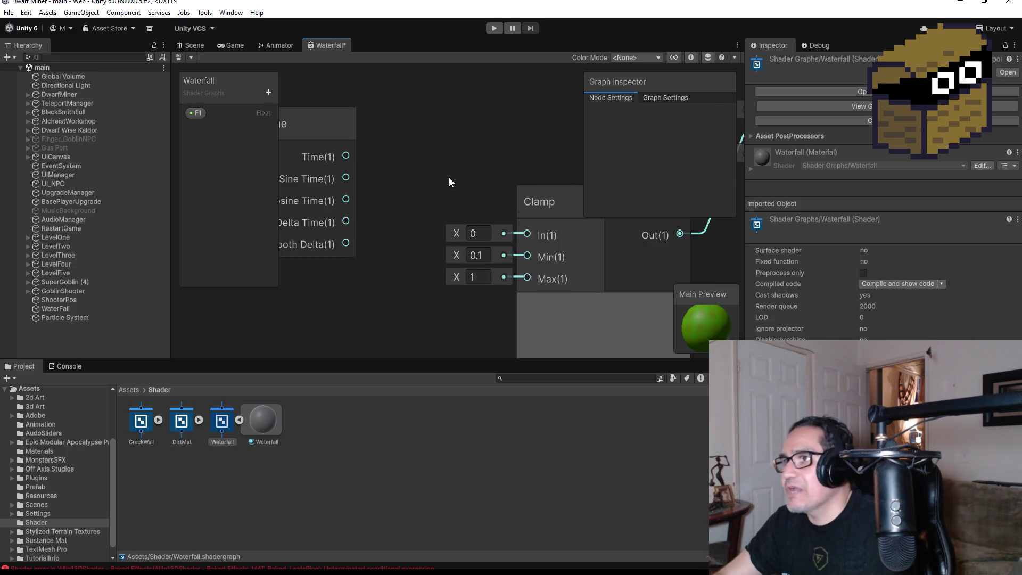
{"action": "scroll", "coordinate": [332, 222], "scroll_direction": "down", "scroll_amount": 3}
{"action": "mouse_move", "coordinate": [345, 203]}
{"action": "left_mouse_down"}
{"action": "mouse_move", "coordinate": [458, 226]}
{"action": "mouse_move", "coordinate": [456, 248]}
{"action": "mouse_move", "coordinate": [471, 231]}
{"action": "left_mouse_up"}
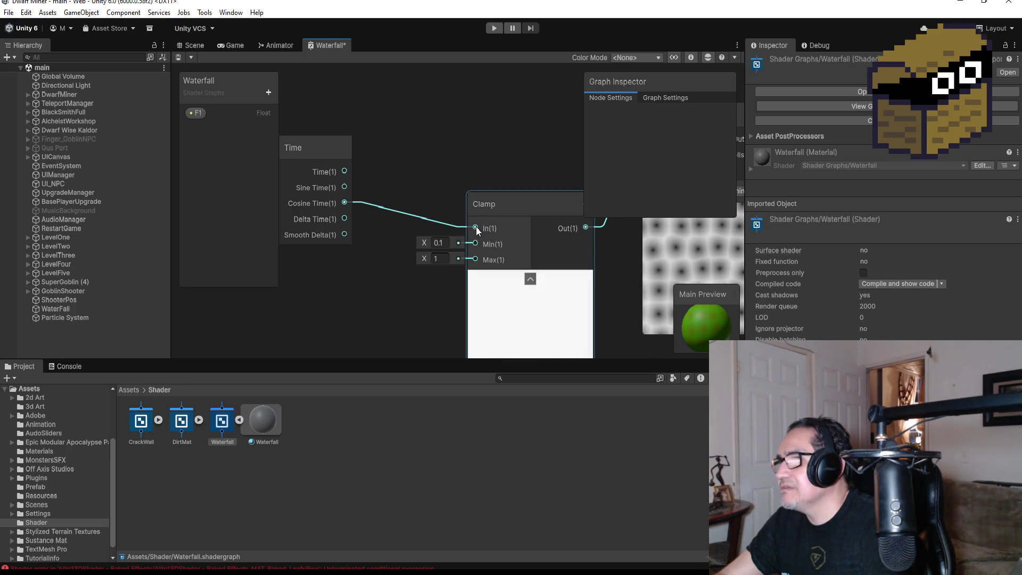
{"action": "left_click", "coordinate": [392, 207]}
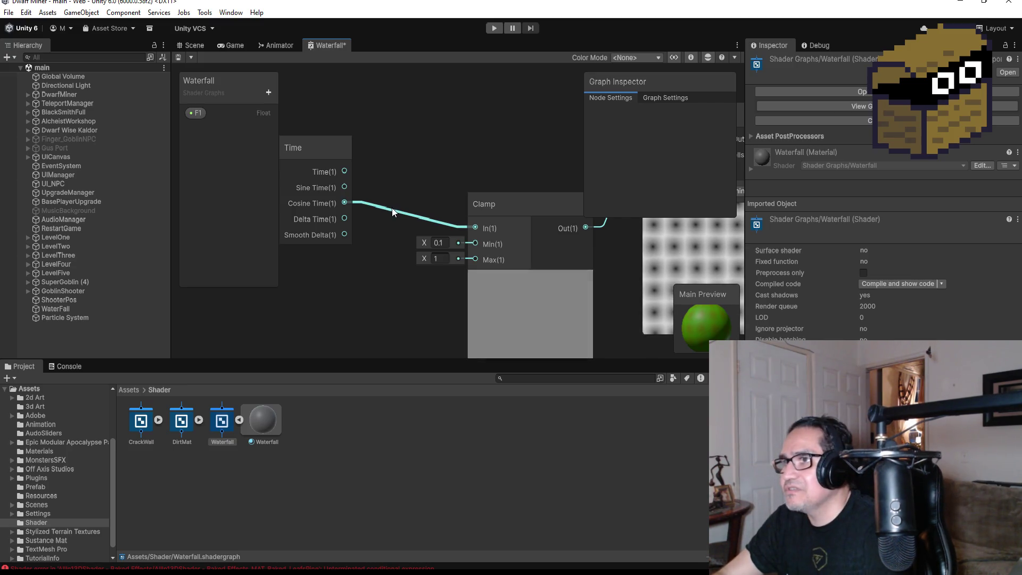
{"action": "key", "text": "Delete"}
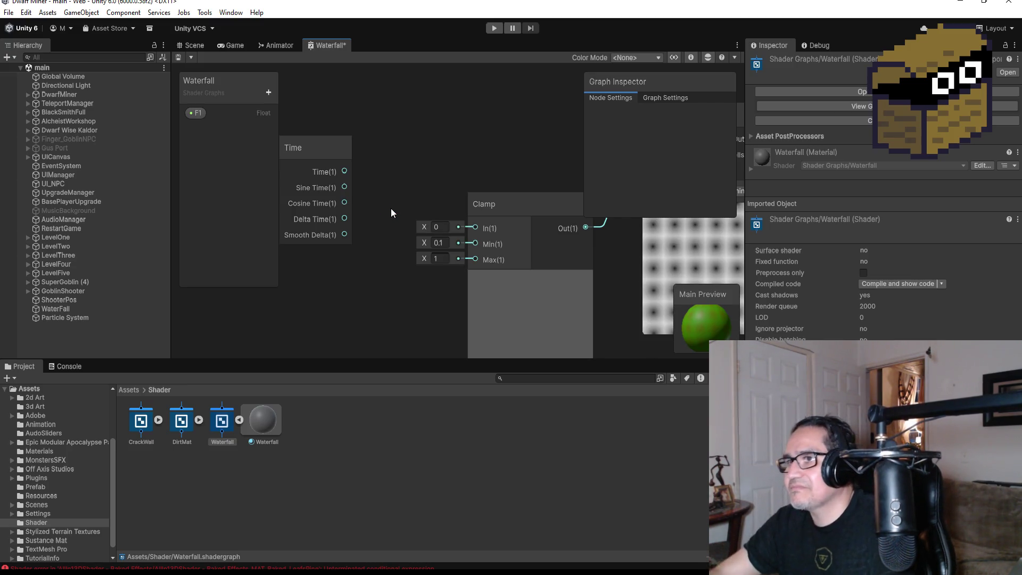
{"action": "mouse_move", "coordinate": [343, 218]}
{"action": "left_mouse_down"}
{"action": "mouse_move", "coordinate": [488, 235]}
{"action": "mouse_move", "coordinate": [476, 228]}
{"action": "left_mouse_up"}
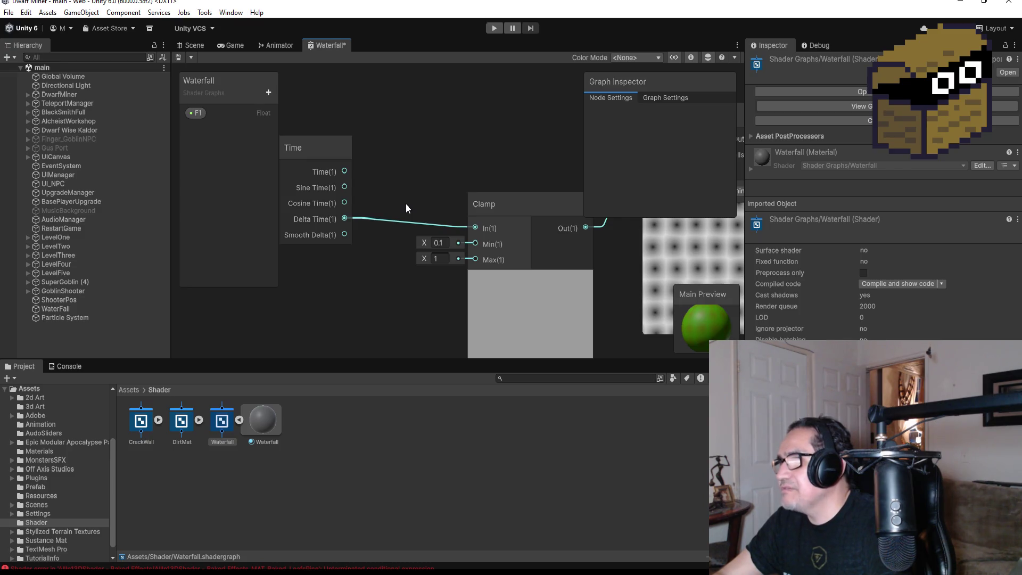
{"action": "mouse_move", "coordinate": [474, 228]}
{"action": "left_mouse_down"}
{"action": "mouse_move", "coordinate": [476, 244]}
{"action": "mouse_move", "coordinate": [456, 238]}
{"action": "left_mouse_up"}
{"action": "left_click", "coordinate": [452, 226]}
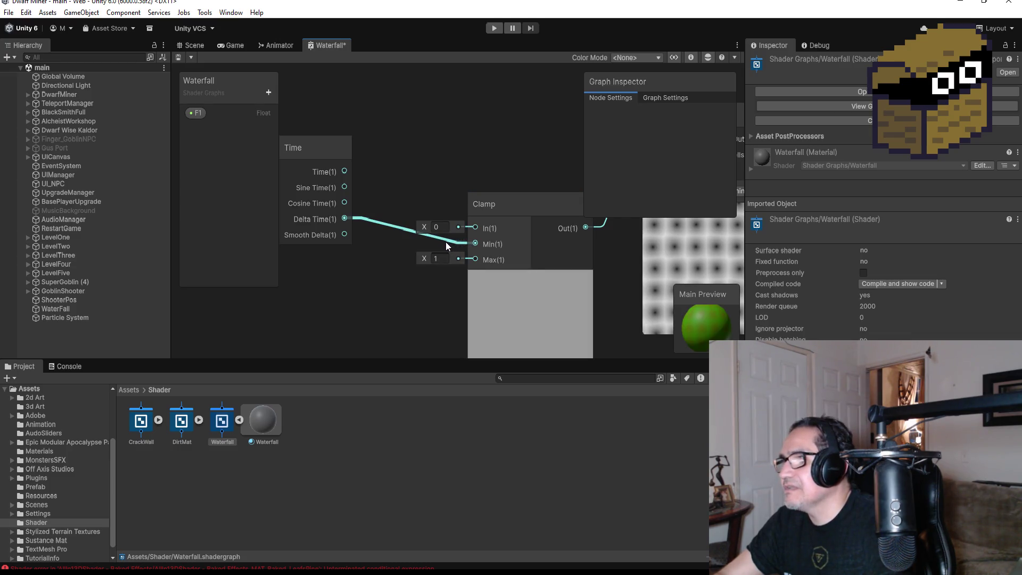
{"action": "left_click_drag", "start_coordinate": [452, 242], "coordinate": [464, 260]}
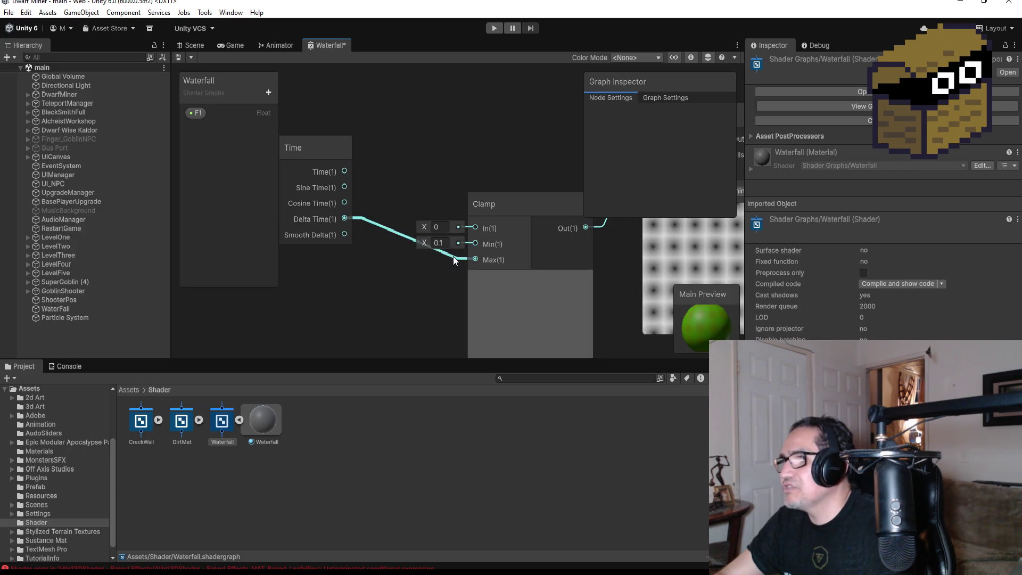
{"action": "left_click_drag", "start_coordinate": [452, 257], "coordinate": [462, 226]}
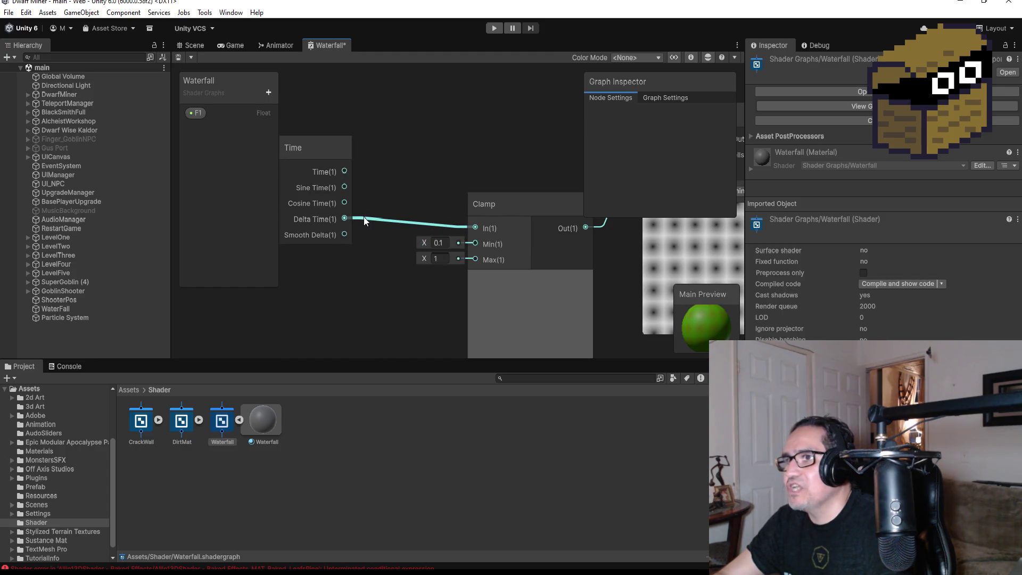
{"action": "mouse_move", "coordinate": [345, 219]}
{"action": "left_mouse_down"}
{"action": "mouse_move", "coordinate": [356, 236]}
{"action": "mouse_move", "coordinate": [345, 235]}
{"action": "left_mouse_up"}
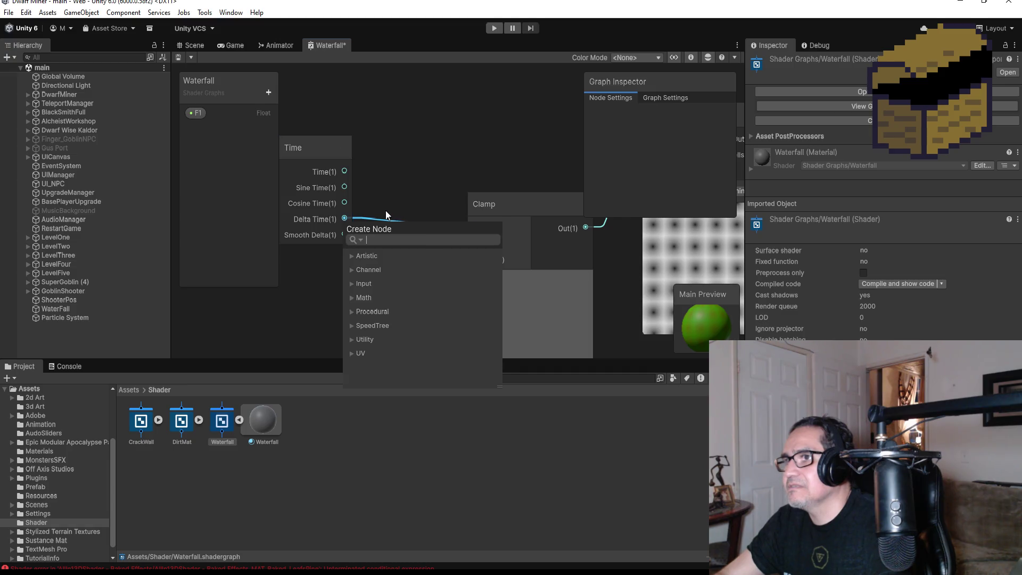
{"action": "key", "text": "Escape"}
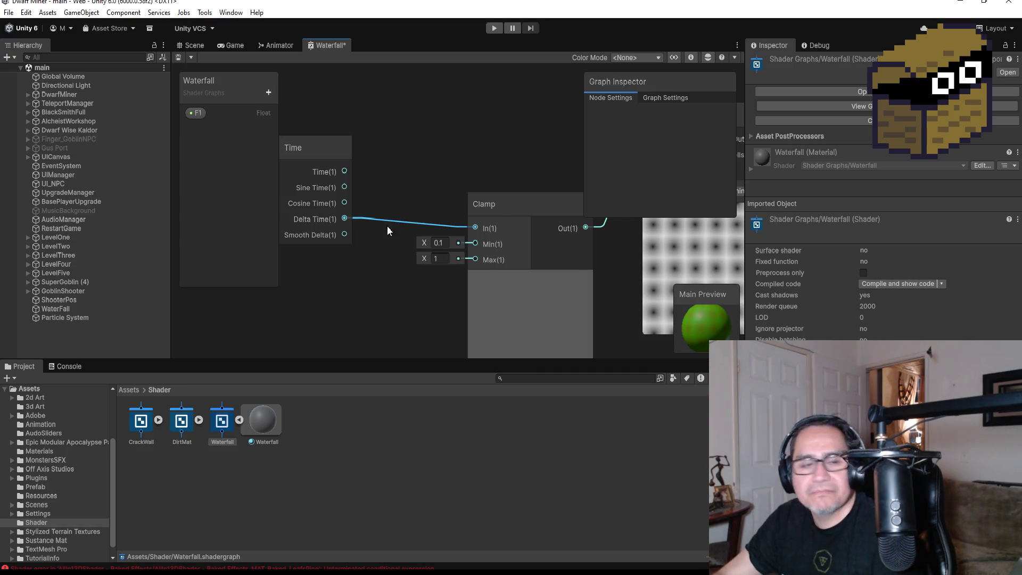
{"action": "left_click", "coordinate": [340, 213]}
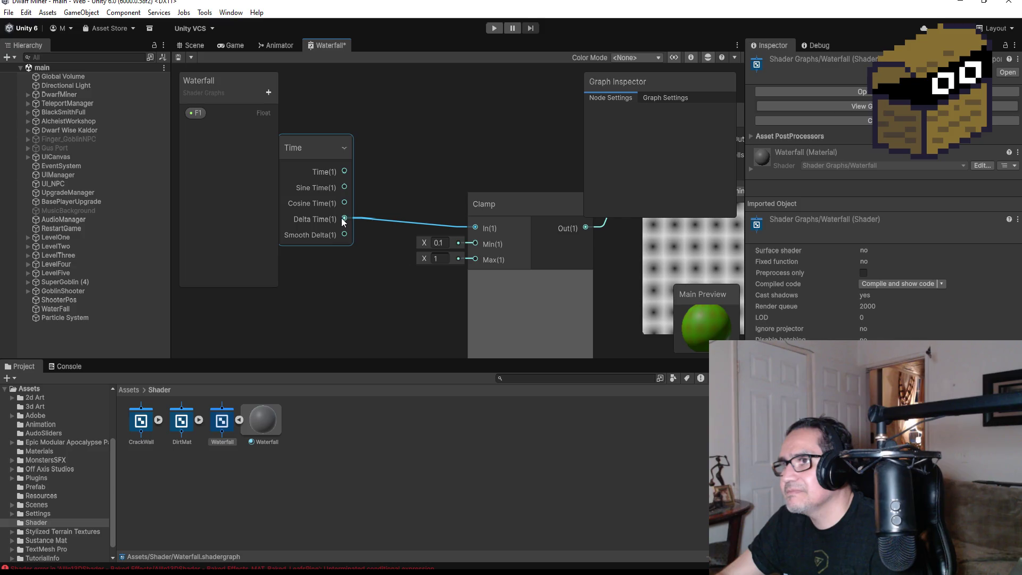
{"action": "mouse_move", "coordinate": [341, 219]}
{"action": "left_mouse_down"}
{"action": "mouse_move", "coordinate": [349, 238]}
{"action": "mouse_move", "coordinate": [369, 236]}
{"action": "mouse_move", "coordinate": [372, 250]}
{"action": "left_mouse_up"}
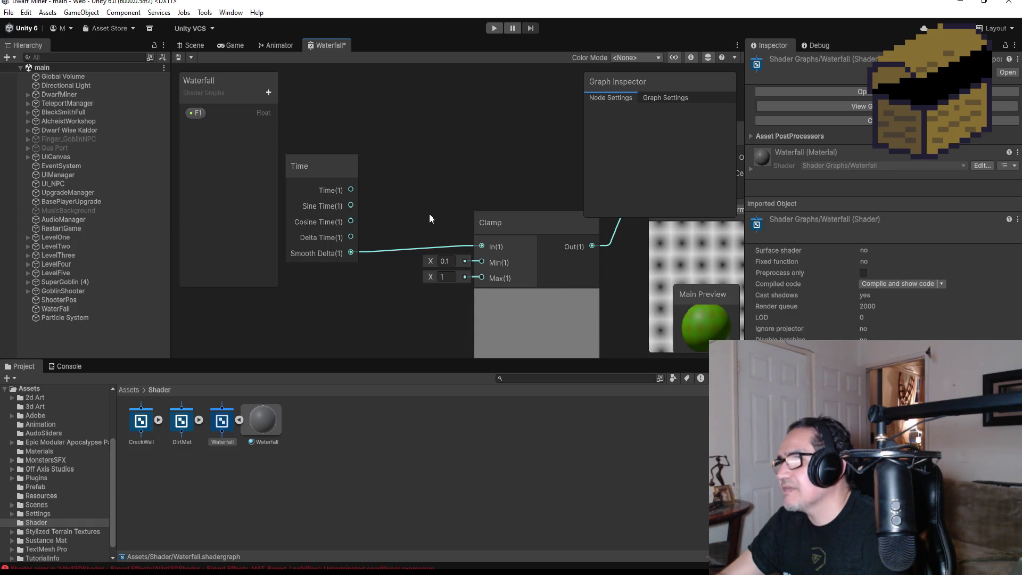
{"action": "mouse_move", "coordinate": [378, 254]}
{"action": "left_mouse_down"}
{"action": "mouse_move", "coordinate": [369, 218]}
{"action": "mouse_move", "coordinate": [359, 219]}
{"action": "left_mouse_up"}
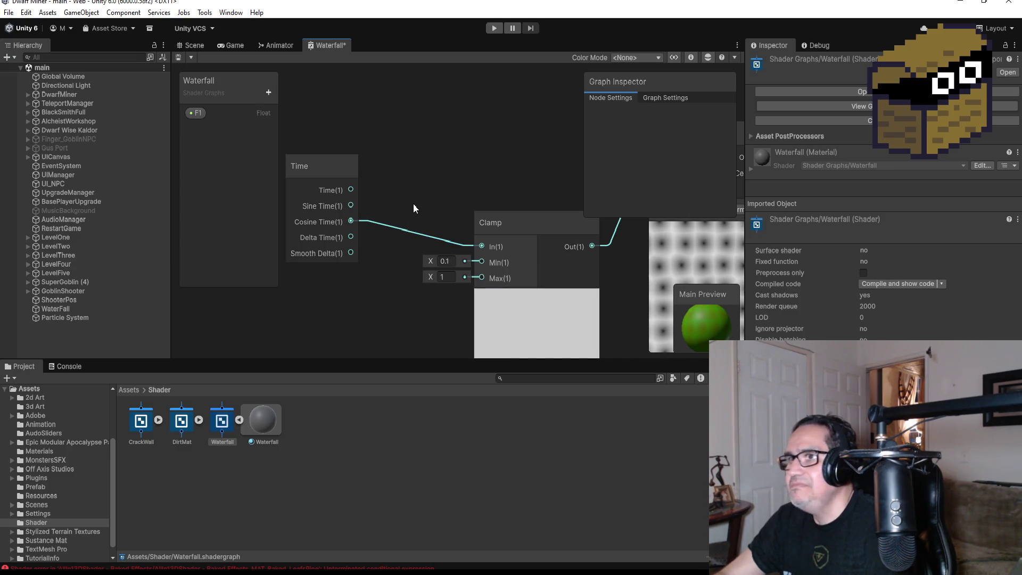
{"action": "scroll", "coordinate": [426, 203], "scroll_direction": "down", "scroll_amount": 2}
{"action": "scroll", "coordinate": [427, 204], "scroll_direction": "down", "scroll_amount": 1}
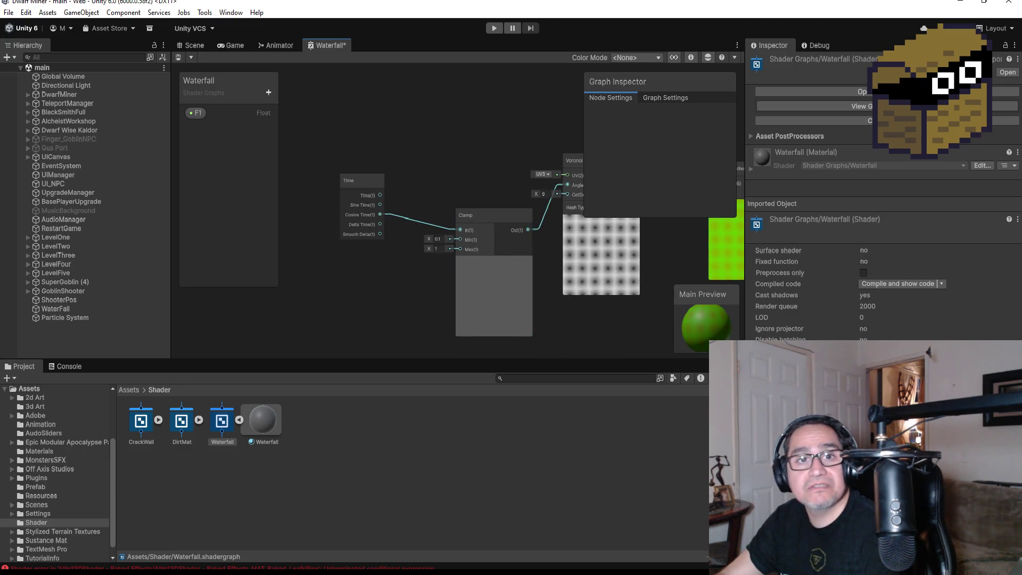
- Try the Voronoi with the UV0 channel and Legacy Sine hashing
{"action": "scroll", "coordinate": [612, 317], "scroll_direction": "up", "scroll_amount": 1}
{"action": "mouse_move", "coordinate": [637, 319]}
{"action": "left_mouse_down"}
{"action": "mouse_move", "coordinate": [525, 315]}
{"action": "mouse_move", "coordinate": [478, 295]}
{"action": "mouse_move", "coordinate": [394, 308]}
{"action": "left_mouse_up"}
{"action": "scroll", "coordinate": [463, 193], "scroll_direction": "up", "scroll_amount": 1}
{"action": "scroll", "coordinate": [462, 194], "scroll_direction": "up", "scroll_amount": 1}
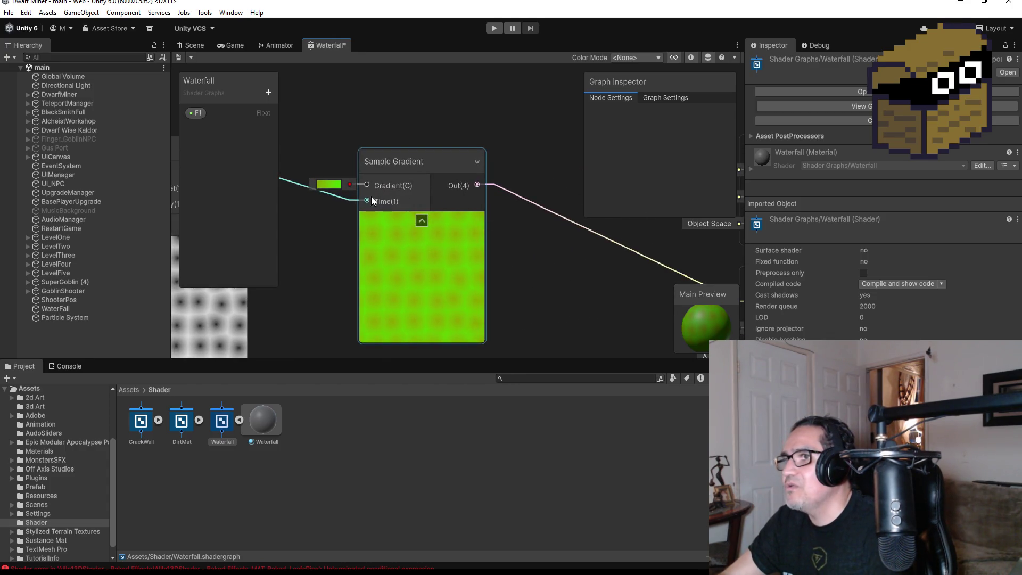
{"action": "left_click_drag", "start_coordinate": [350, 135], "coordinate": [573, 145]}
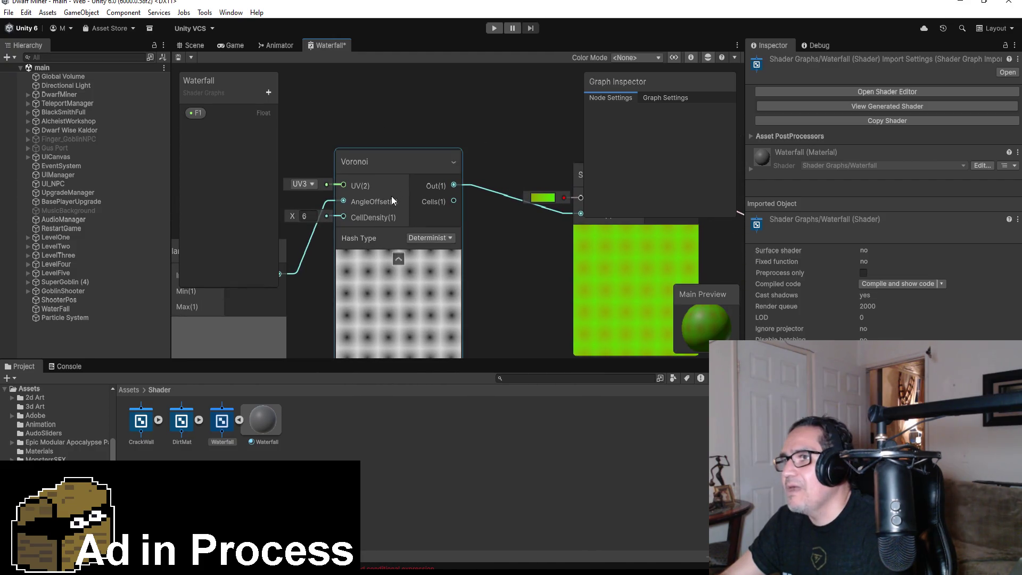
{"action": "scroll", "coordinate": [369, 219], "scroll_direction": "up", "scroll_amount": 1}
{"action": "left_click", "coordinate": [299, 180]}
{"action": "left_click", "coordinate": [307, 197]}
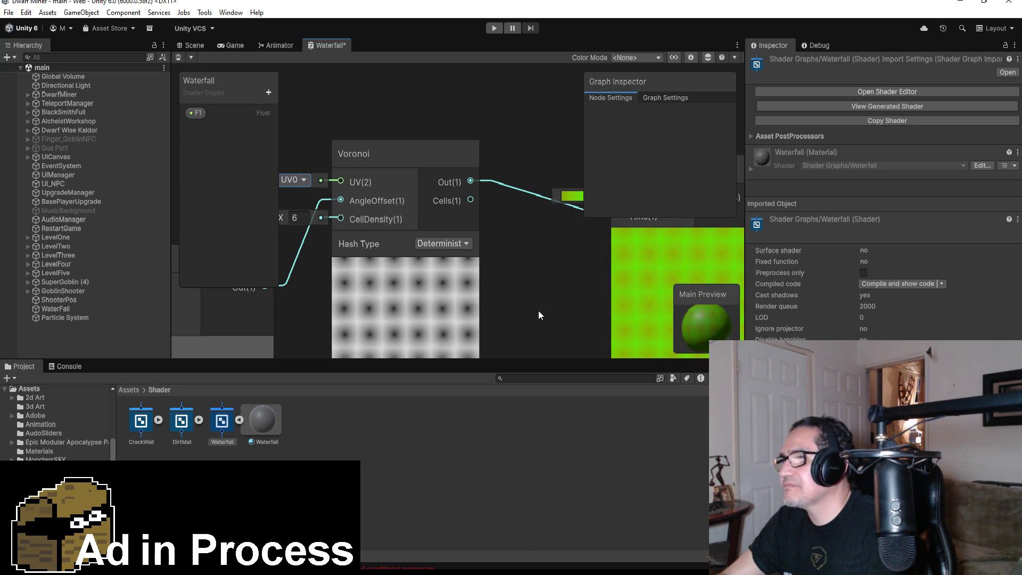
{"action": "scroll", "coordinate": [539, 312], "scroll_direction": "down", "scroll_amount": 1}
{"action": "left_click_drag", "start_coordinate": [522, 270], "coordinate": [563, 242]}
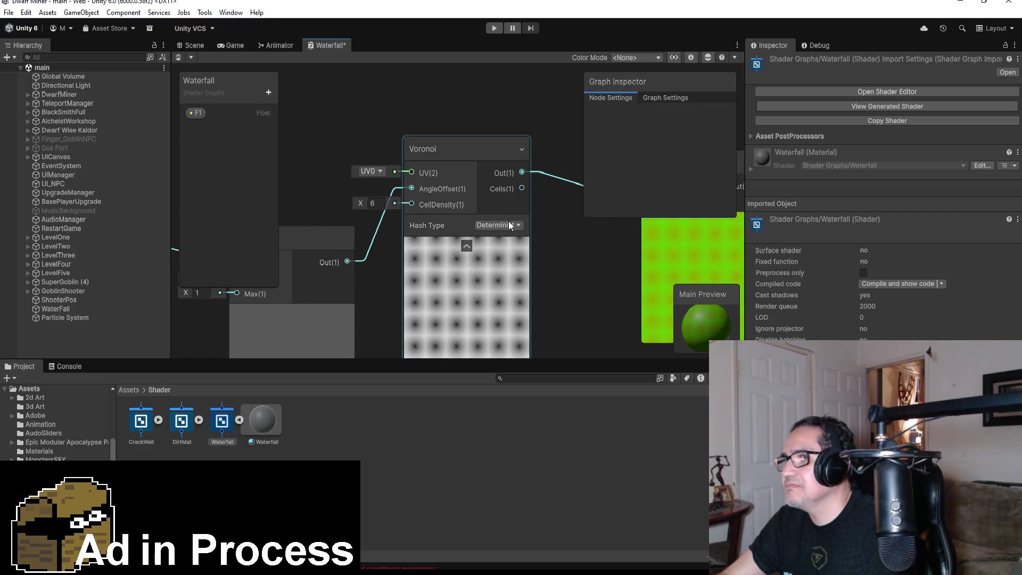
{"action": "left_click", "coordinate": [513, 226]}
{"action": "left_click", "coordinate": [512, 251]}
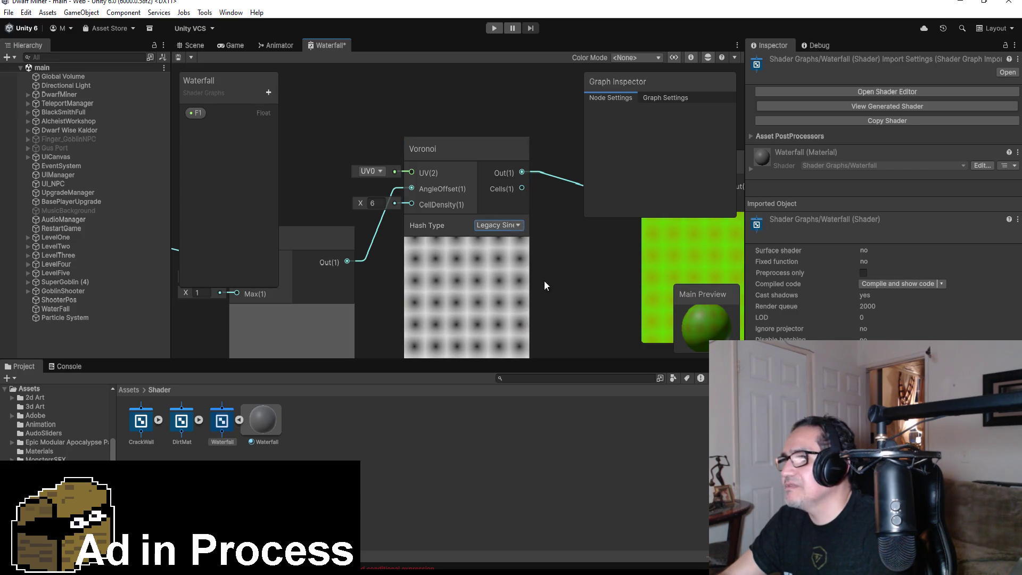
- Set the Voronoi to UV1, Deterministic hashing and Cell Density 3
{"action": "scroll", "coordinate": [563, 314], "scroll_direction": "down", "scroll_amount": 3}
{"action": "scroll", "coordinate": [527, 282], "scroll_direction": "up", "scroll_amount": 1}
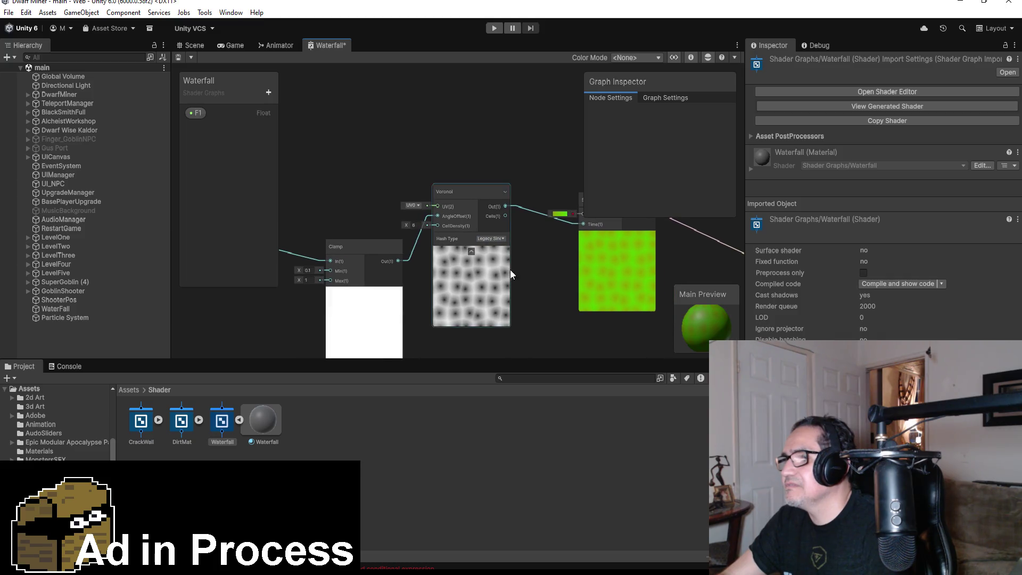
{"action": "scroll", "coordinate": [391, 193], "scroll_direction": "up", "scroll_amount": 1}
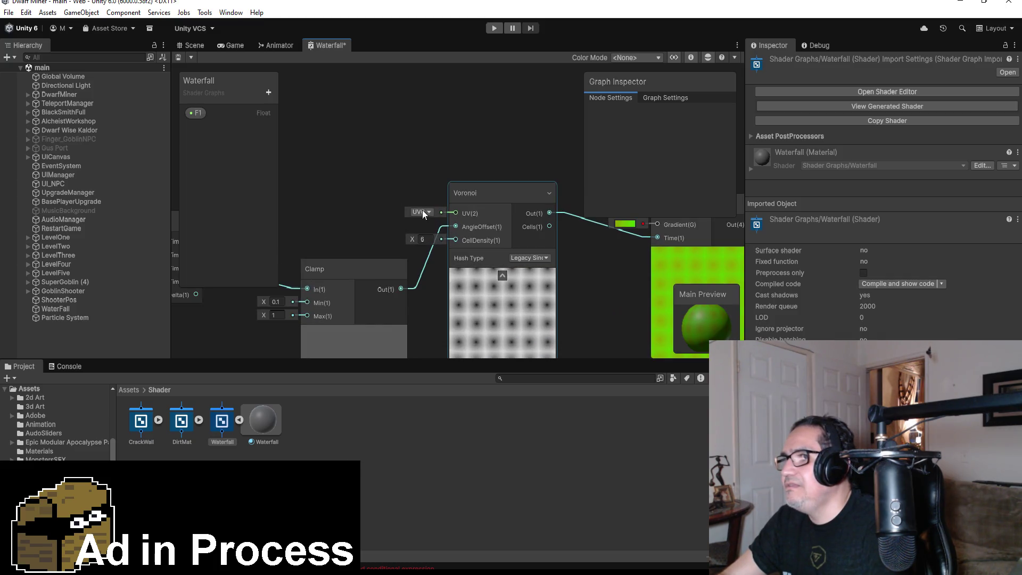
{"action": "left_click", "coordinate": [423, 212]}
{"action": "left_click", "coordinate": [433, 237]}
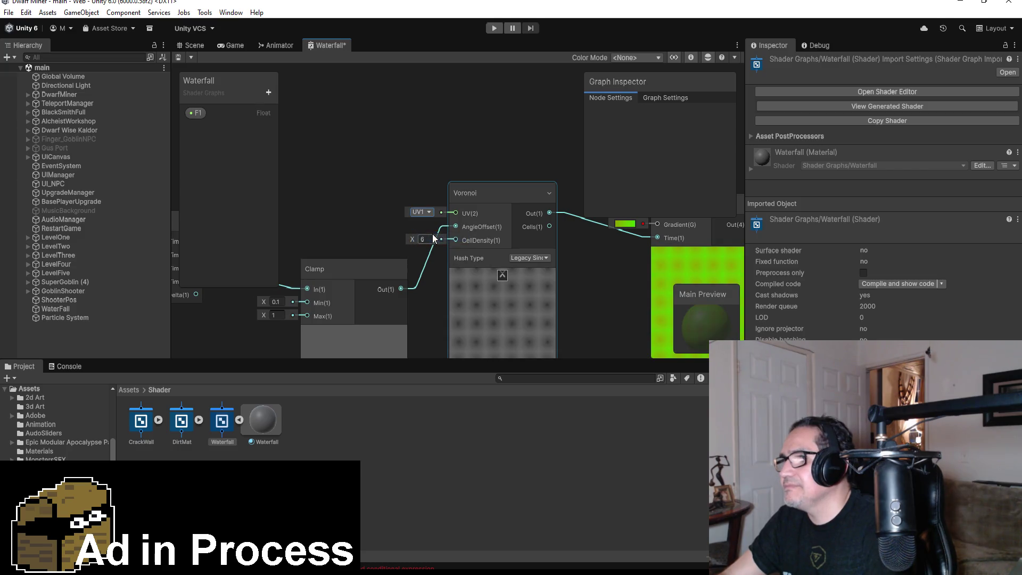
{"action": "left_click", "coordinate": [537, 257]}
{"action": "left_click", "coordinate": [552, 271]}
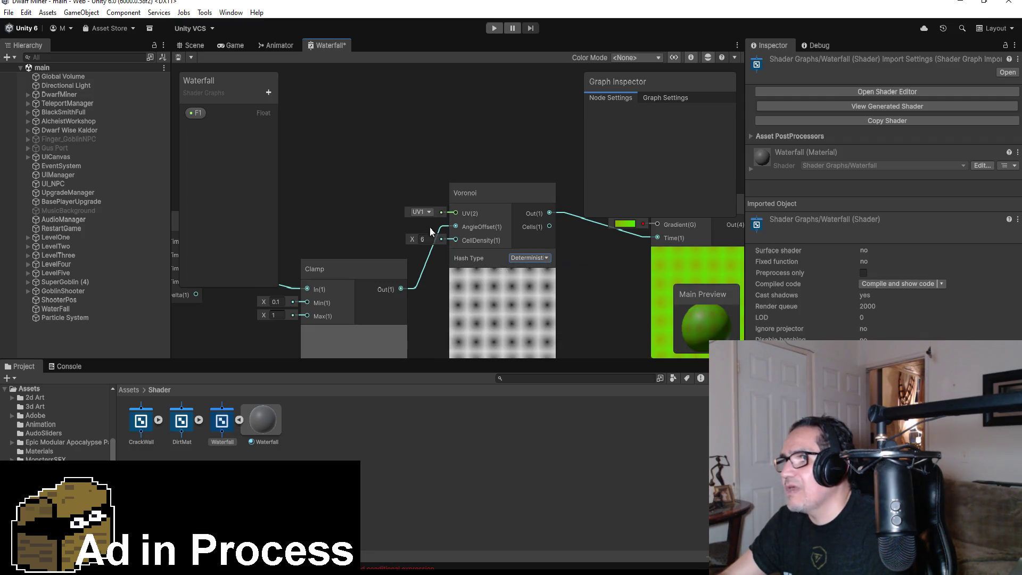
{"action": "left_click", "coordinate": [423, 239]}
{"action": "type", "text": "3"}
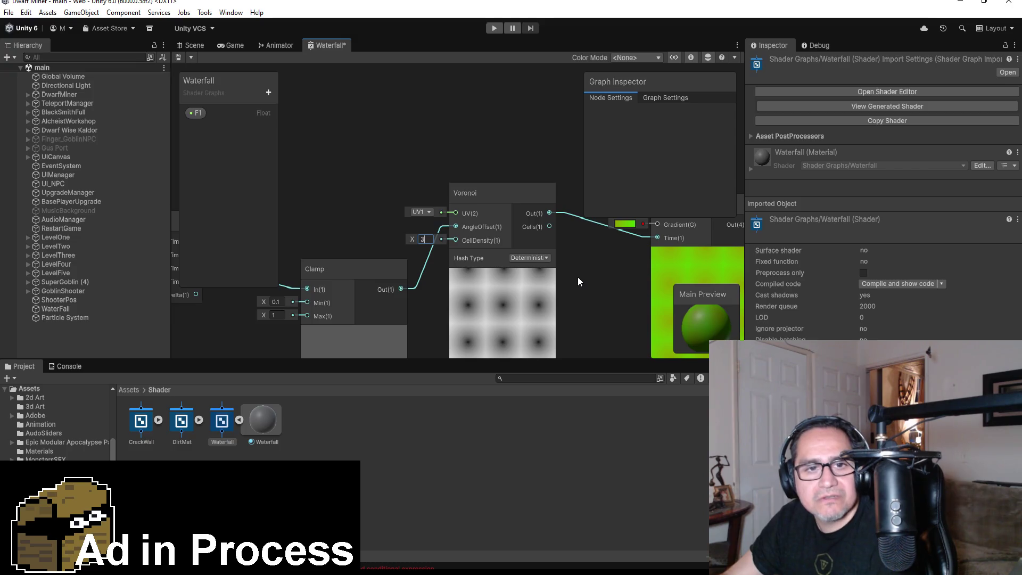
{"action": "key", "text": "Return"}
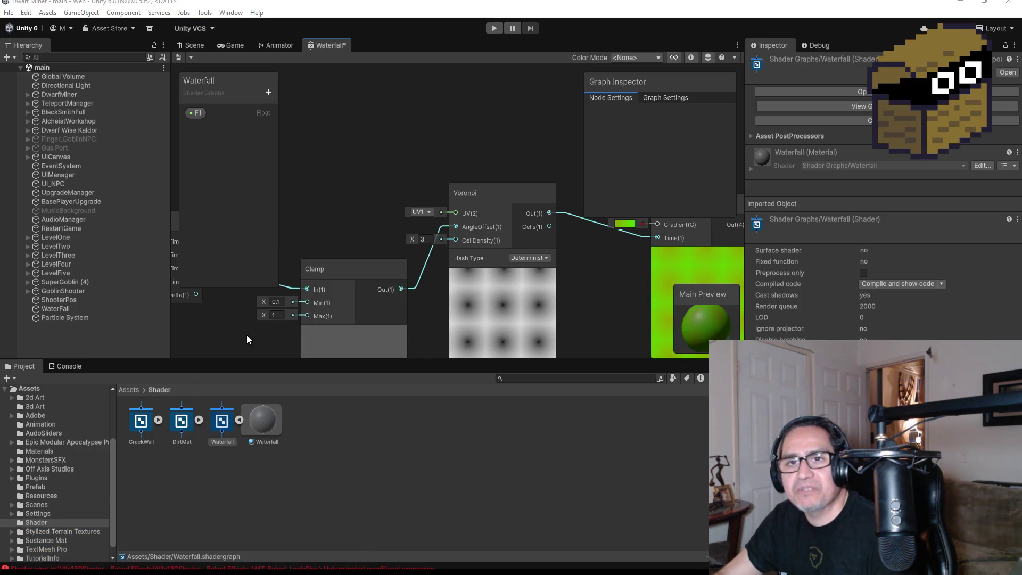
- Fit the whole node chain into view and bring up the graph's close options
{"action": "scroll", "coordinate": [553, 287], "scroll_direction": "down", "scroll_amount": 3}
{"action": "left_click_drag", "start_coordinate": [578, 277], "coordinate": [488, 263]}
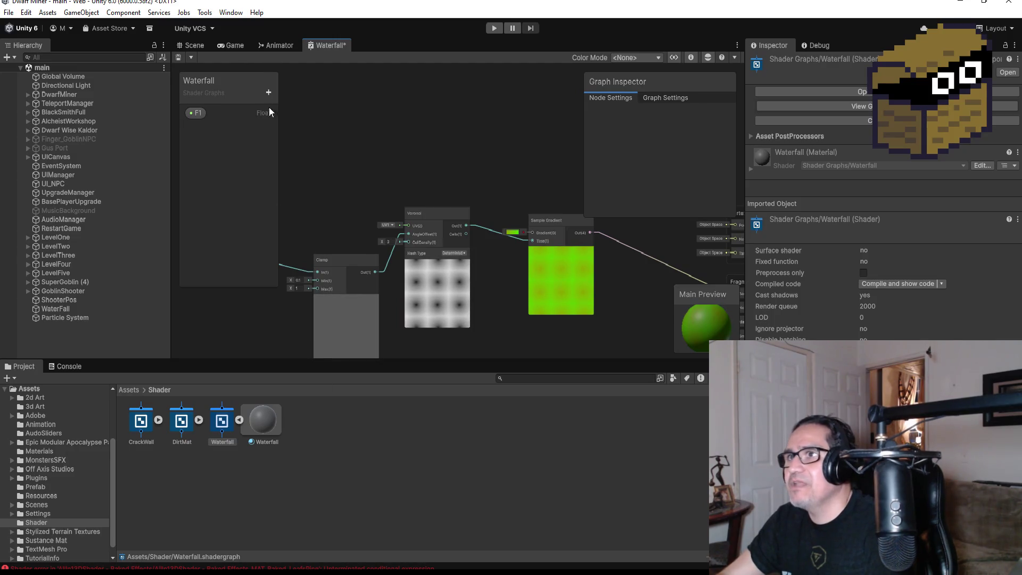
{"action": "scroll", "coordinate": [462, 180], "scroll_direction": "down", "scroll_amount": 2}
{"action": "left_click_drag", "start_coordinate": [466, 163], "coordinate": [450, 130]}
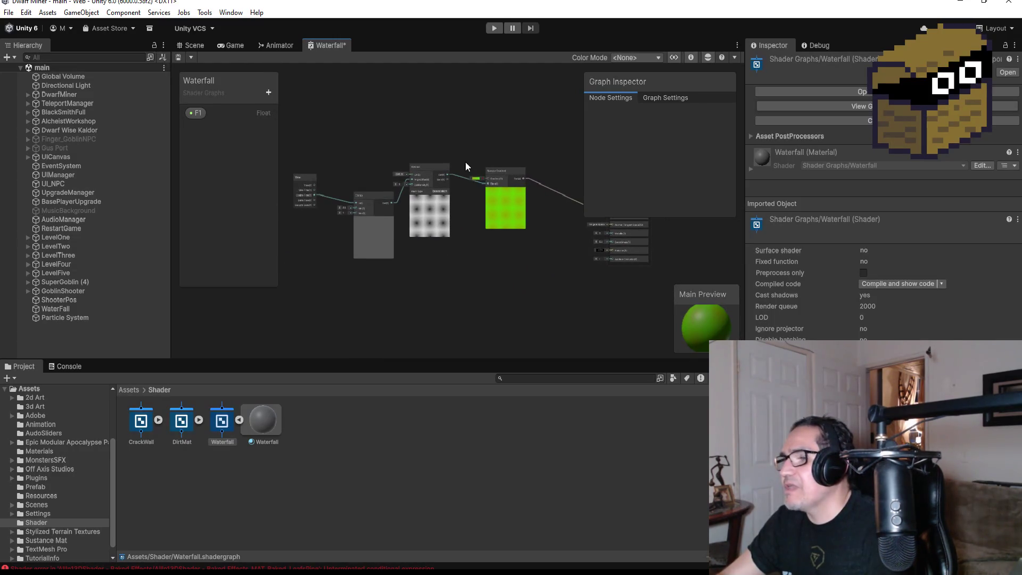
{"action": "scroll", "coordinate": [463, 245], "scroll_direction": "up", "scroll_amount": 2}
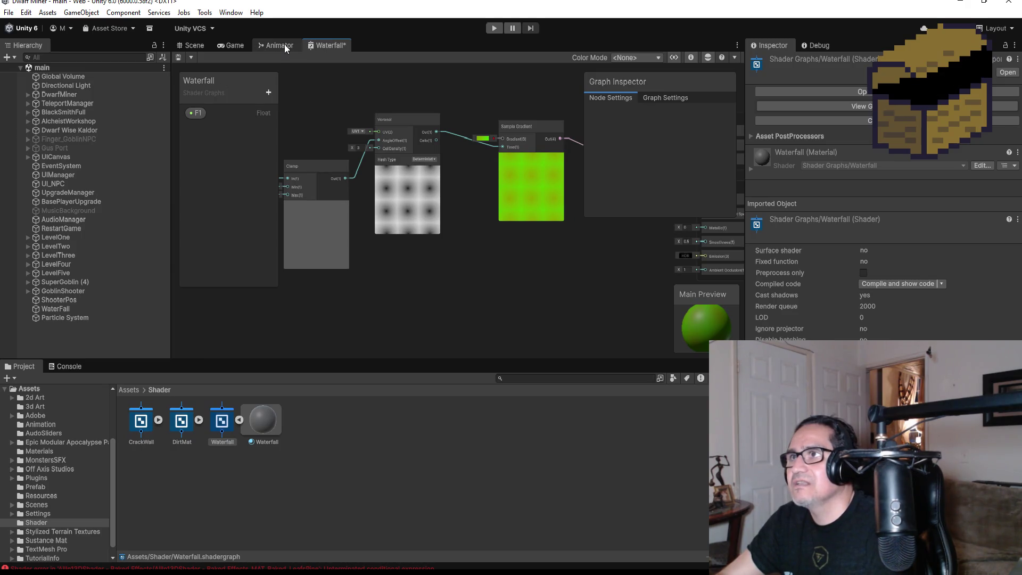
{"action": "right_click", "coordinate": [324, 45]}
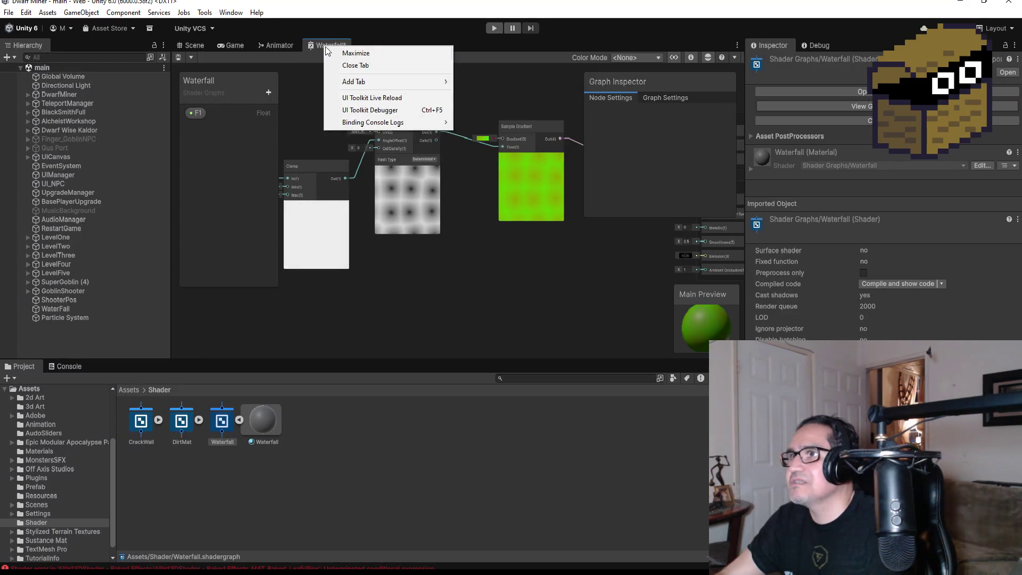
- Close the Waterfall shader graph tab, saving its changes
{"action": "left_click", "coordinate": [364, 67]}
{"action": "left_click", "coordinate": [492, 320]}
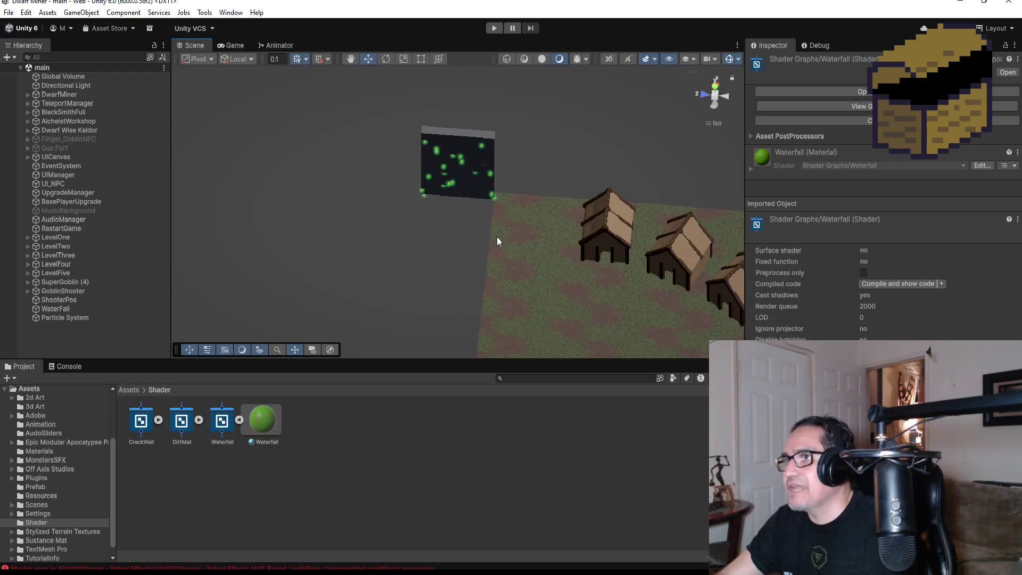
{"action": "scroll", "coordinate": [477, 121], "scroll_direction": "up", "scroll_amount": 3}
- Apply the Waterfall material to the WaterFall cube in the scene
{"action": "left_click", "coordinate": [473, 162]}
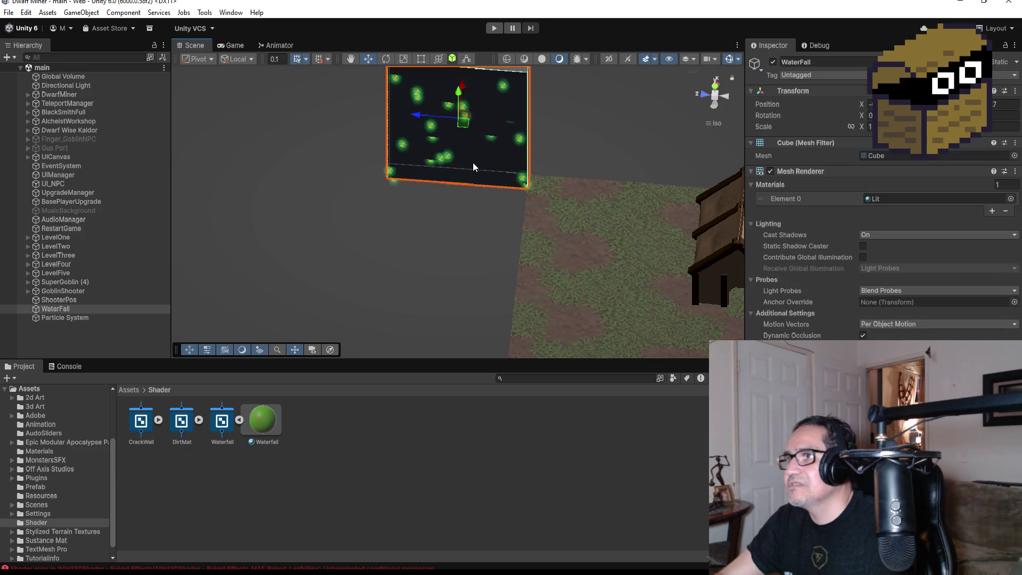
{"action": "mouse_move", "coordinate": [266, 426]}
{"action": "left_mouse_down"}
{"action": "mouse_move", "coordinate": [370, 310]}
{"action": "mouse_move", "coordinate": [478, 162]}
{"action": "mouse_move", "coordinate": [501, 225]}
{"action": "left_mouse_up"}
{"action": "scroll", "coordinate": [484, 228], "scroll_direction": "down", "scroll_amount": 2}
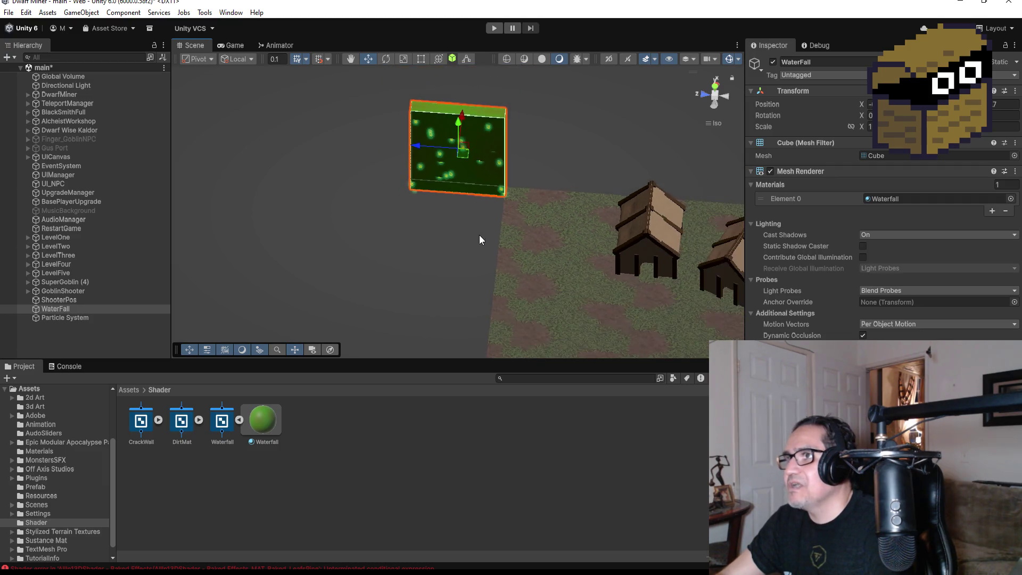
{"action": "scroll", "coordinate": [484, 218], "scroll_direction": "up", "scroll_amount": 1}
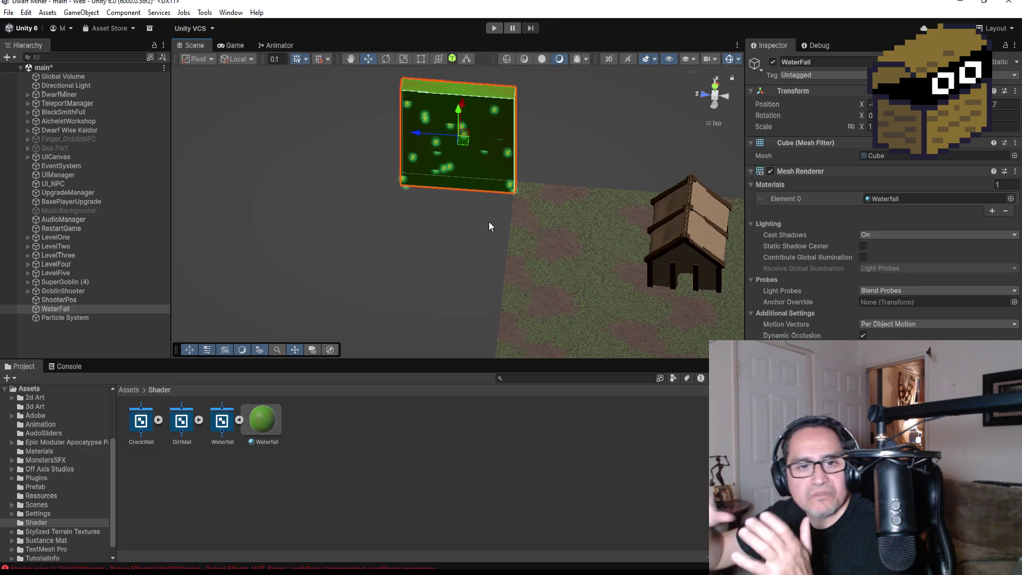
- Inspect the Particle System and AlcheistWorkshop objects, then select the Directional Light
{"action": "left_click", "coordinate": [60, 318]}
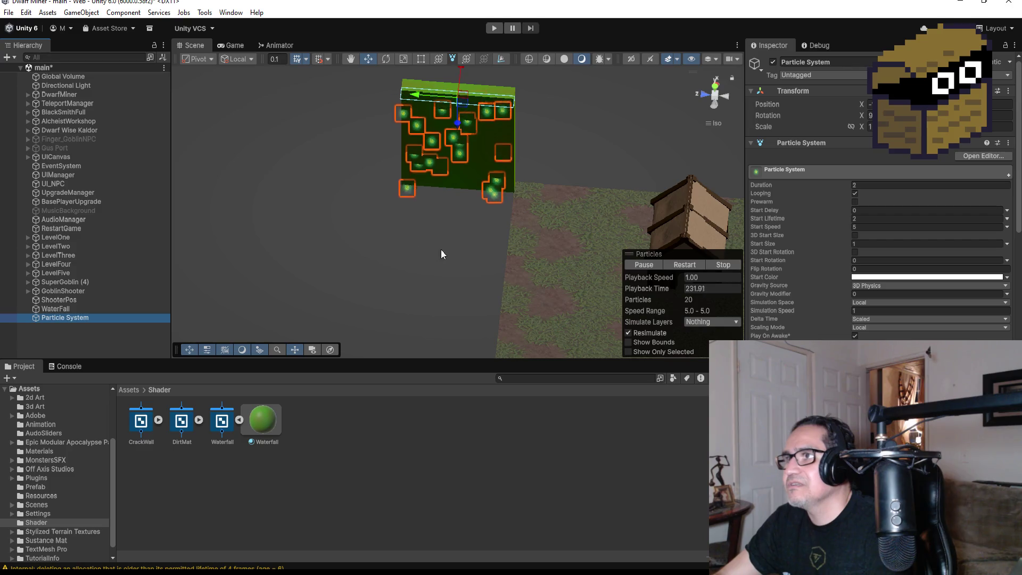
{"action": "scroll", "coordinate": [474, 259], "scroll_direction": "down", "scroll_amount": 2}
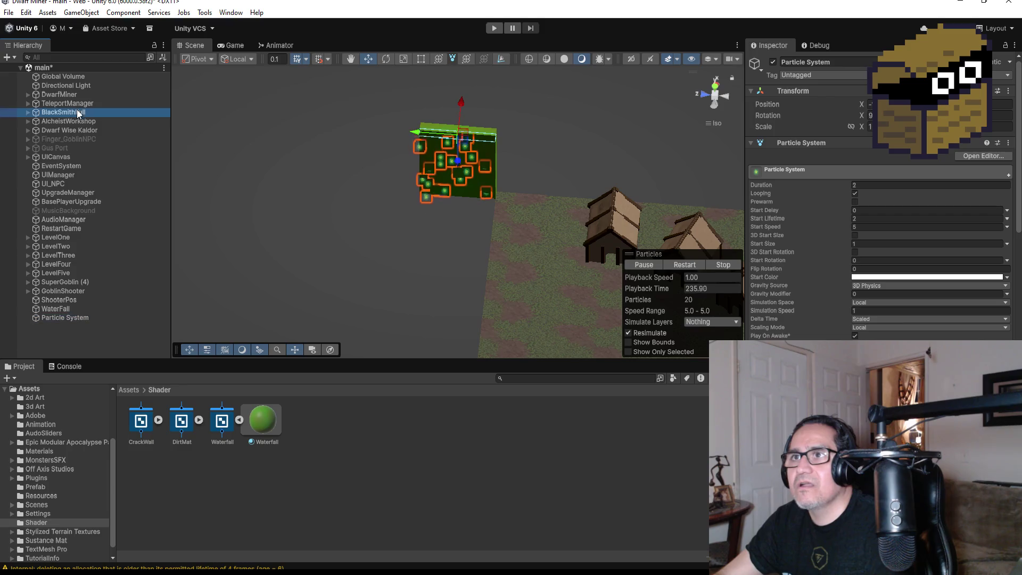
{"action": "left_click", "coordinate": [83, 122]}
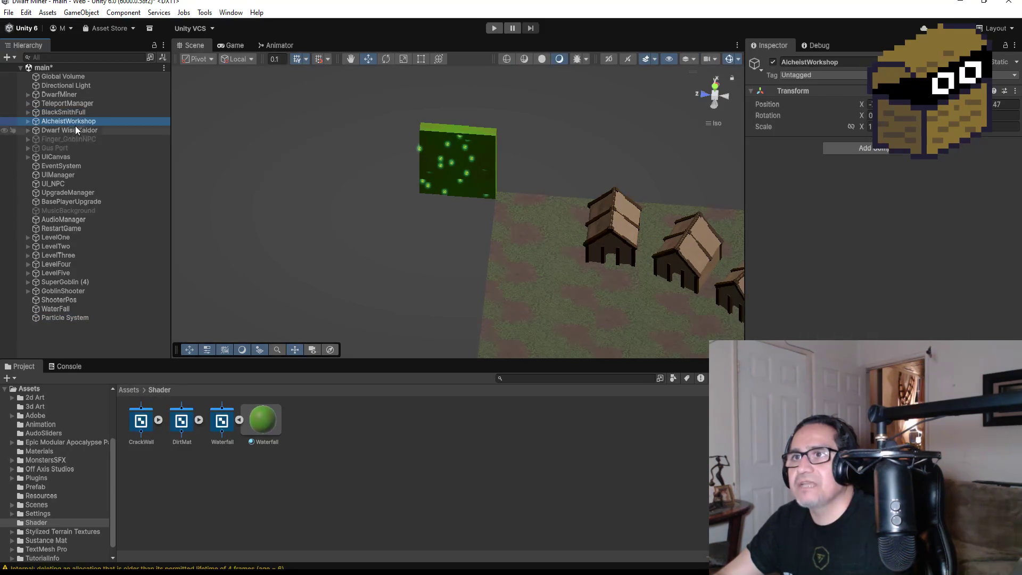
{"action": "left_click", "coordinate": [77, 86]}
- Drop the Directional Light intensity to 0.0001 to darken the village, then enter Play mode
{"action": "left_click", "coordinate": [888, 250]}
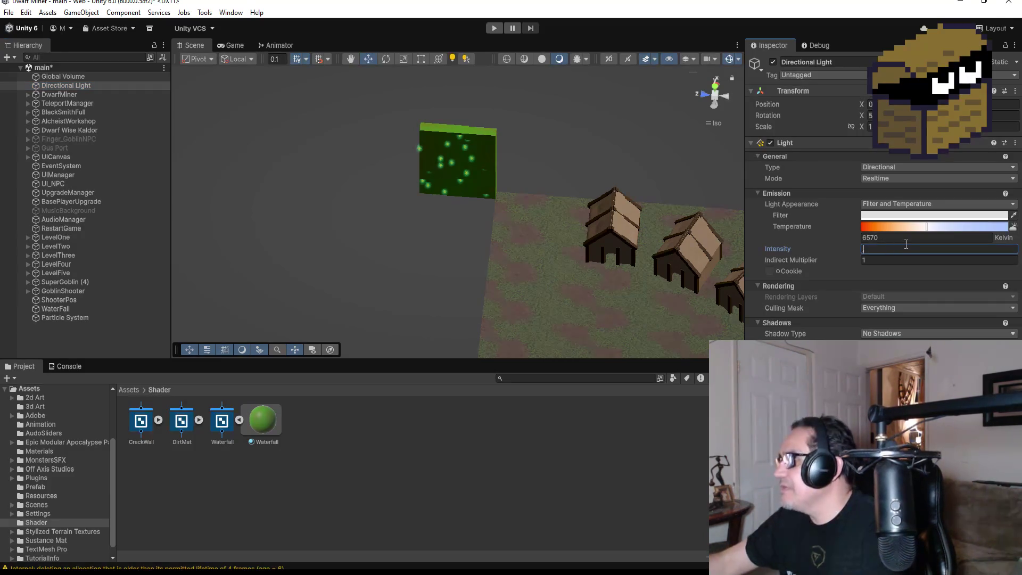
{"action": "type", "text": ",00"}
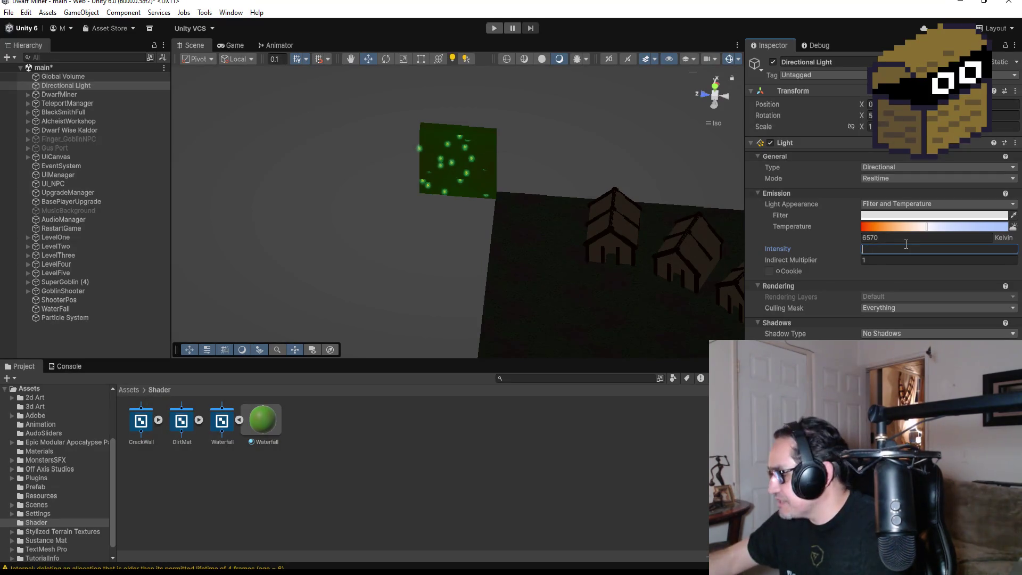
{"action": "type", "text": "02"}
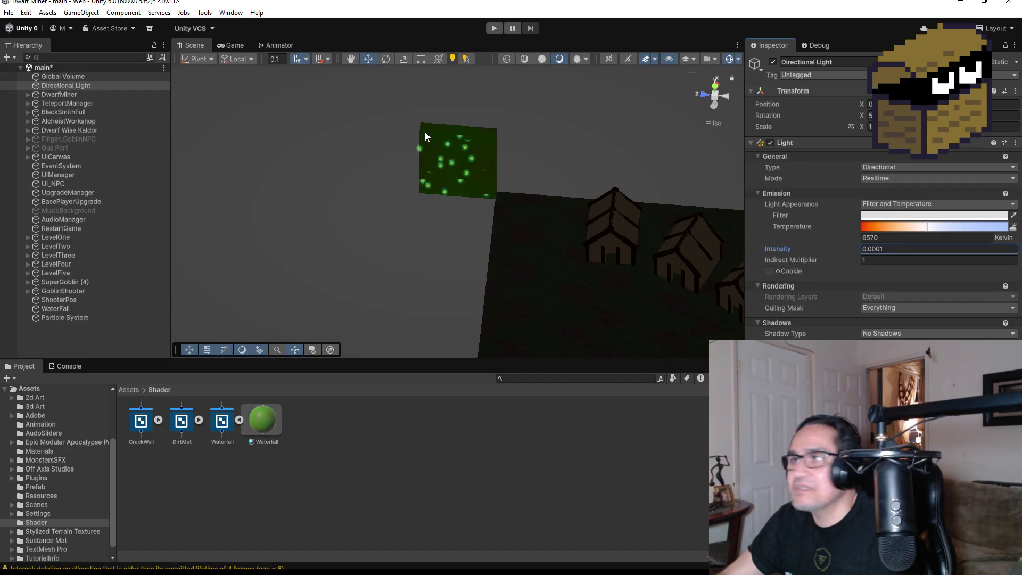
{"action": "left_click", "coordinate": [493, 28]}
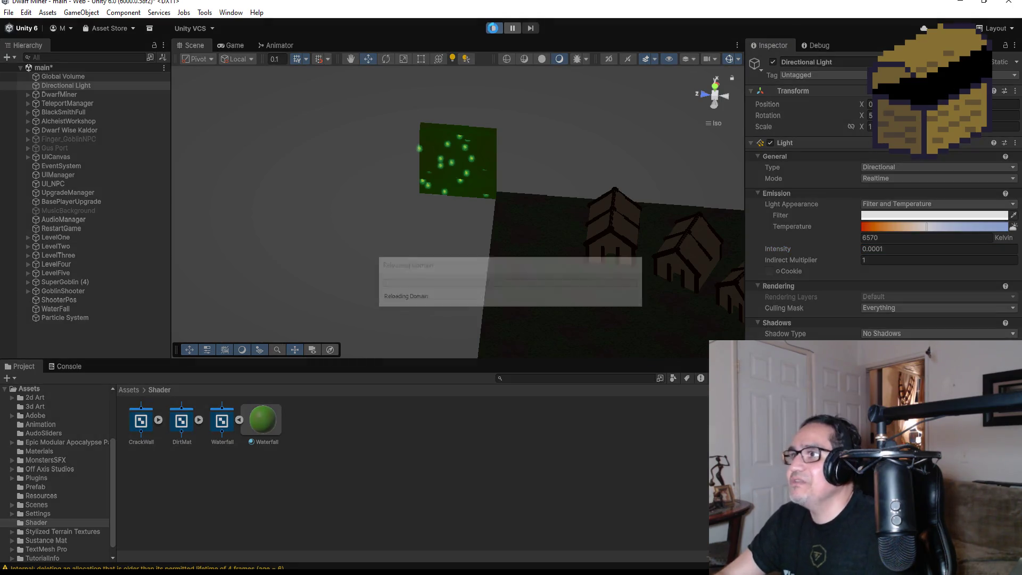
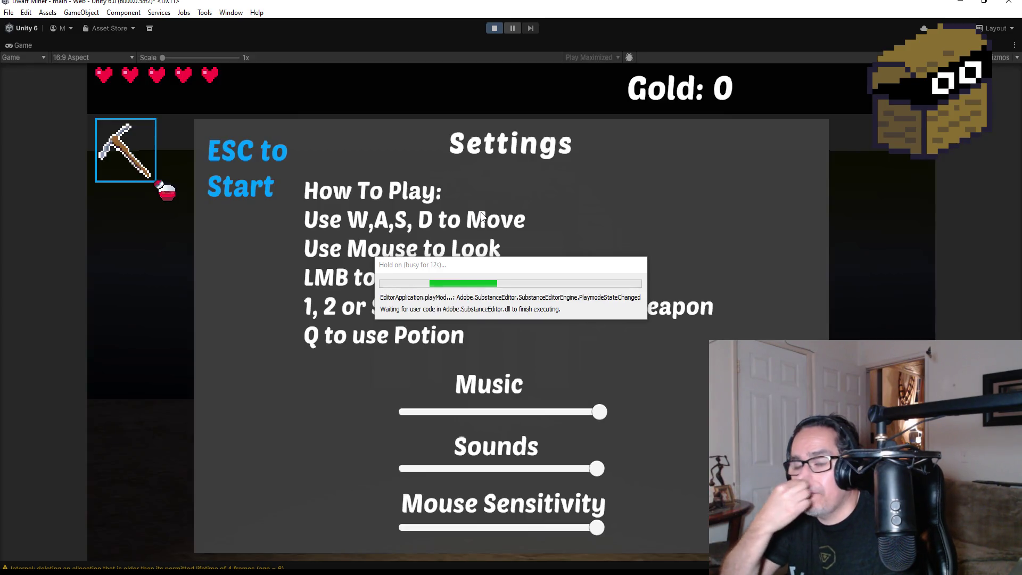
- Resume the game and walk through the pillared archway toward the village houses
{"action": "key", "text": "Escape"}
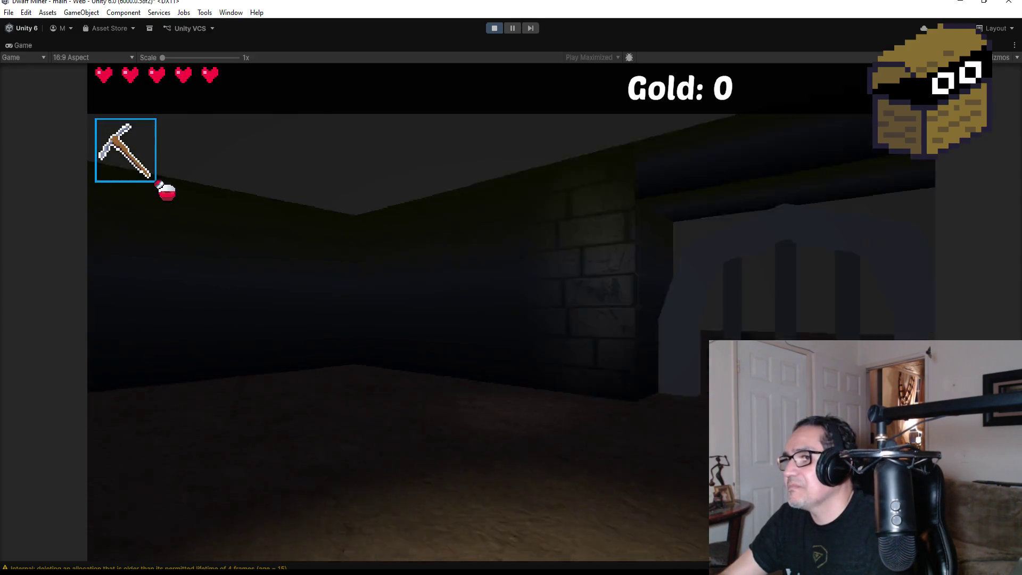
{"action": "key", "text": "w"}
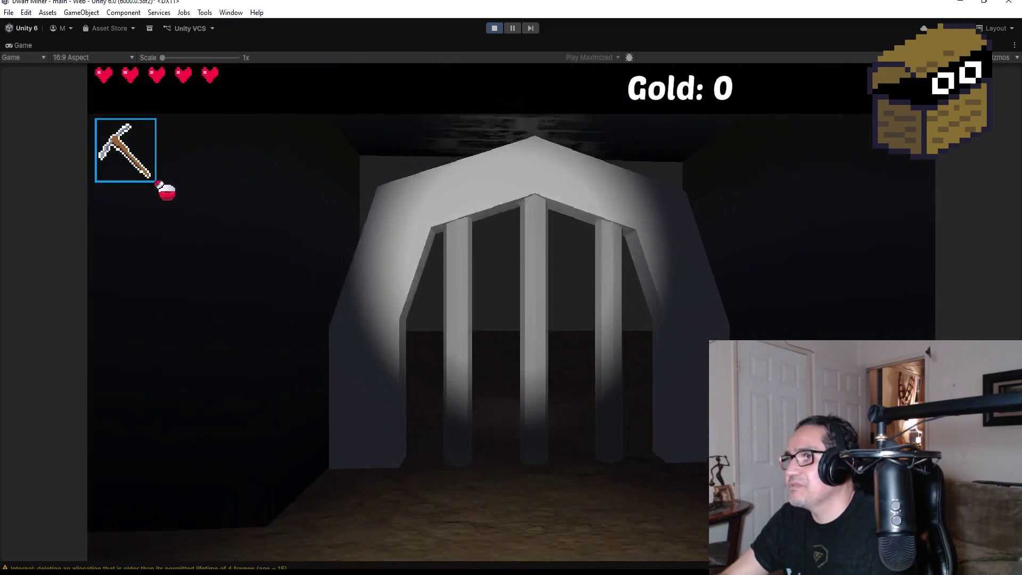
{"action": "scroll", "coordinate": [511, 312], "scroll_direction": "down", "scroll_amount": 1}
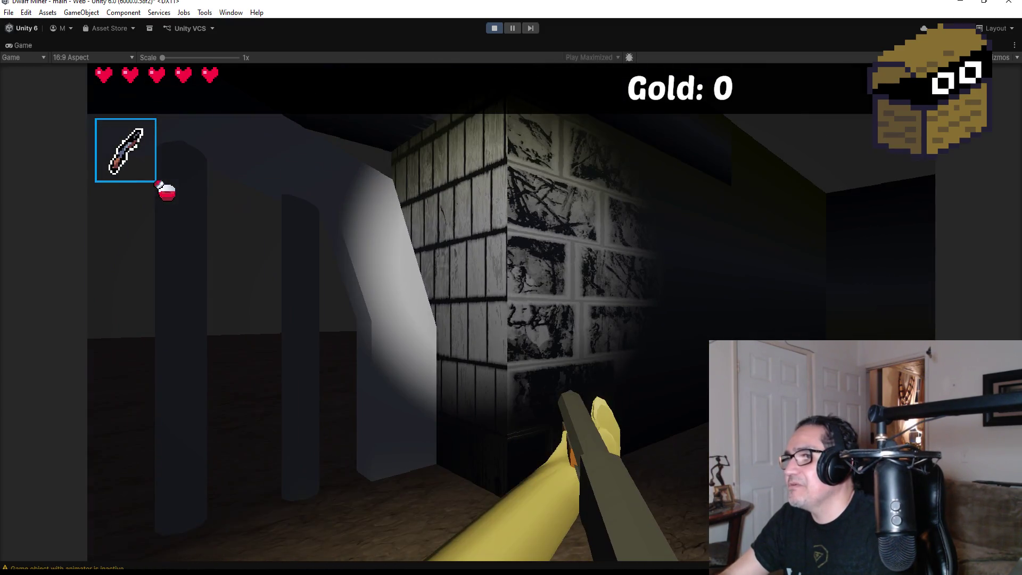
{"action": "key", "text": "w"}
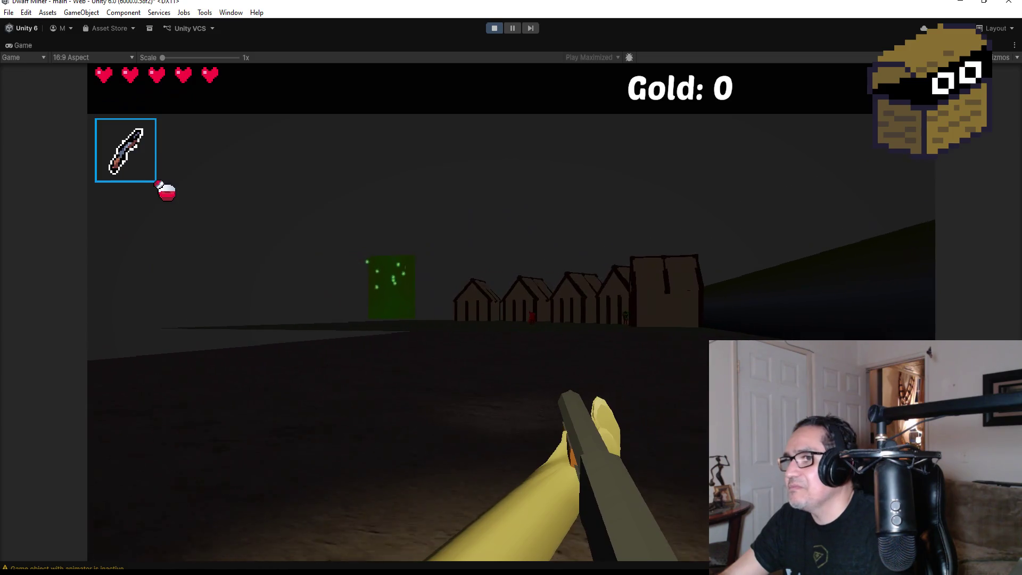
{"action": "key", "text": "w"}
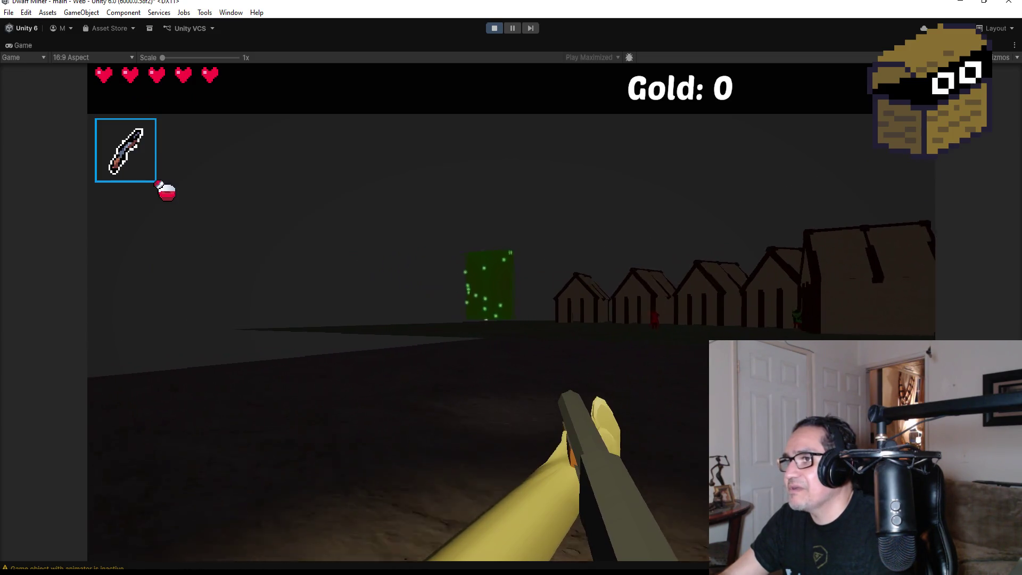
{"action": "key", "text": "w"}
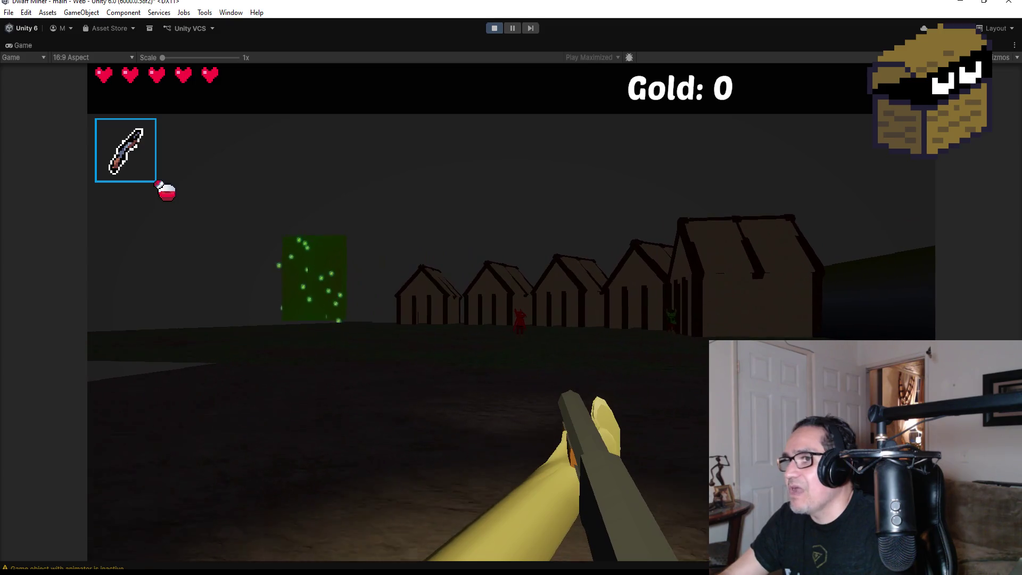
{"action": "key", "text": "w"}
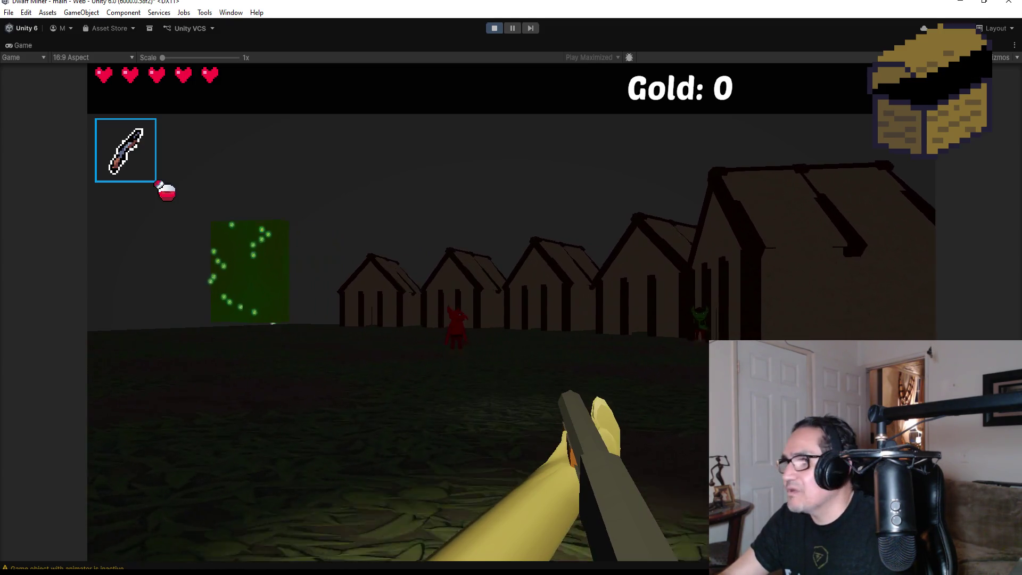
- Turn toward the charging red imp and destroy it with fireballs
{"action": "key", "text": "Left"}
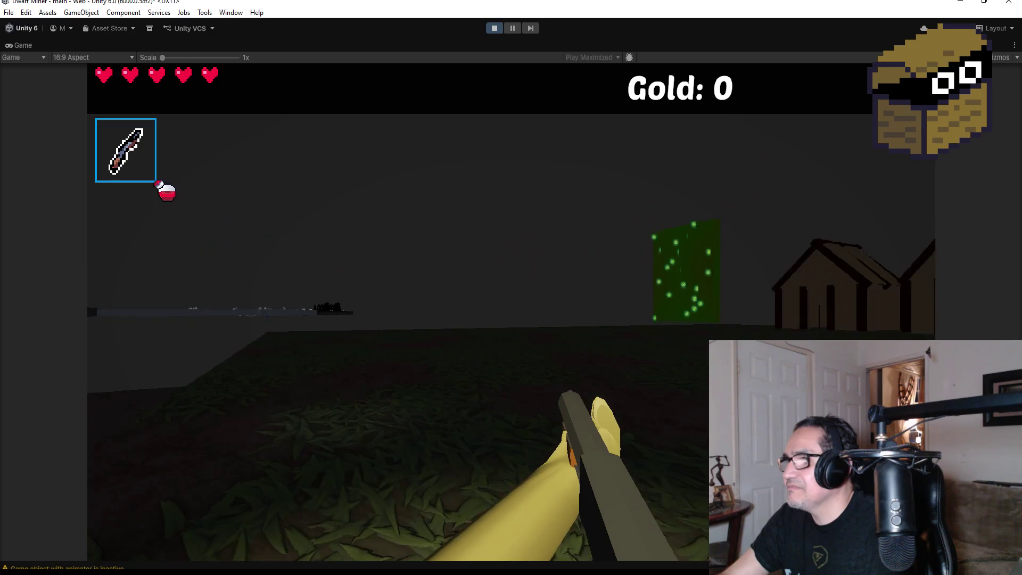
{"action": "key", "text": "Right"}
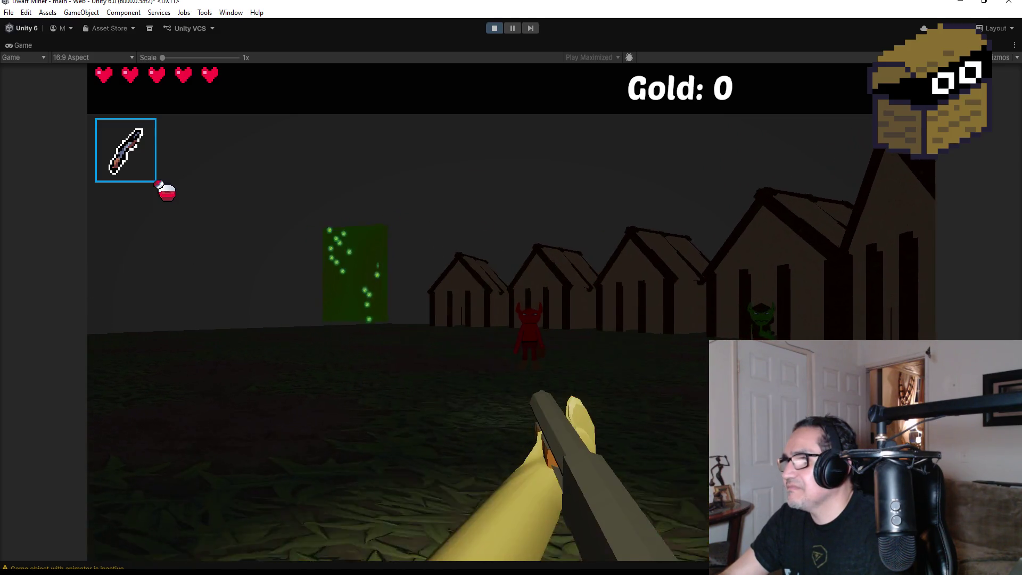
{"action": "key", "text": "space"}
{"action": "key", "text": "space"}
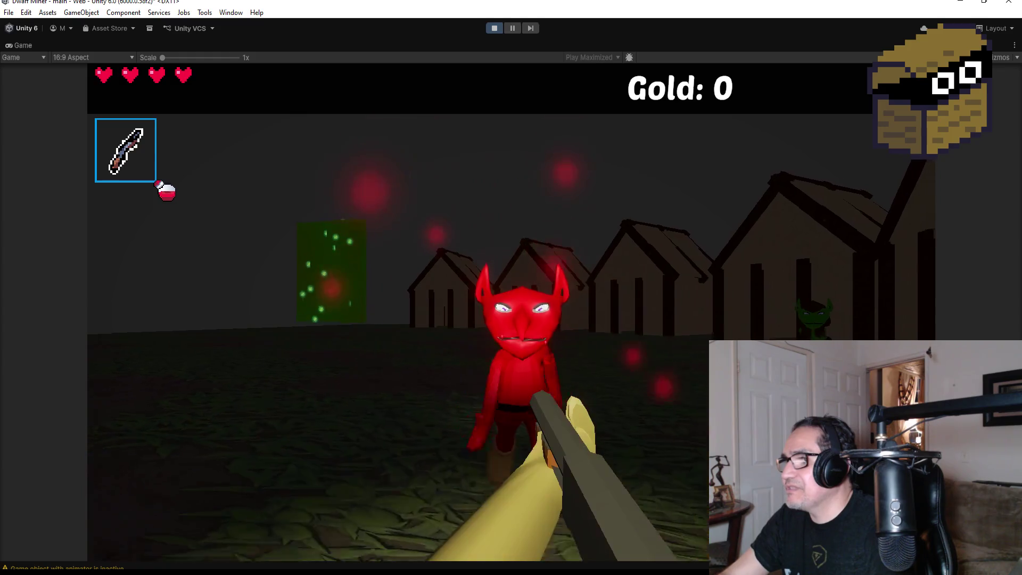
{"action": "key", "text": "space"}
{"action": "key", "text": "space"}
{"action": "key", "text": "Right"}
{"action": "key", "text": "Right"}
{"action": "key", "text": "space"}
{"action": "key", "text": "space"}
{"action": "key", "text": "space"}
{"action": "key", "text": "space"}
- Shoot the goblin and walk up to the green waterfall block
{"action": "key", "text": "Left"}
{"action": "key", "text": "Left"}
{"action": "key", "text": "Up"}
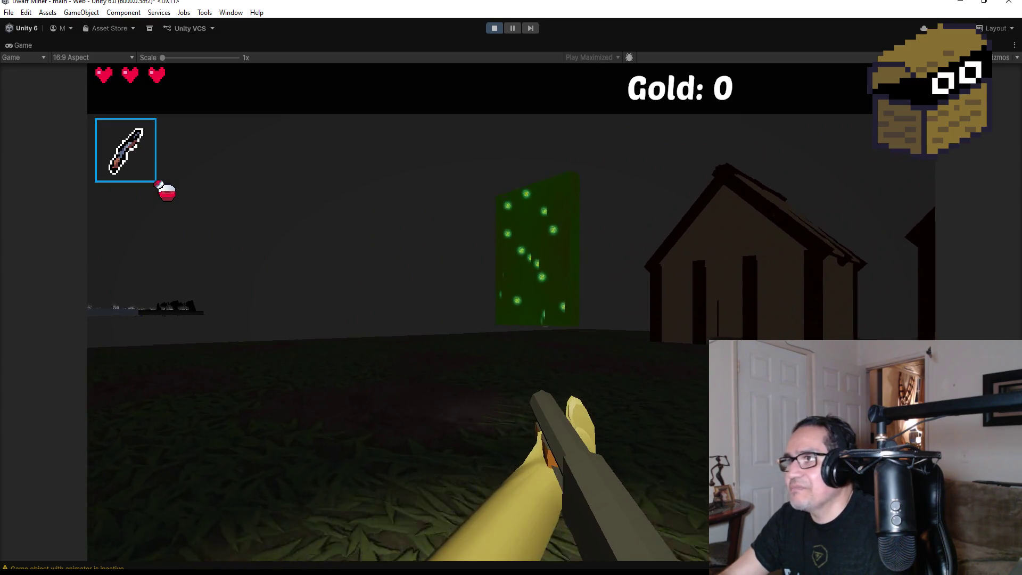
{"action": "key", "text": "Up"}
{"action": "key", "text": "Up"}
{"action": "key", "text": "Left"}
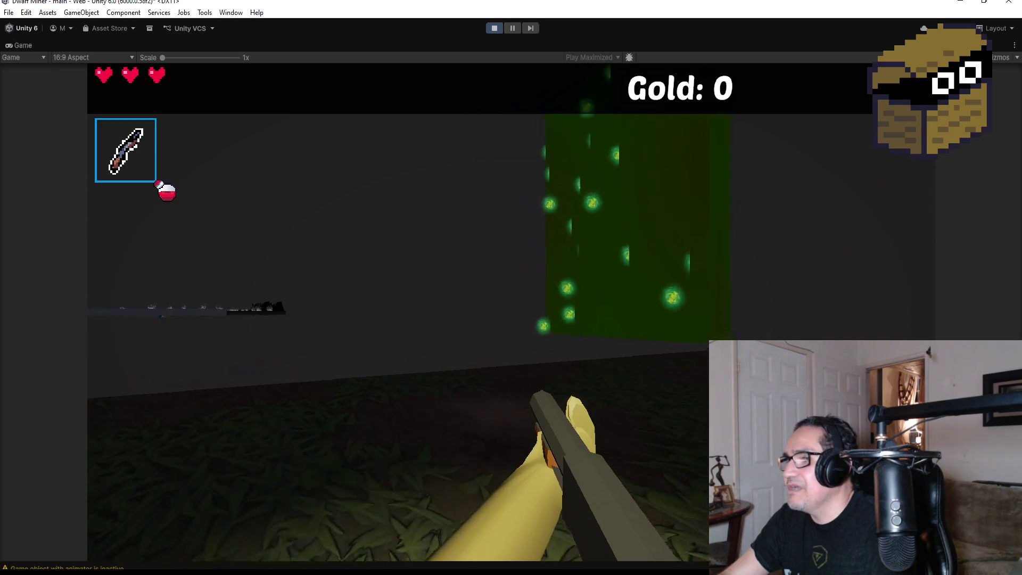
{"action": "key", "text": "Up"}
{"action": "key", "text": "Right"}
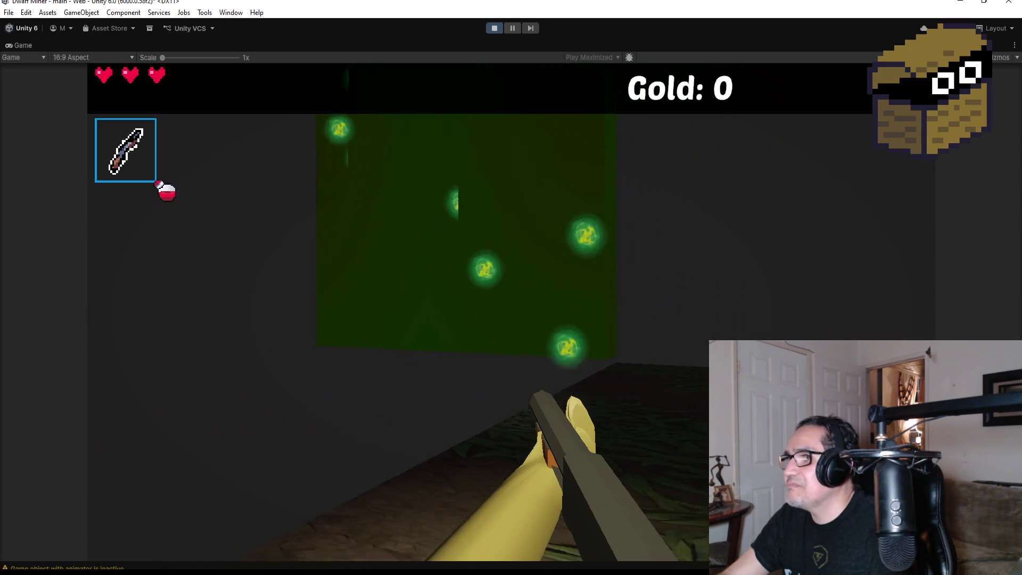
- Look up and down the waterfall block and its falling green particles, then exit play mode
{"action": "key", "text": "Left"}
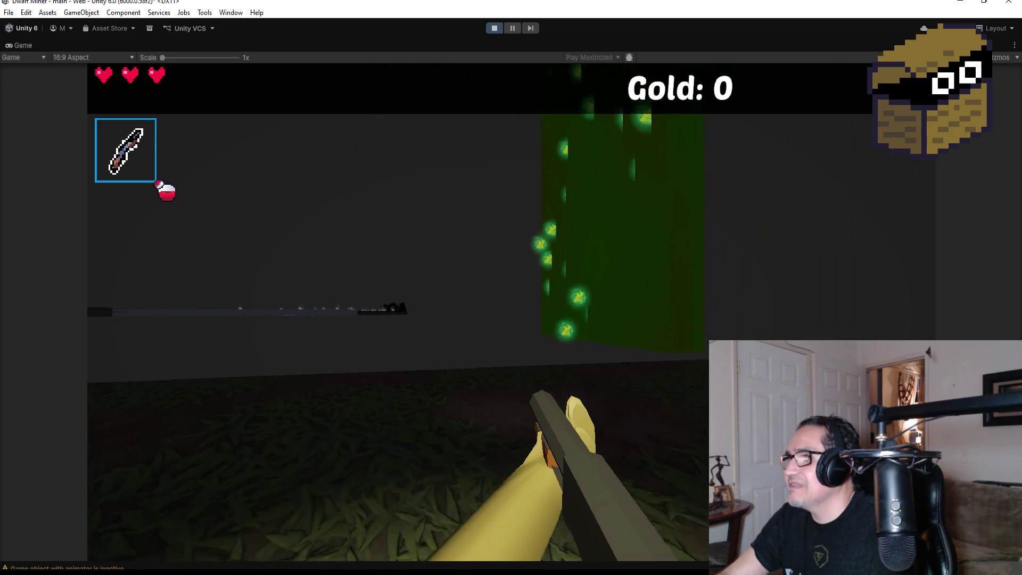
{"action": "key", "text": "Left"}
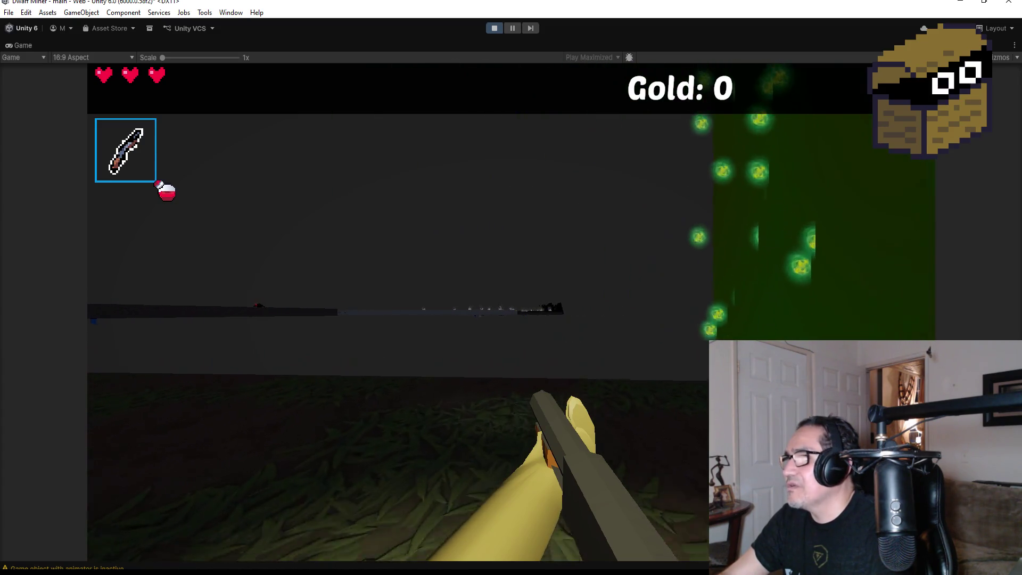
{"action": "key", "text": "Right"}
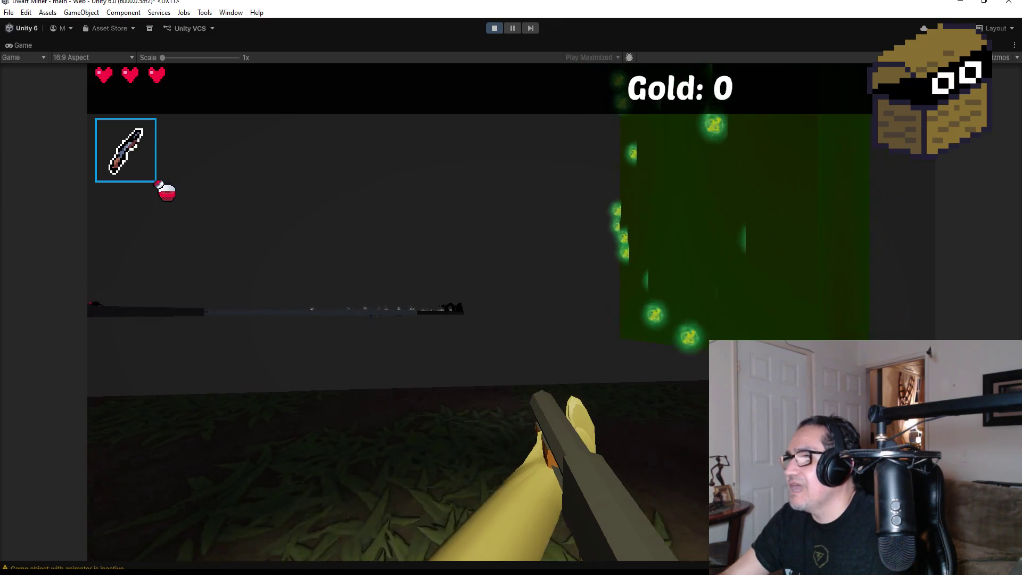
{"action": "key", "text": "Left"}
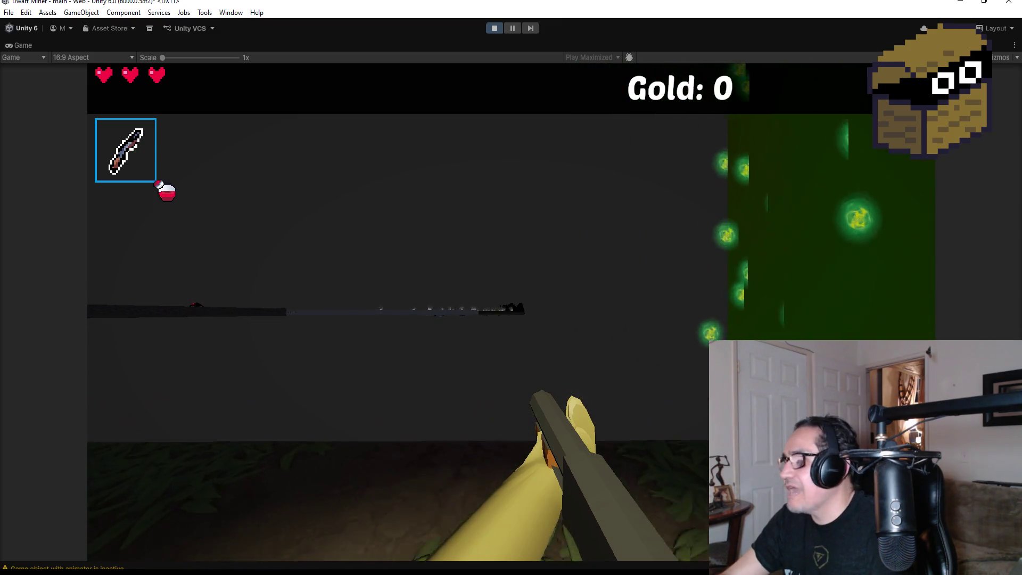
{"action": "key", "text": "Right"}
{"action": "key", "text": "Left"}
{"action": "key", "text": "Right"}
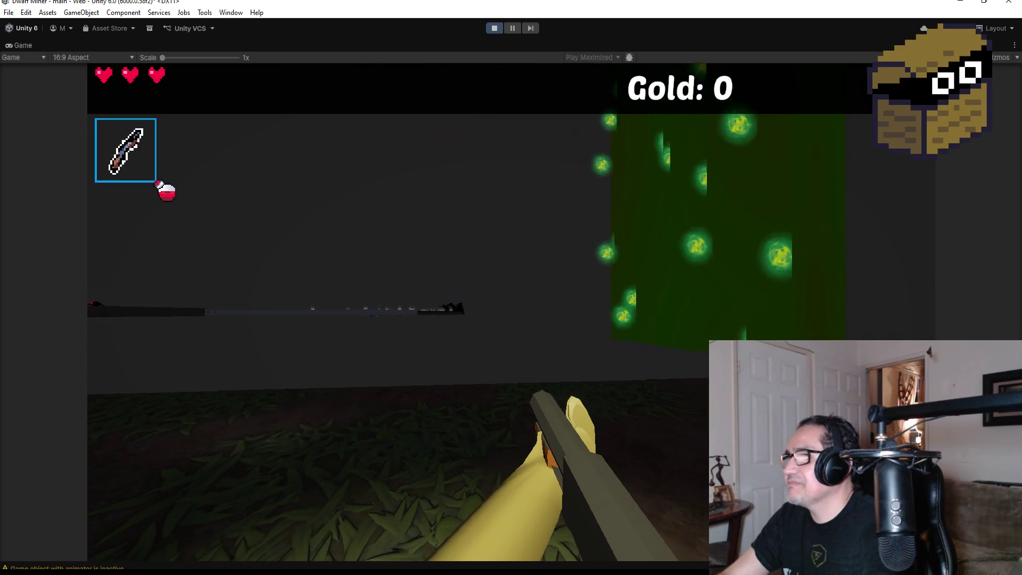
{"action": "key", "text": "Escape"}
{"action": "left_click", "coordinate": [495, 28]}
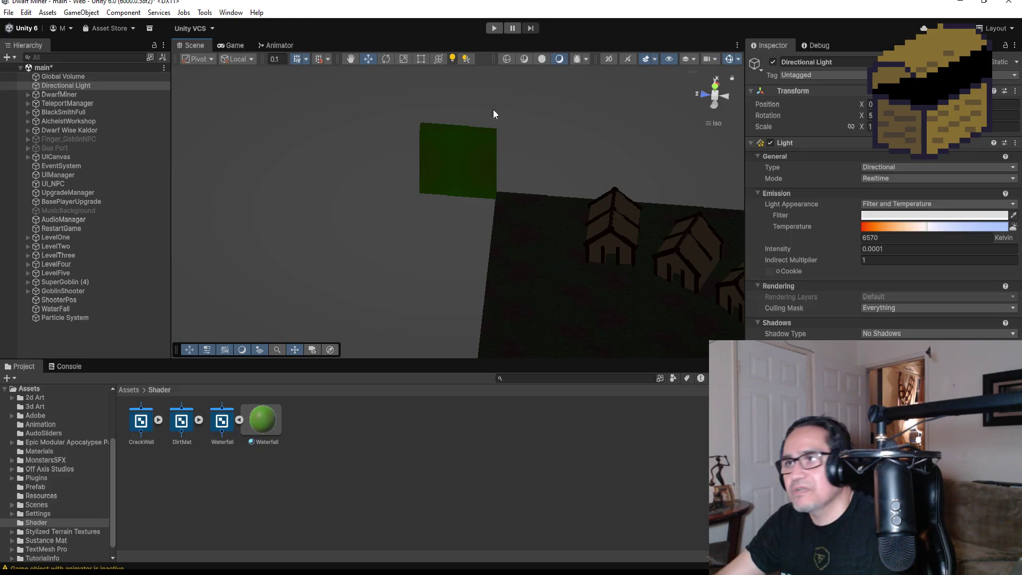
- Select the WaterFall cube and orbit the Scene view to see it at an angle
{"action": "scroll", "coordinate": [464, 184], "scroll_direction": "up", "scroll_amount": 3}
{"action": "left_click", "coordinate": [487, 173]}
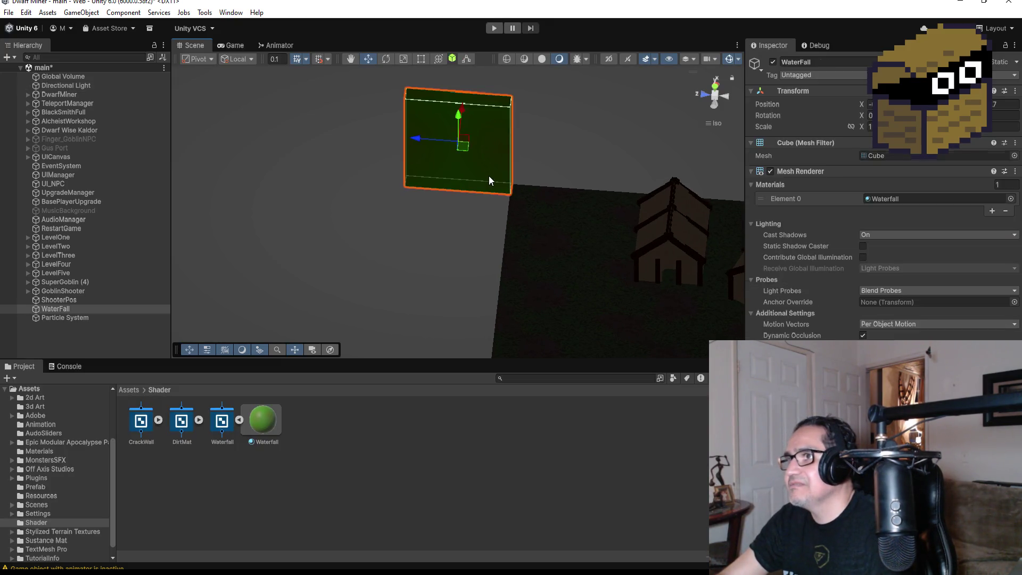
{"action": "scroll", "coordinate": [545, 120], "scroll_direction": "up", "scroll_amount": 3}
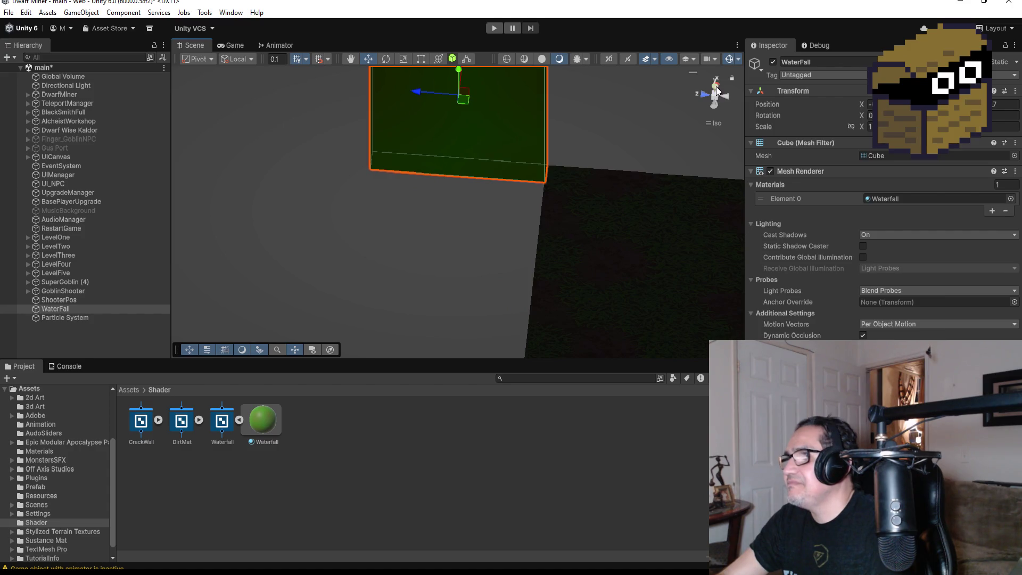
{"action": "left_click", "coordinate": [717, 90]}
{"action": "mouse_move", "coordinate": [571, 244]}
{"action": "left_mouse_down"}
{"action": "mouse_move", "coordinate": [638, 212]}
{"action": "mouse_move", "coordinate": [648, 167]}
{"action": "left_mouse_up"}
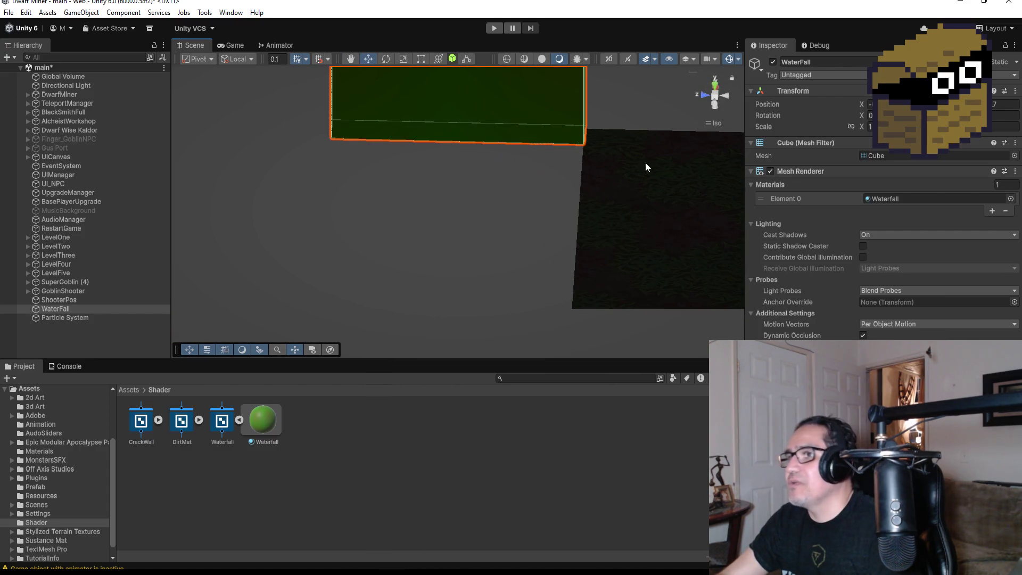
- Select the Waterfall material, then the Waterfall shader graph asset in Assets > Shader
{"action": "left_click", "coordinate": [264, 424]}
{"action": "left_click", "coordinate": [224, 423]}
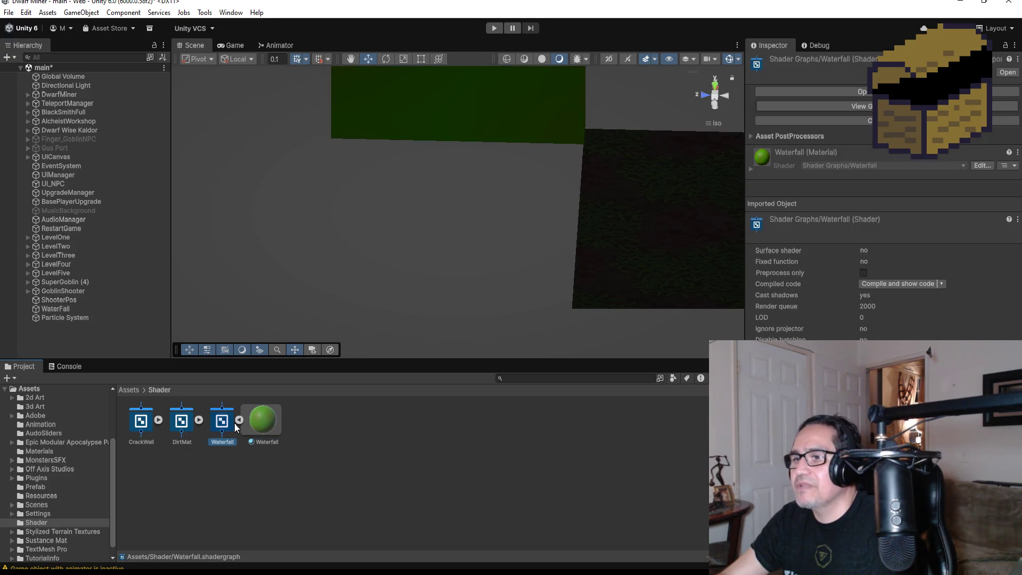
{"action": "left_click", "coordinate": [239, 420]}
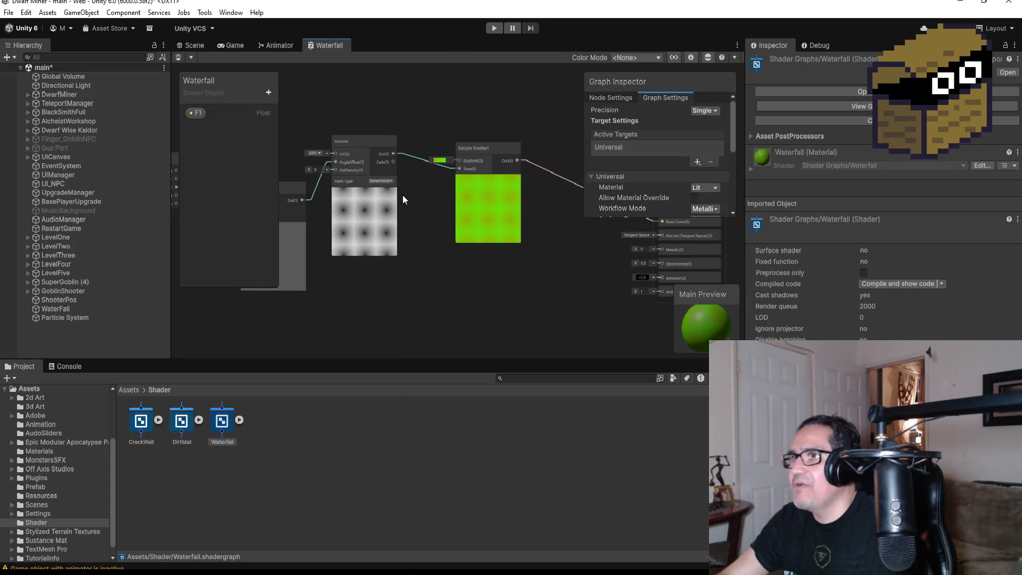
- Delete the Time and Clamp nodes to the left of the Voronoi node
{"action": "mouse_move", "coordinate": [357, 214]}
{"action": "left_mouse_down"}
{"action": "mouse_move", "coordinate": [429, 283]}
{"action": "mouse_move", "coordinate": [450, 170]}
{"action": "left_mouse_up"}
{"action": "left_click", "coordinate": [354, 147]}
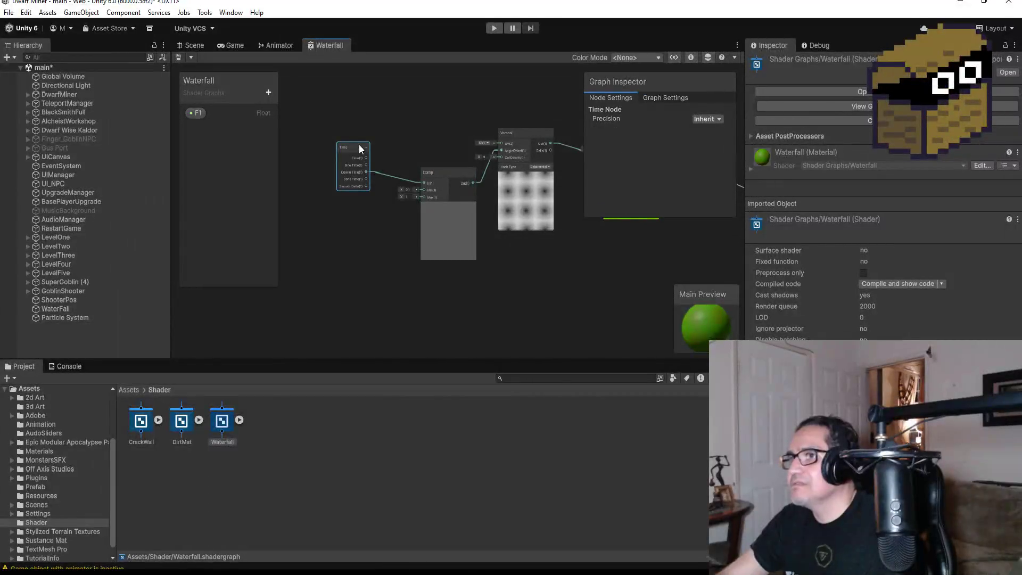
{"action": "key", "text": "Delete"}
{"action": "left_click", "coordinate": [461, 174]}
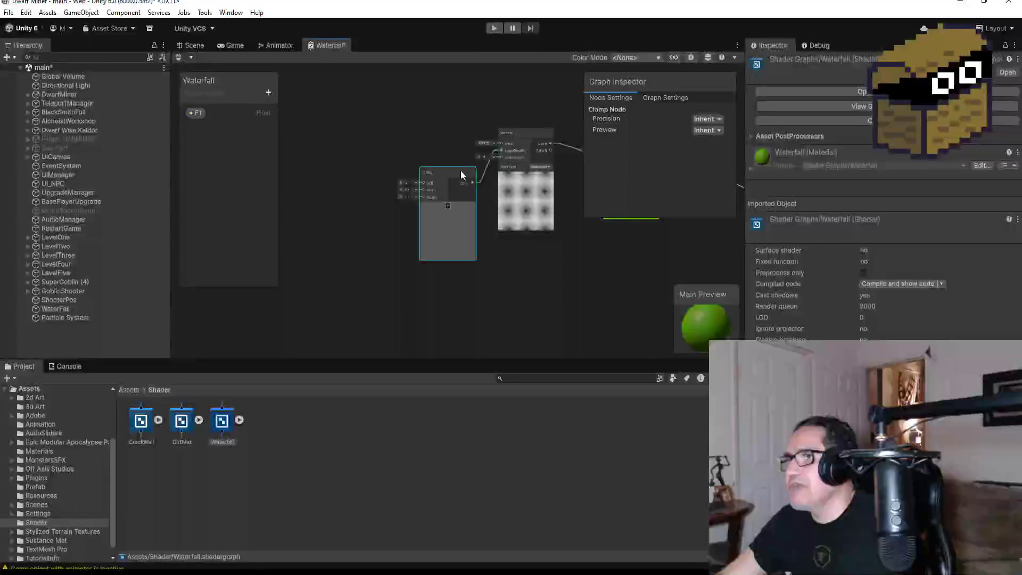
{"action": "key", "text": "Delete"}
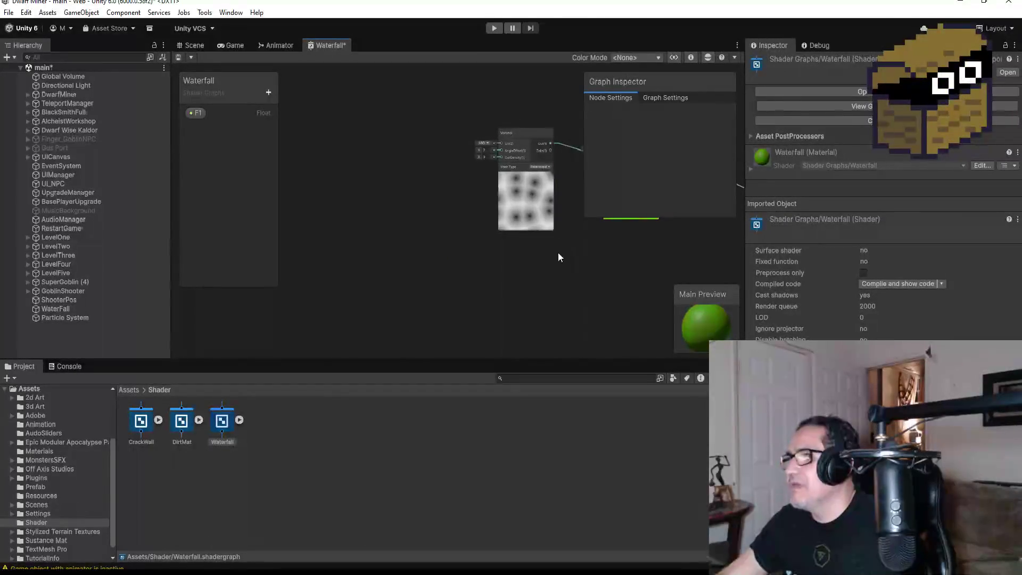
- Set the Voronoi node's Angle Offset to 6 and Cell Density to 5
{"action": "left_click_drag", "start_coordinate": [553, 283], "coordinate": [515, 285]}
{"action": "scroll", "coordinate": [479, 223], "scroll_direction": "up", "scroll_amount": 5}
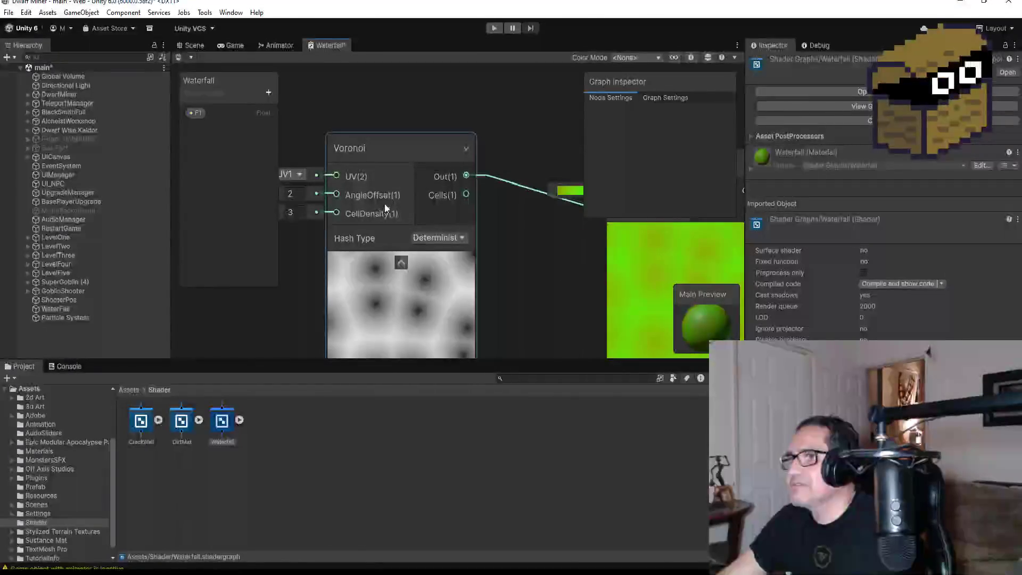
{"action": "left_click_drag", "start_coordinate": [515, 270], "coordinate": [587, 241]}
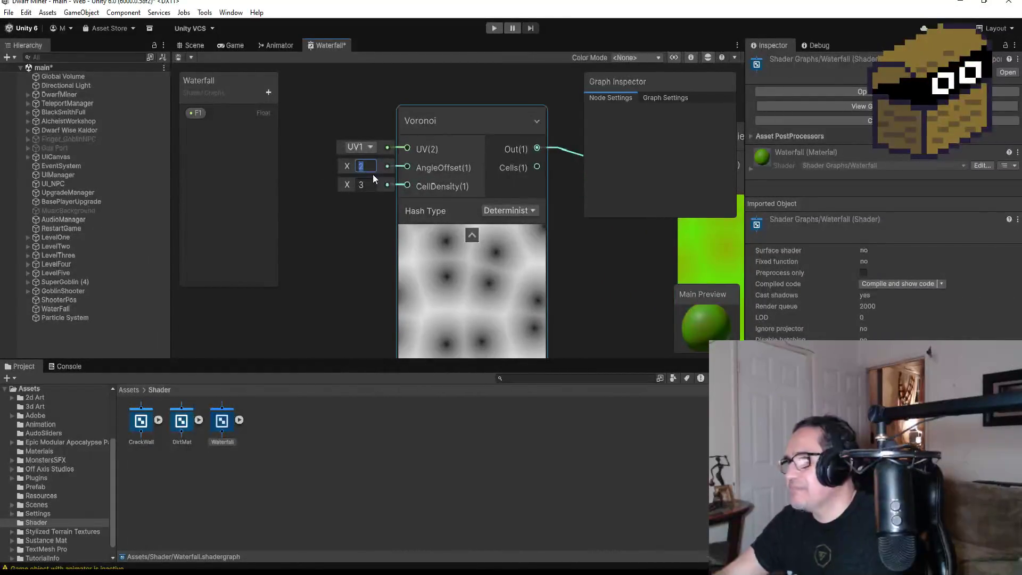
{"action": "type", "text": "6"}
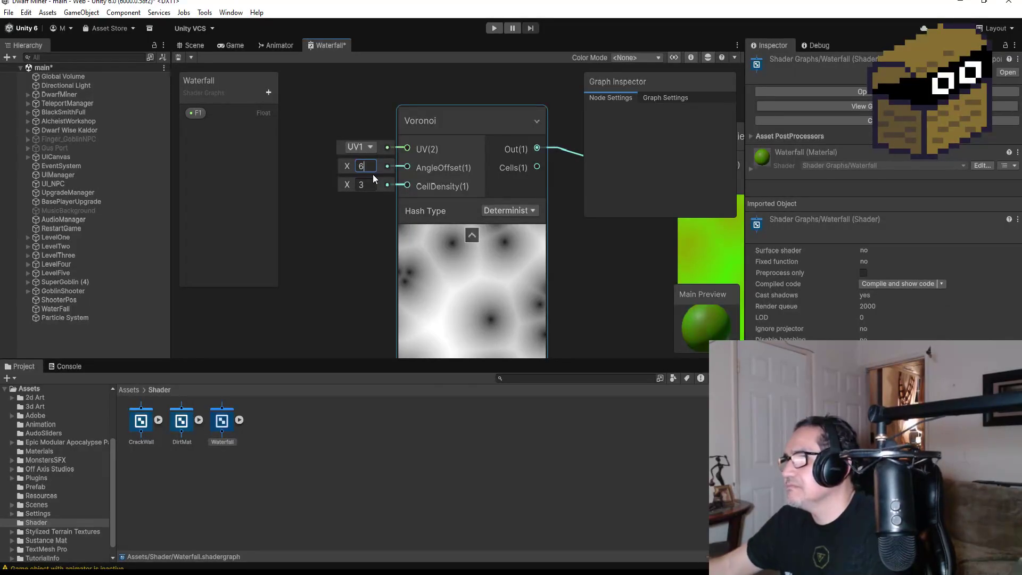
{"action": "left_click", "coordinate": [366, 185]}
{"action": "type", "text": "1"}
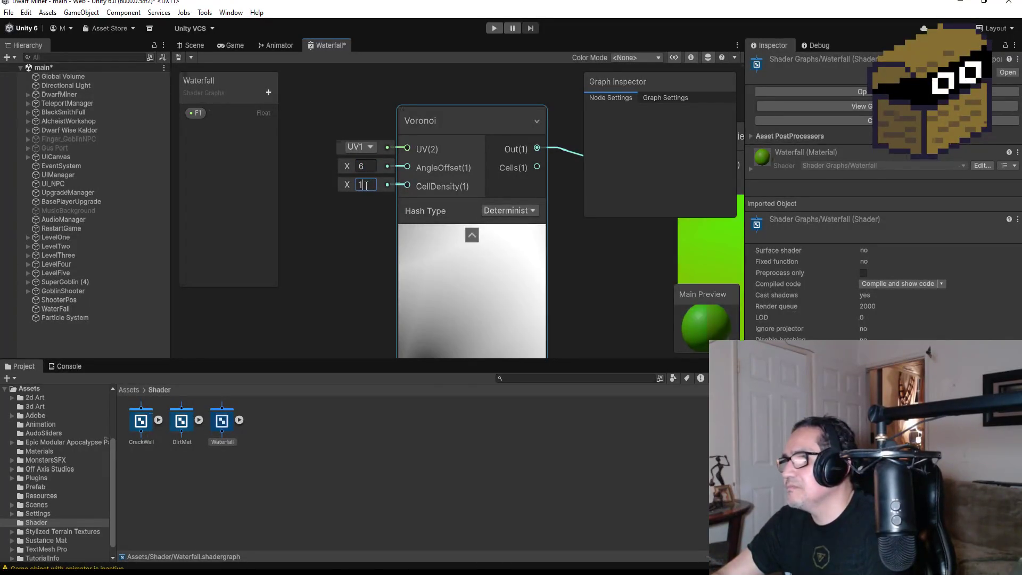
{"action": "key", "text": "BackSpace"}
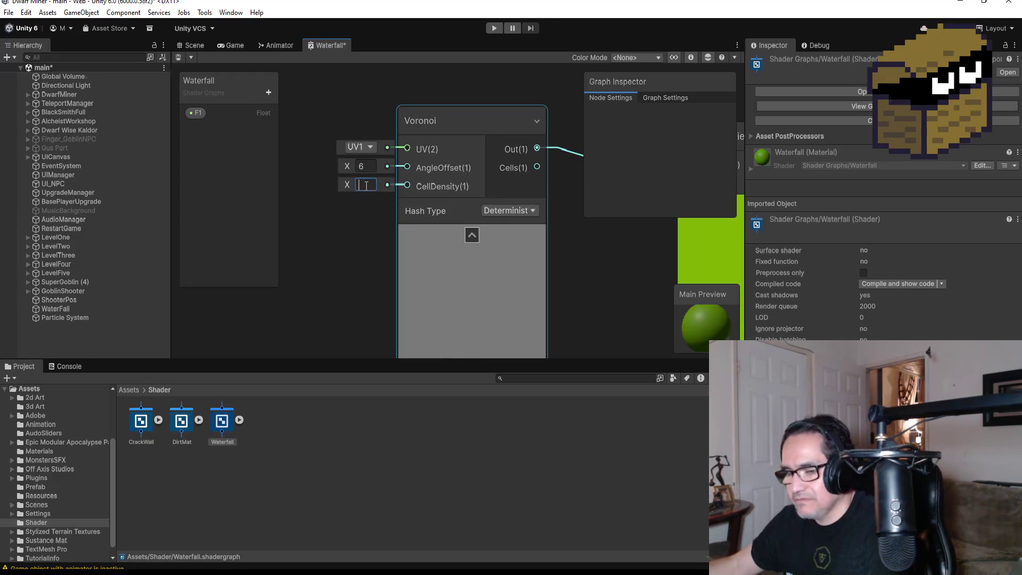
{"action": "type", "text": "5"}
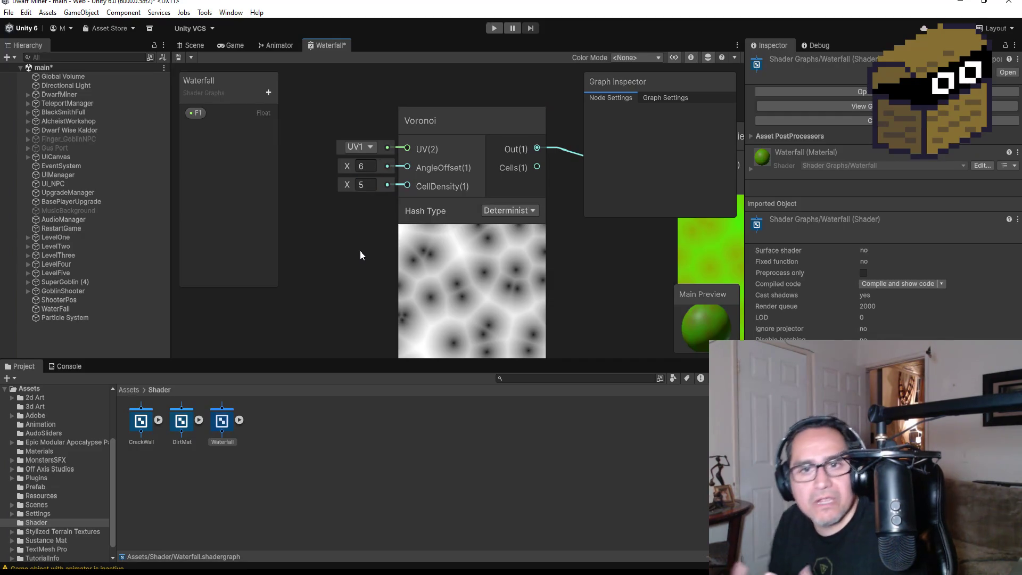
- Pan the graph to bring the Sample Gradient node into view
{"action": "scroll", "coordinate": [353, 251], "scroll_direction": "down", "scroll_amount": 3}
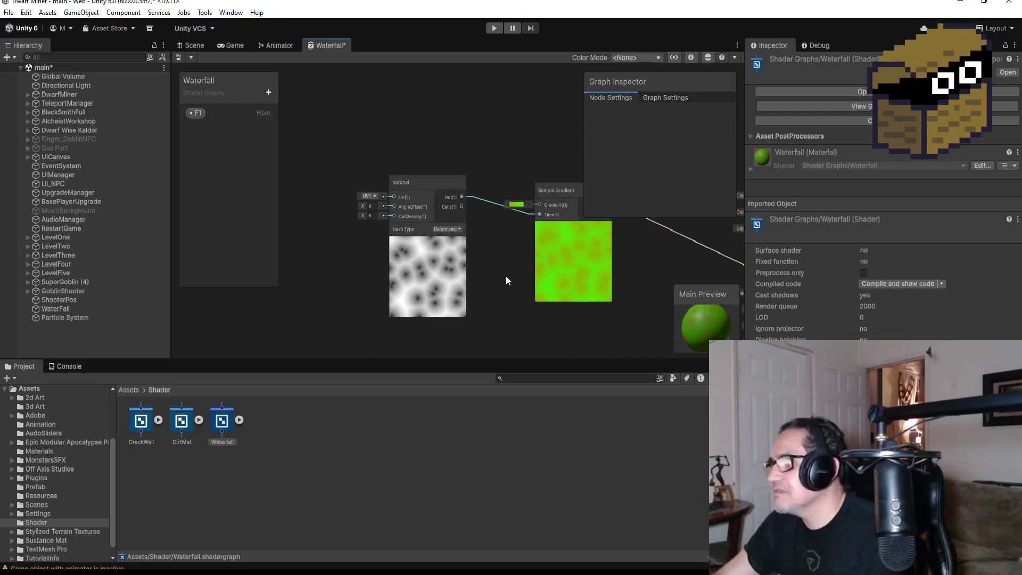
{"action": "left_click_drag", "start_coordinate": [506, 277], "coordinate": [435, 225]}
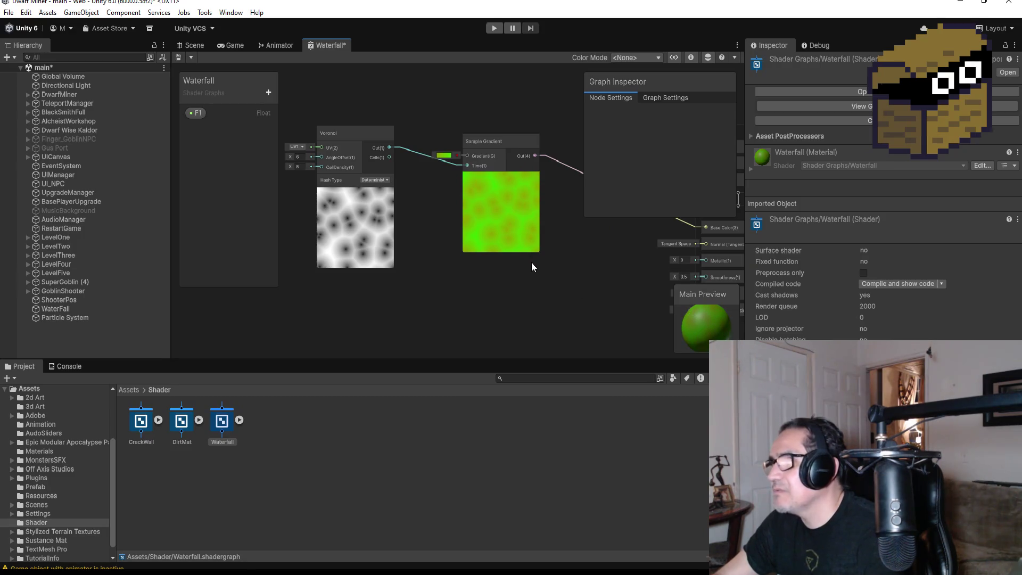
{"action": "scroll", "coordinate": [595, 273], "scroll_direction": "up", "scroll_amount": 2}
{"action": "scroll", "coordinate": [588, 273], "scroll_direction": "down", "scroll_amount": 3}
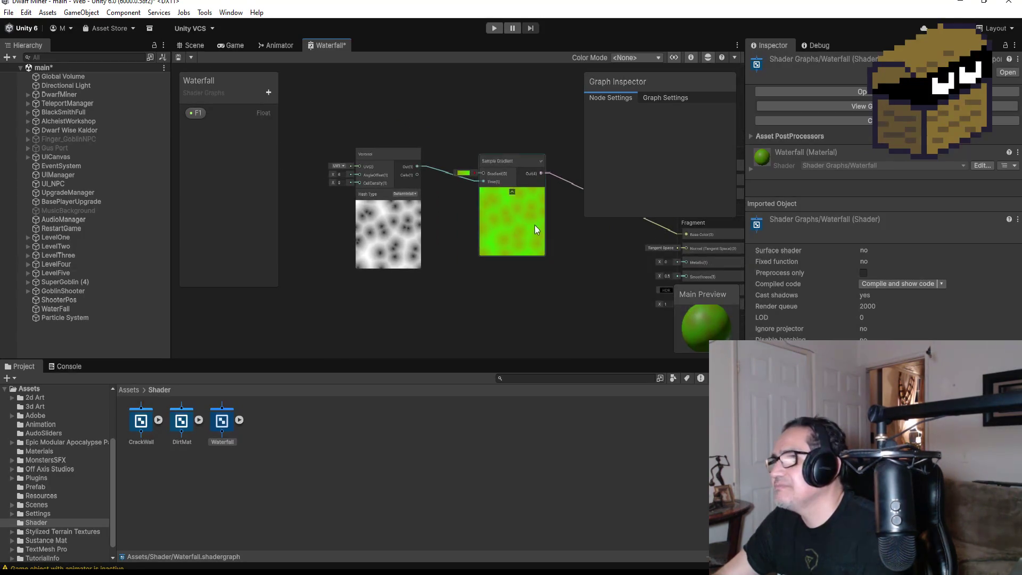
- Close the Waterfall graph tab, choosing Save in the Unsaved Changes dialog
{"action": "right_click", "coordinate": [325, 47]}
{"action": "left_click", "coordinate": [347, 68]}
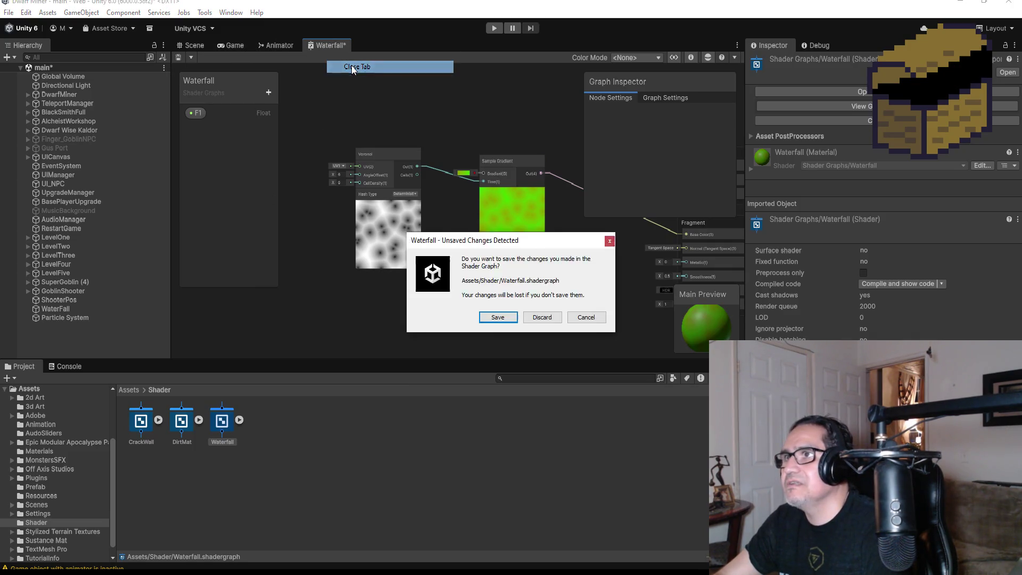
{"action": "left_click", "coordinate": [491, 319]}
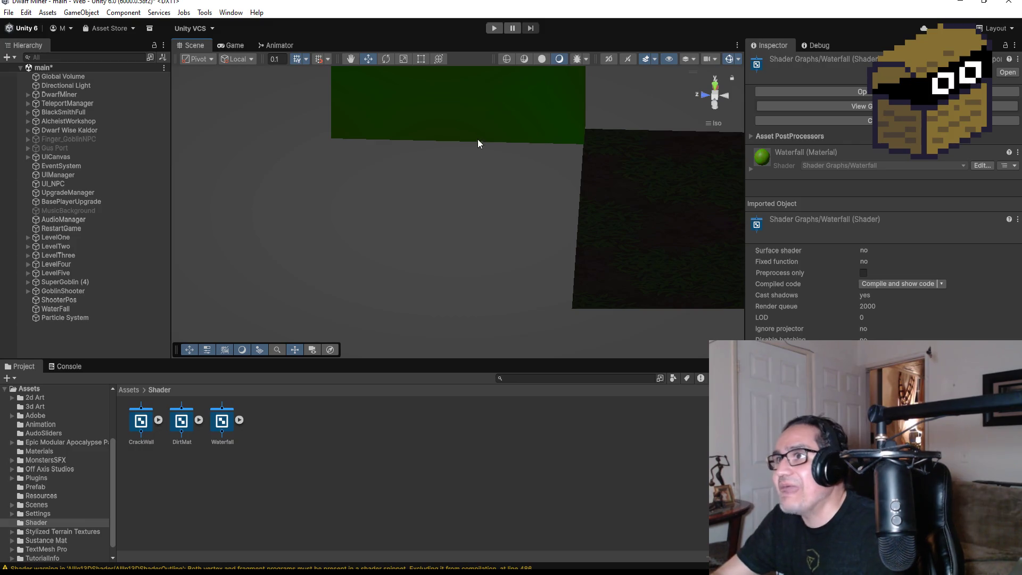
{"action": "scroll", "coordinate": [479, 149], "scroll_direction": "down", "scroll_amount": 5}
{"action": "left_click", "coordinate": [484, 152]}
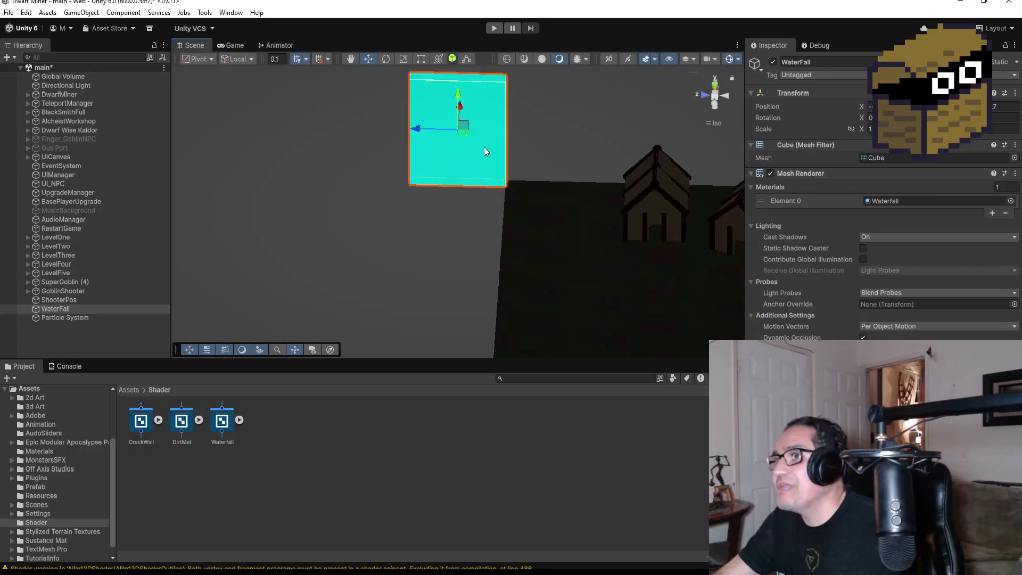
{"action": "left_click", "coordinate": [87, 320]}
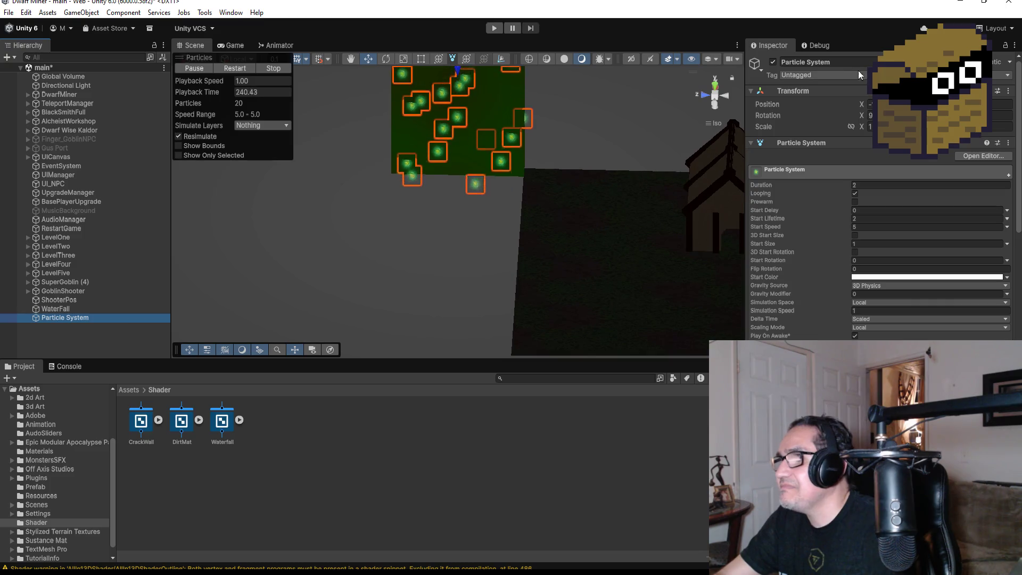
{"action": "left_click", "coordinate": [716, 85]}
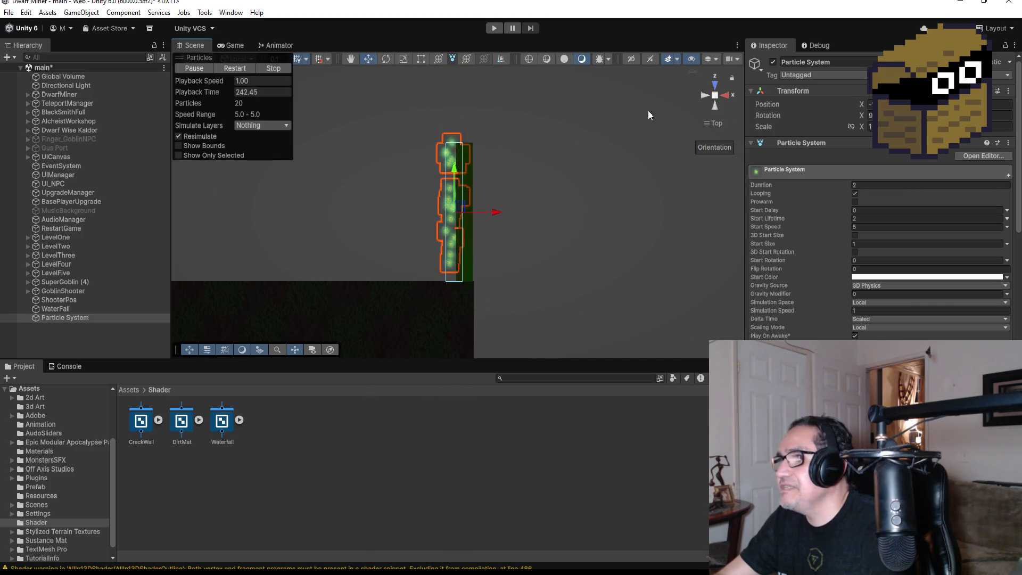
{"action": "left_click", "coordinate": [48, 310]}
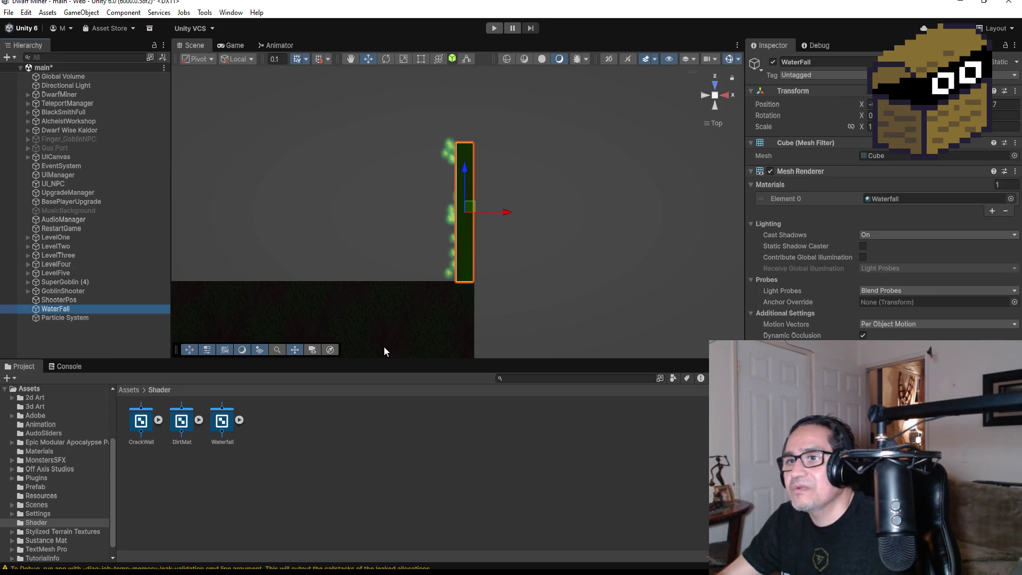
{"action": "right_click", "coordinate": [78, 333]}
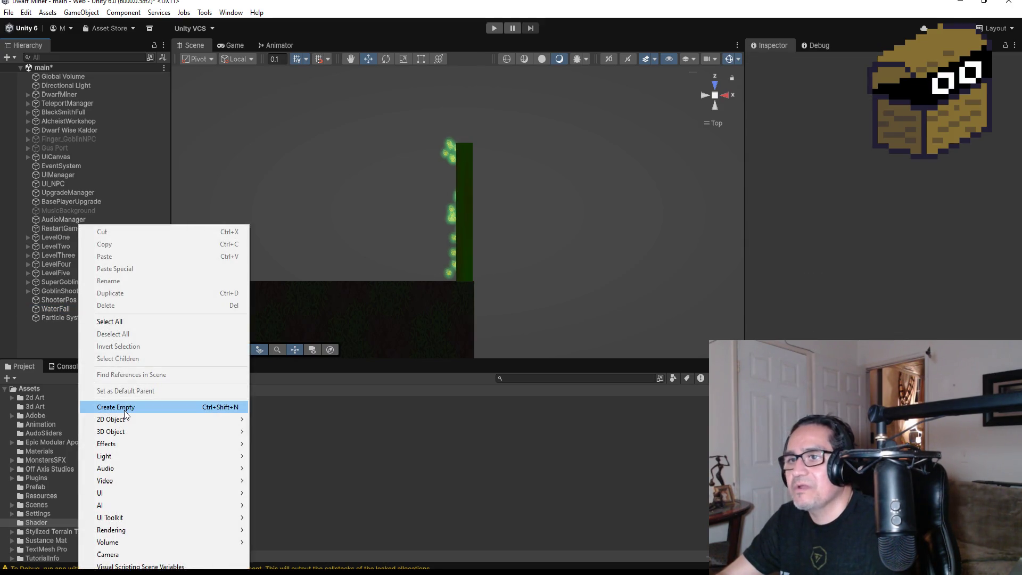
{"action": "left_click", "coordinate": [53, 309]}
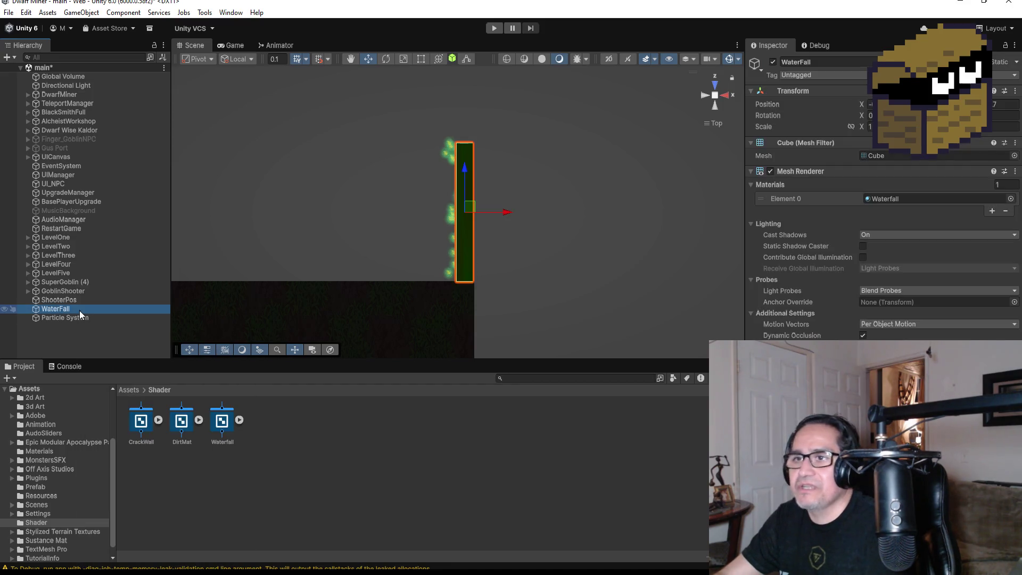
{"action": "key", "text": "ctrl+d"}
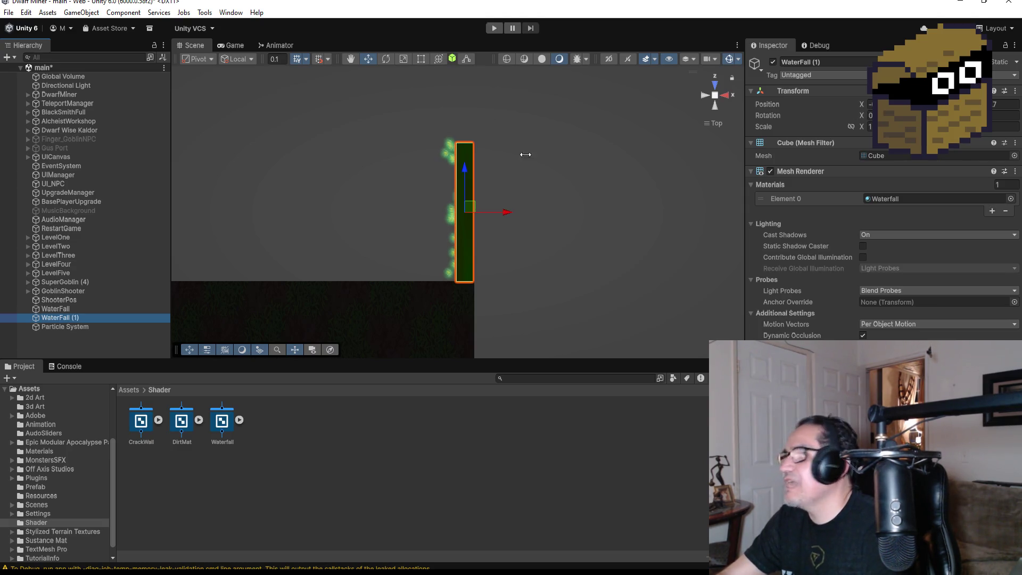
{"action": "left_click", "coordinate": [68, 320]}
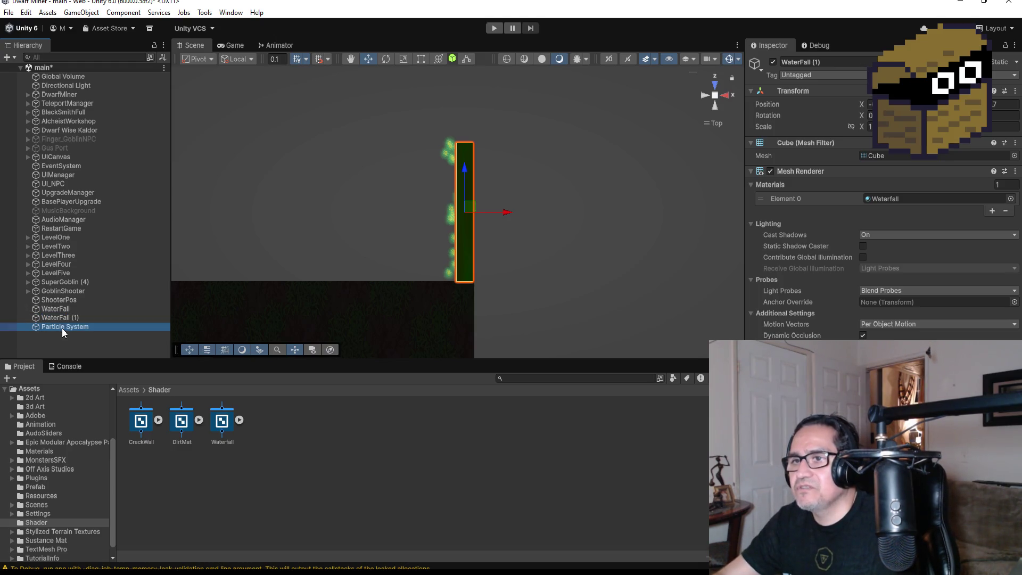
{"action": "left_click", "coordinate": [63, 327]}
{"action": "key", "text": "Delete"}
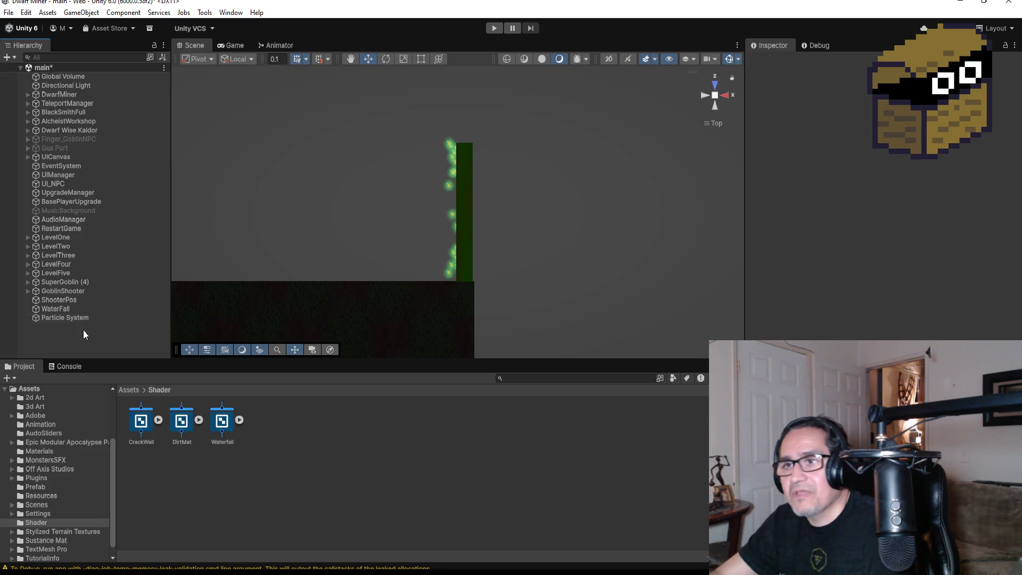
{"action": "right_click", "coordinate": [72, 341]}
- Expand LevelFive and frame the scene on the floor piece Plane (4)
{"action": "left_click", "coordinate": [58, 338]}
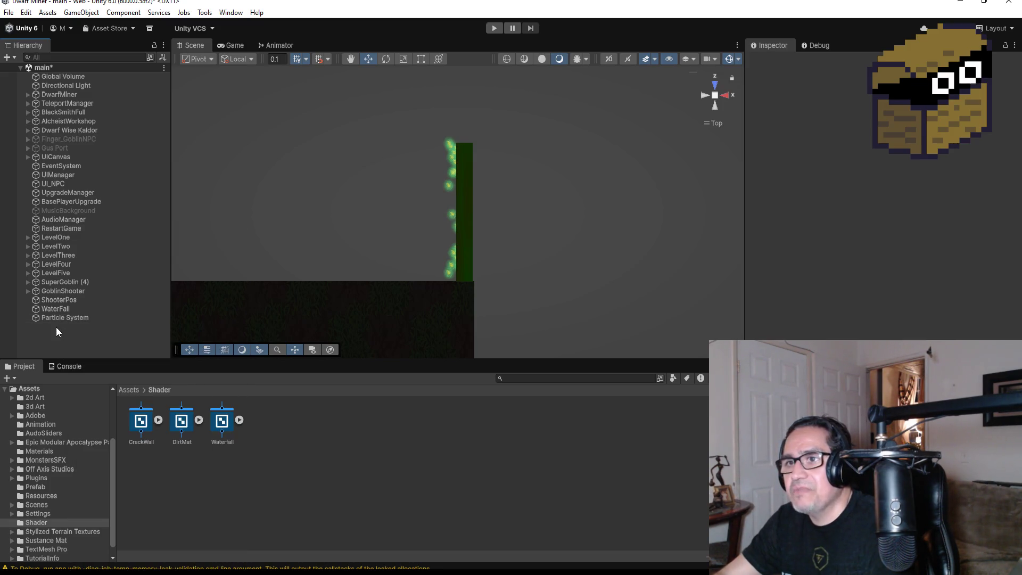
{"action": "left_click", "coordinate": [28, 273]}
{"action": "scroll", "coordinate": [53, 296], "scroll_direction": "down", "scroll_amount": 3}
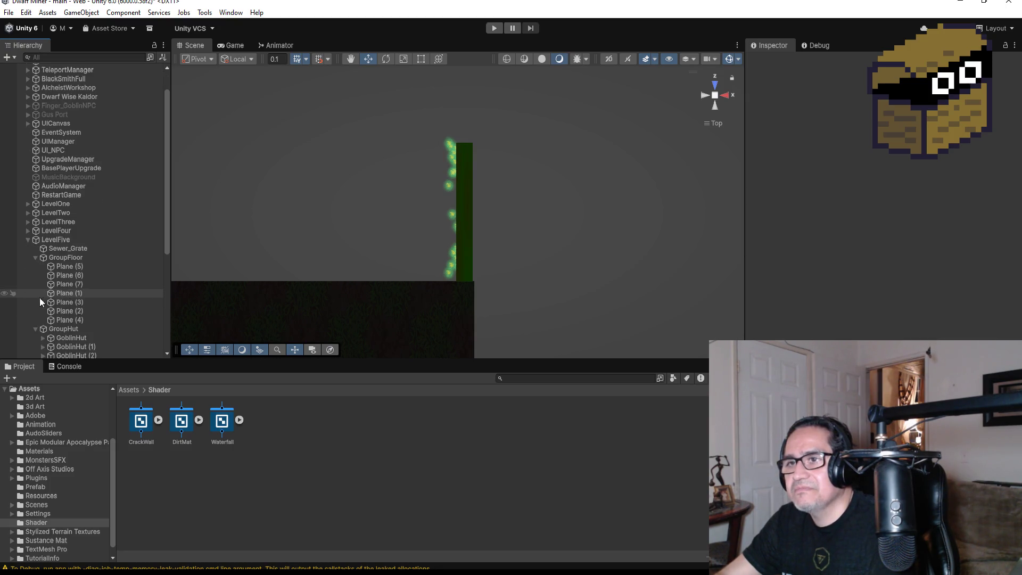
{"action": "left_click", "coordinate": [74, 321]}
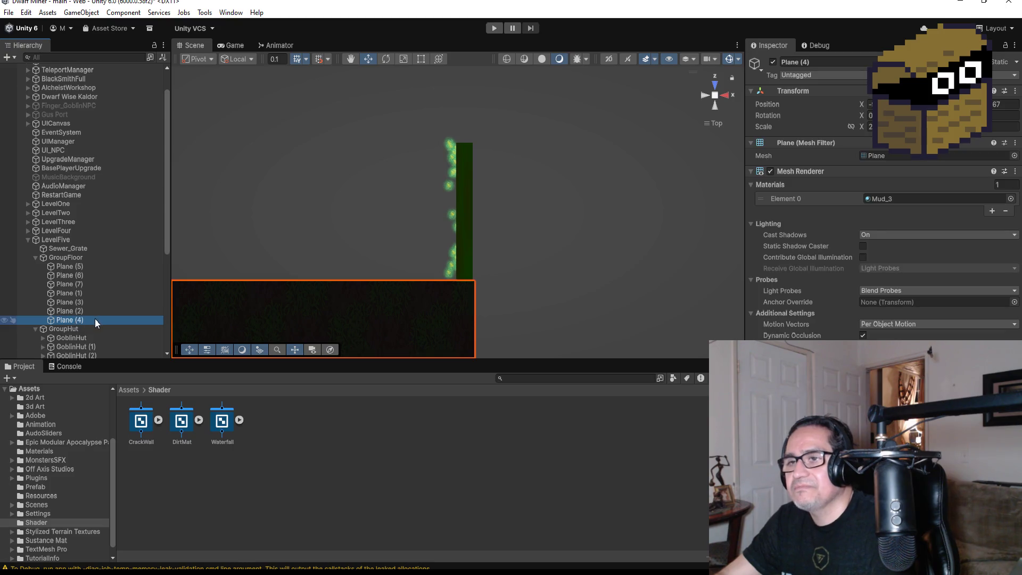
{"action": "key", "text": "f"}
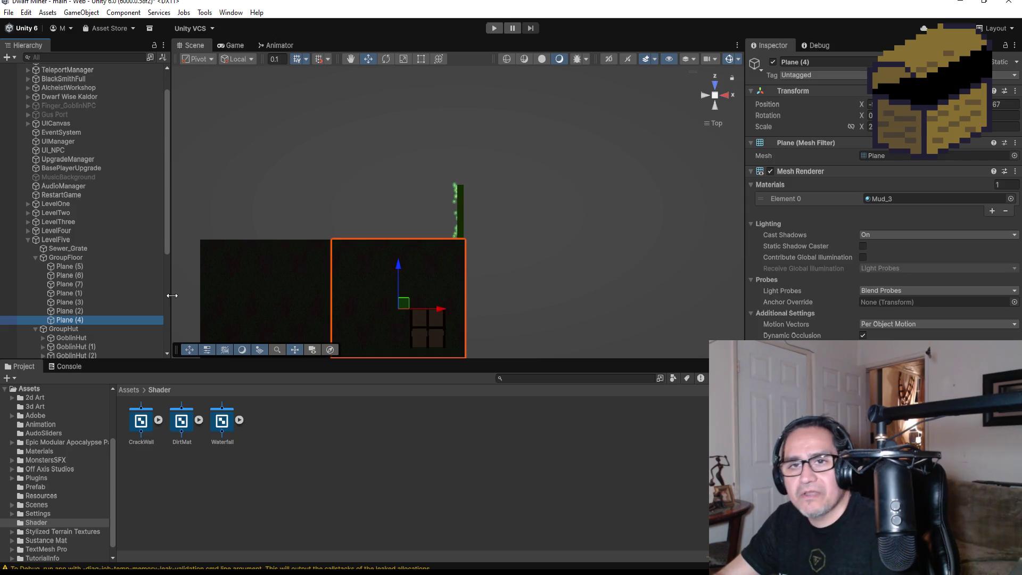
- Duplicate Plane (4) and rename the copy PlaneWater
{"action": "key", "text": "ctrl+d"}
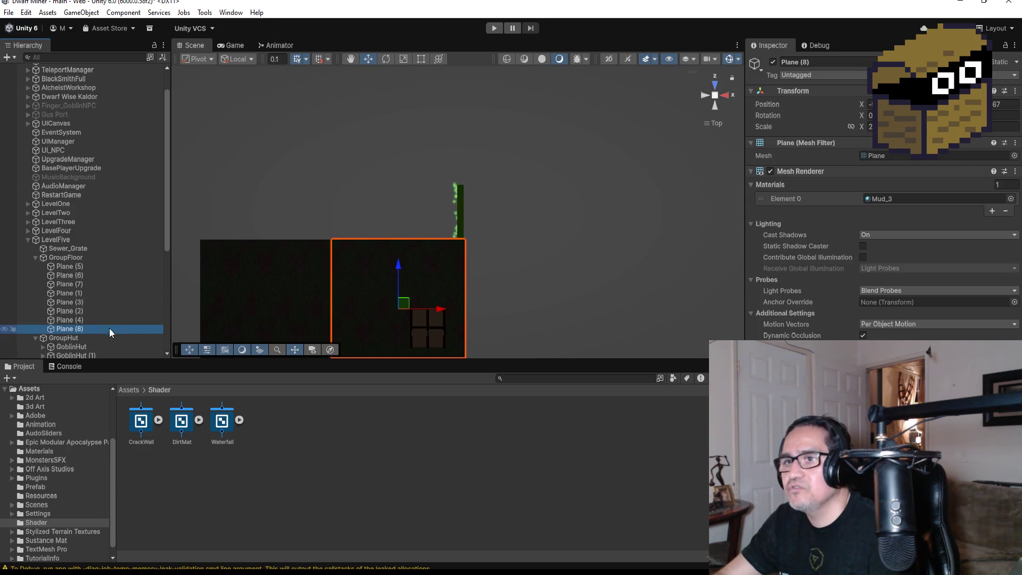
{"action": "left_click", "coordinate": [829, 62]}
{"action": "key", "text": "BackSpace"}
{"action": "key", "text": "BackSpace"}
{"action": "key", "text": "BackSpace"}
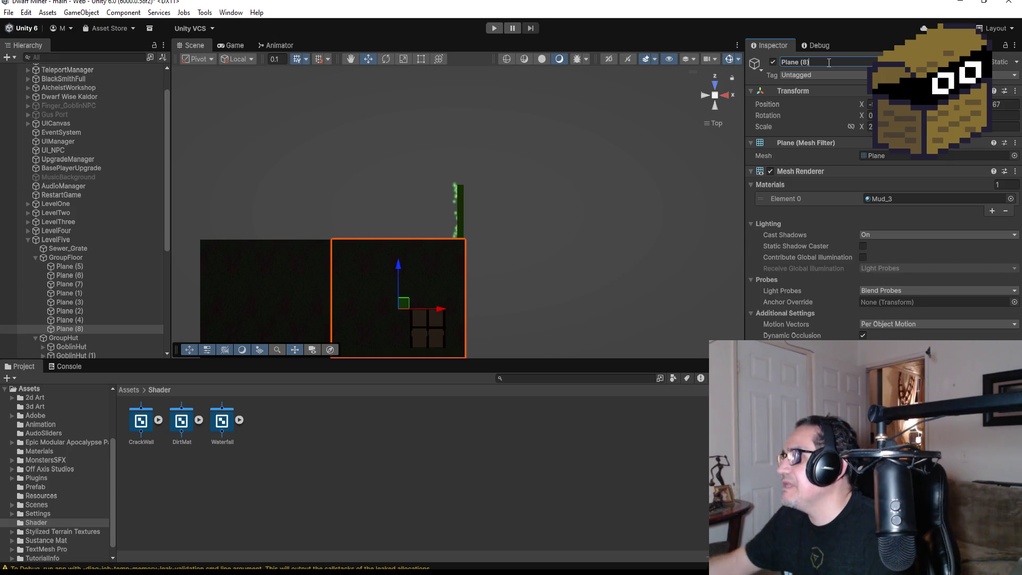
{"action": "type", "text": "Water"}
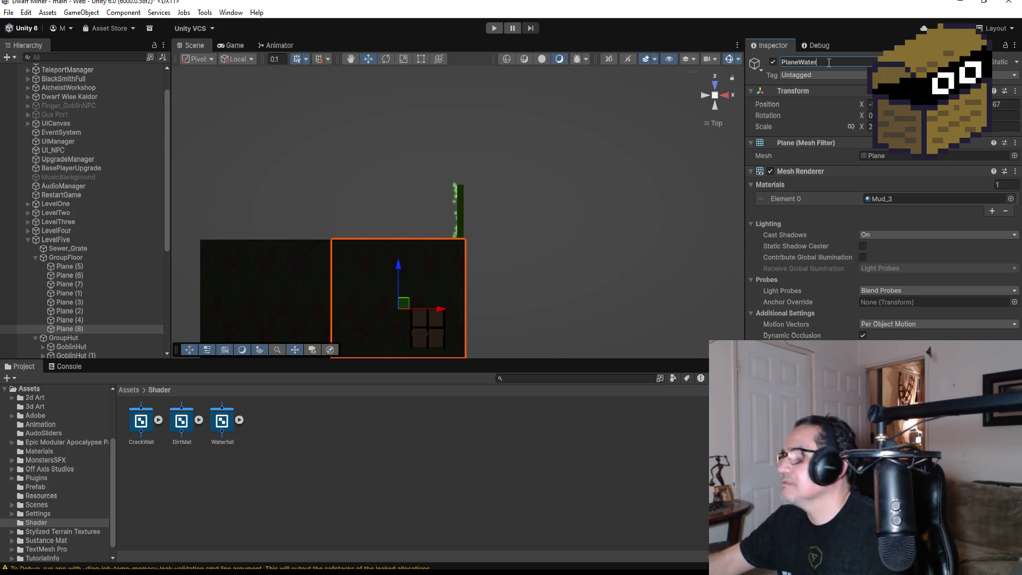
{"action": "key", "text": "Return"}
- Move PlaneWater along Z to sit beside the waterfall, checking placement from above
{"action": "mouse_move", "coordinate": [394, 267]}
{"action": "left_mouse_down"}
{"action": "mouse_move", "coordinate": [401, 117]}
{"action": "mouse_move", "coordinate": [403, 126]}
{"action": "left_mouse_up"}
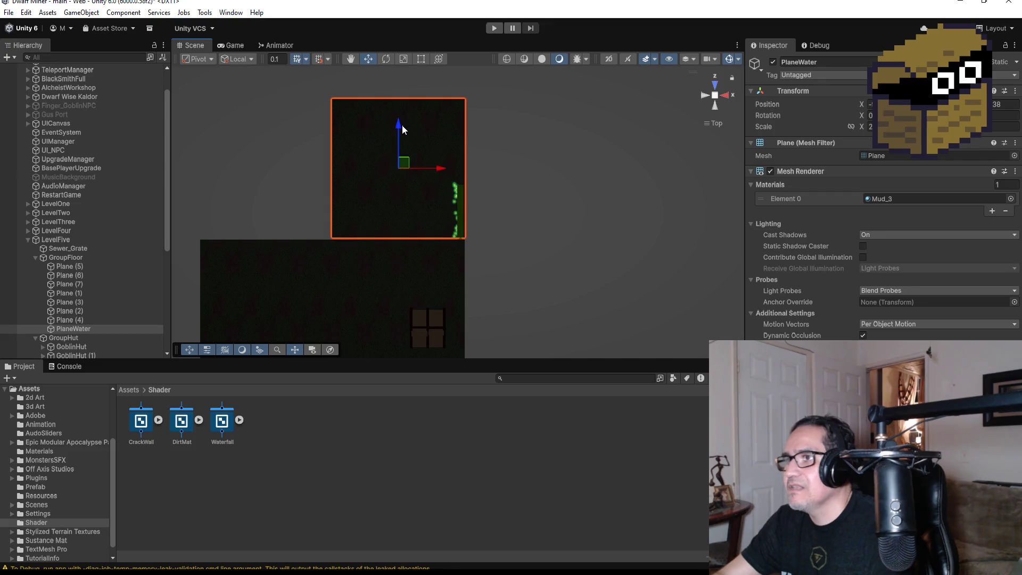
{"action": "mouse_move", "coordinate": [442, 248]}
{"action": "left_mouse_down"}
{"action": "mouse_move", "coordinate": [631, 133]}
{"action": "mouse_move", "coordinate": [591, 185]}
{"action": "mouse_move", "coordinate": [417, 182]}
{"action": "mouse_move", "coordinate": [426, 187]}
{"action": "left_mouse_up"}
{"action": "left_click_drag", "start_coordinate": [375, 234], "coordinate": [382, 232]}
{"action": "mouse_move", "coordinate": [457, 200]}
{"action": "left_mouse_down"}
{"action": "mouse_move", "coordinate": [657, 247]}
{"action": "mouse_move", "coordinate": [653, 283]}
{"action": "mouse_move", "coordinate": [593, 304]}
{"action": "left_mouse_up"}
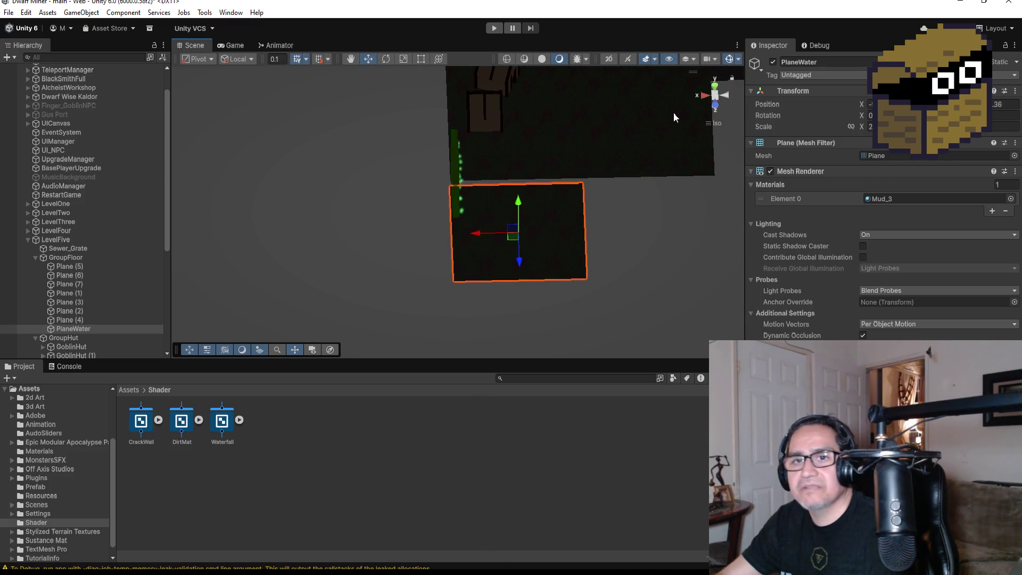
{"action": "left_click", "coordinate": [714, 85]}
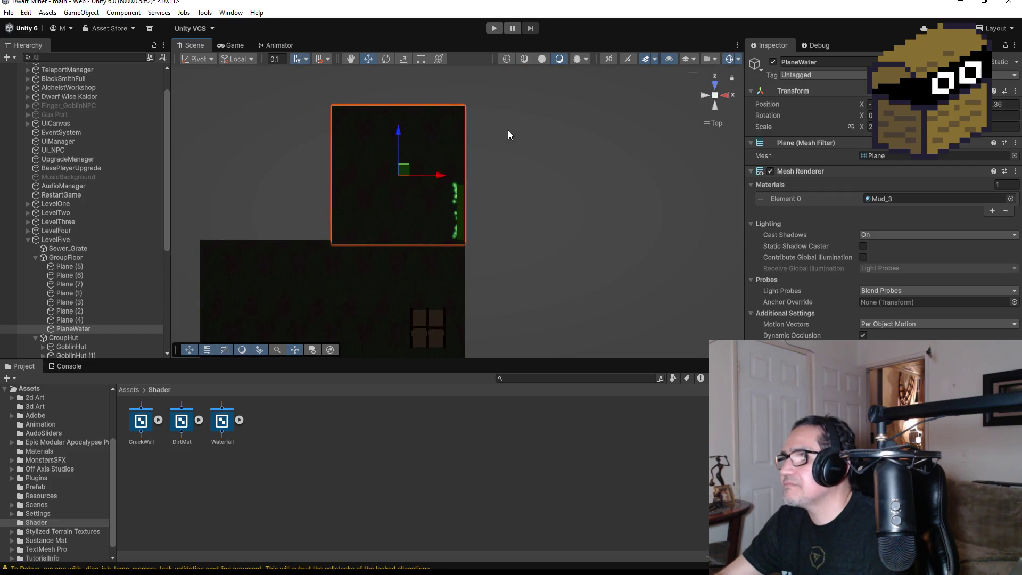
{"action": "scroll", "coordinate": [454, 176], "scroll_direction": "down", "scroll_amount": 3}
{"action": "left_click_drag", "start_coordinate": [414, 144], "coordinate": [413, 149]}
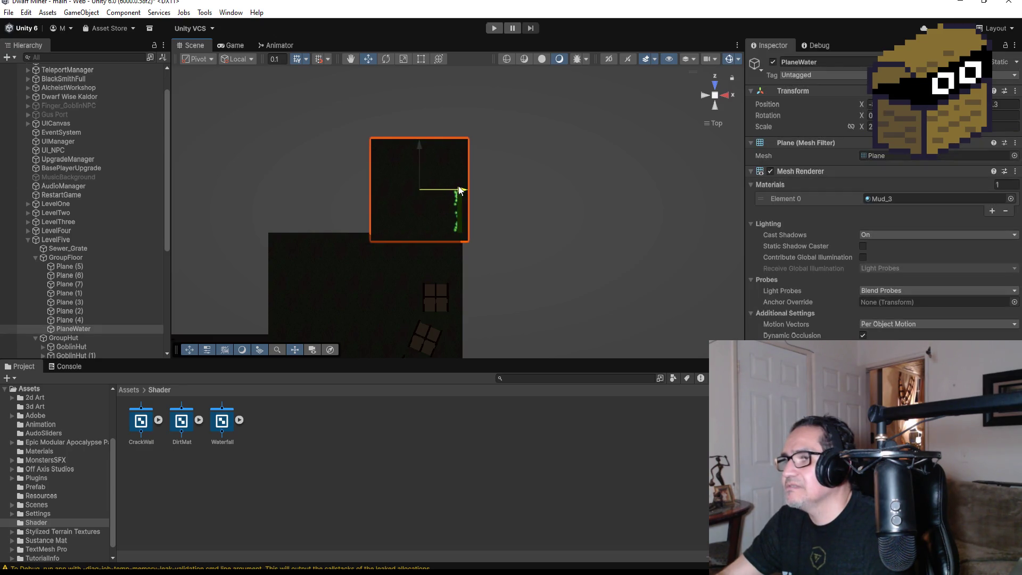
{"action": "mouse_move", "coordinate": [377, 244]}
{"action": "left_mouse_down"}
{"action": "mouse_move", "coordinate": [376, 212]}
{"action": "mouse_move", "coordinate": [752, 101]}
{"action": "left_mouse_up"}
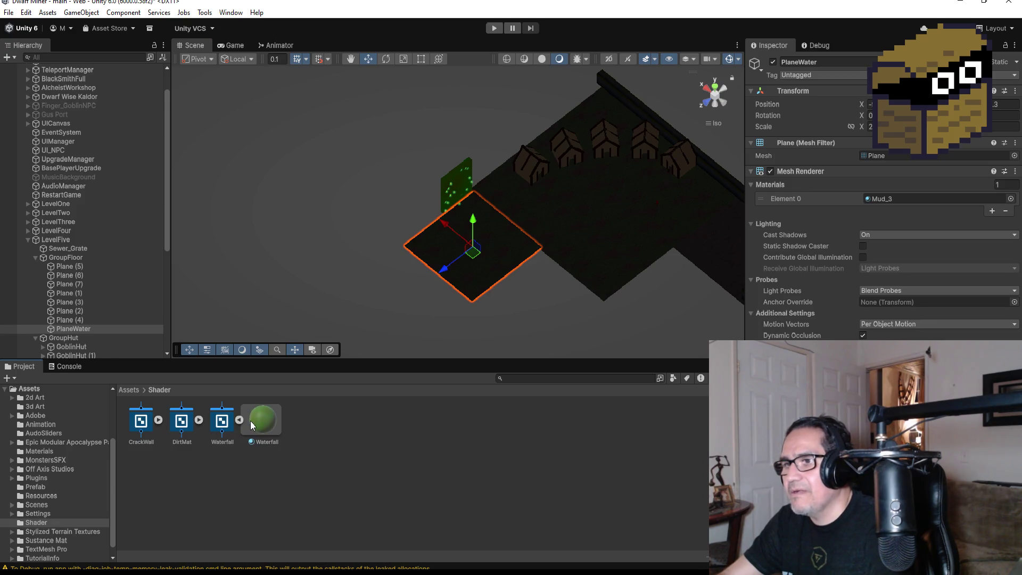
- Apply the Waterfall material to PlaneWater and orbit around the green plane
{"action": "mouse_move", "coordinate": [251, 421]}
{"action": "left_mouse_down"}
{"action": "mouse_move", "coordinate": [346, 340]}
{"action": "mouse_move", "coordinate": [527, 266]}
{"action": "left_mouse_up"}
{"action": "mouse_move", "coordinate": [580, 222]}
{"action": "left_mouse_down"}
{"action": "mouse_move", "coordinate": [340, 164]}
{"action": "mouse_move", "coordinate": [326, 191]}
{"action": "left_mouse_up"}
{"action": "scroll", "coordinate": [451, 258], "scroll_direction": "up", "scroll_amount": 2}
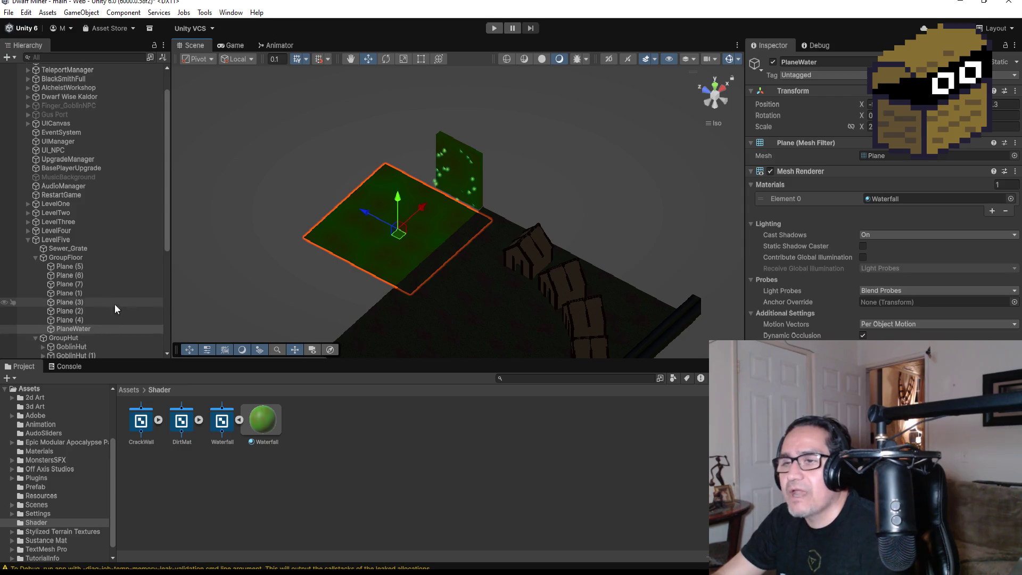
- Collapse GroupFloor, GroupWalls and LevelFive in the Hierarchy and deselect PlaneWater
{"action": "left_click", "coordinate": [35, 257]}
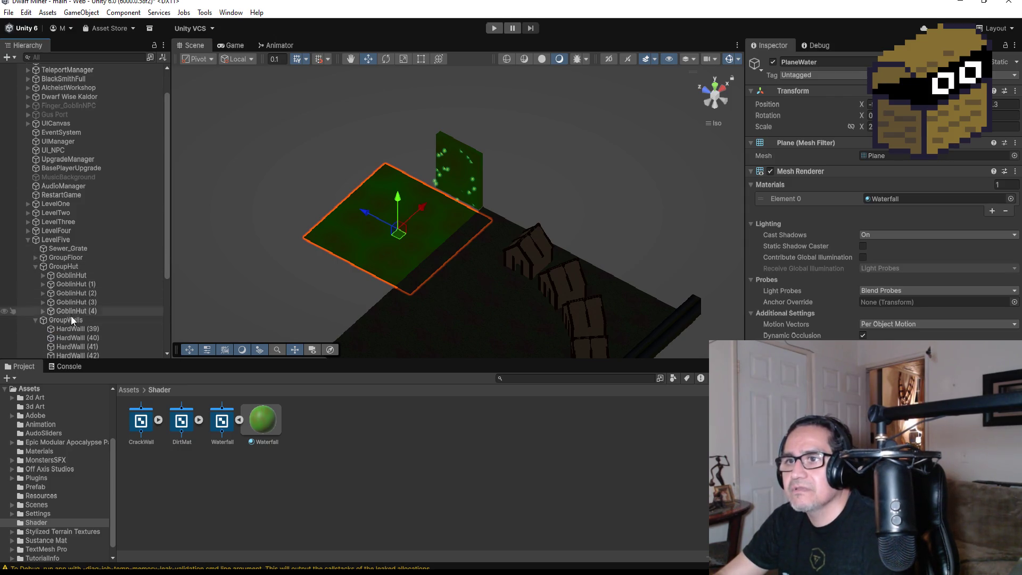
{"action": "left_click", "coordinate": [35, 321]}
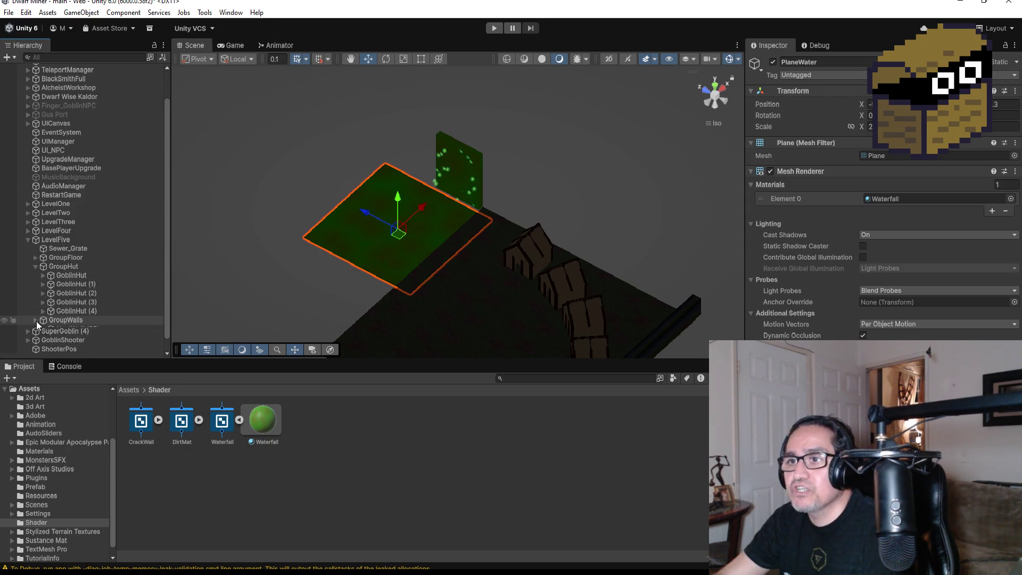
{"action": "left_click", "coordinate": [28, 239]}
{"action": "left_click", "coordinate": [63, 337]}
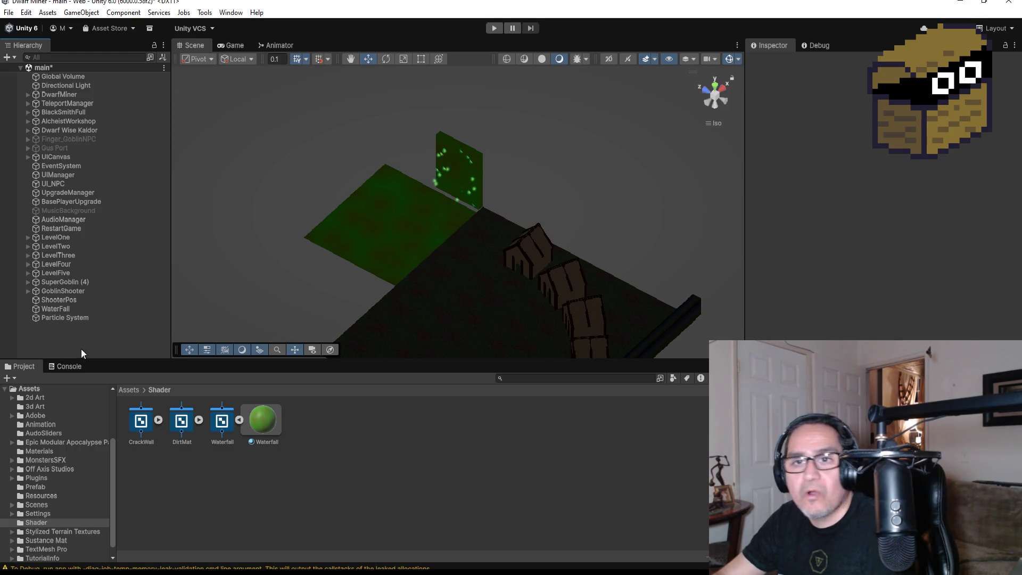
{"action": "right_click", "coordinate": [69, 335]}
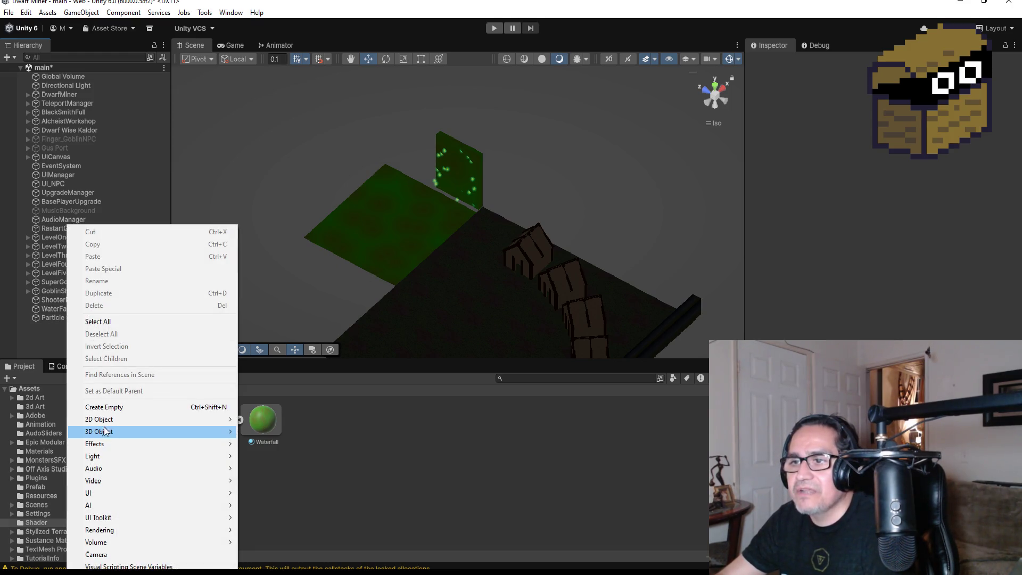
- Create a 3D Object > Cube from the Hierarchy and save the main scene with File > Save
{"action": "mouse_move", "coordinate": [115, 431]}
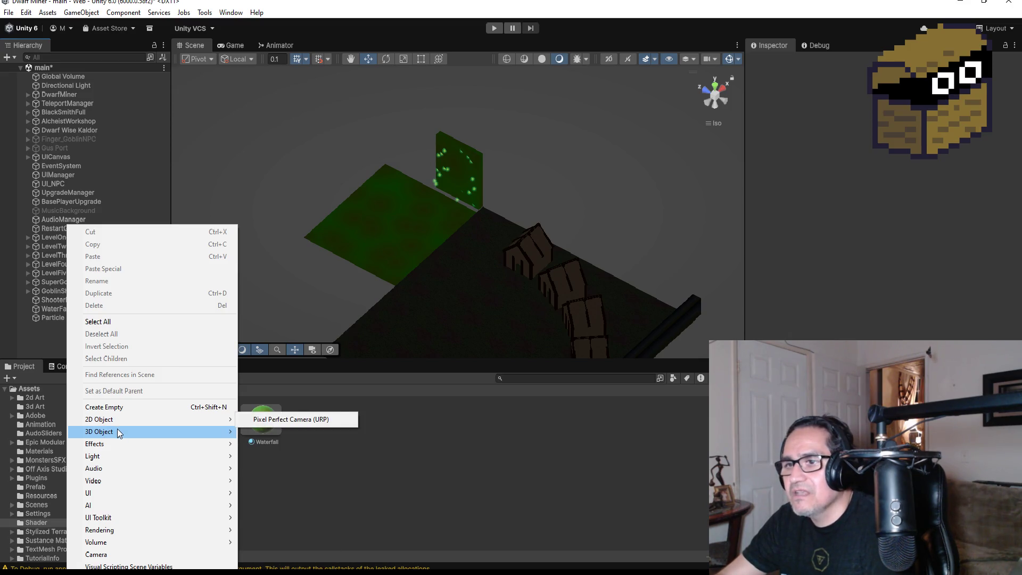
{"action": "left_click", "coordinate": [261, 432]}
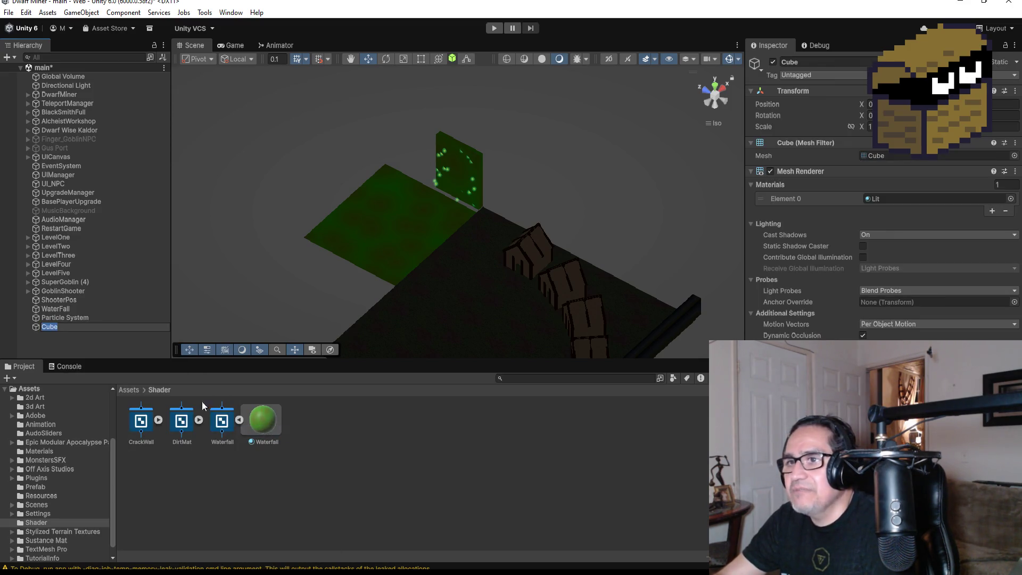
{"action": "left_click", "coordinate": [54, 325]}
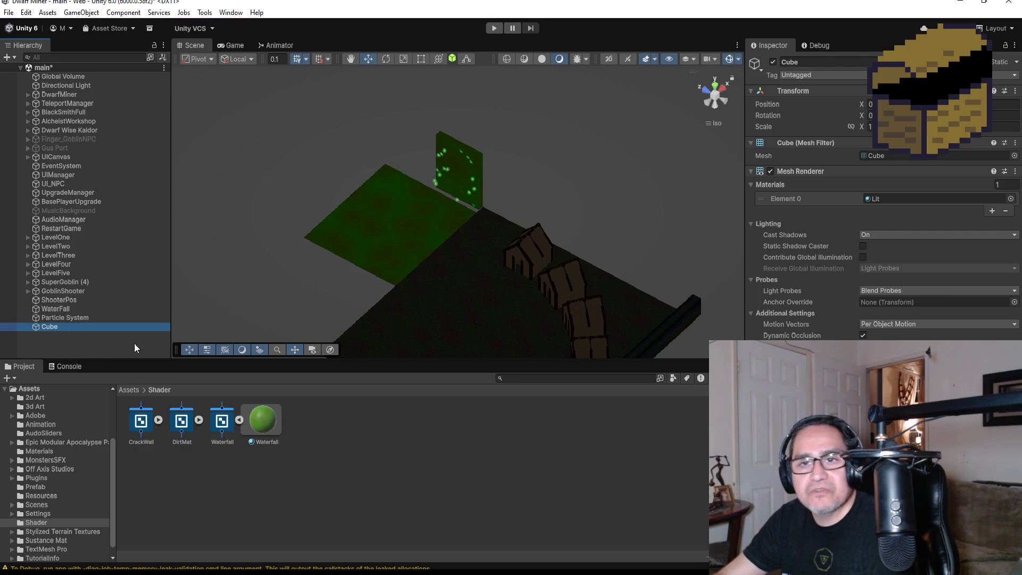
{"action": "left_click", "coordinate": [9, 12]}
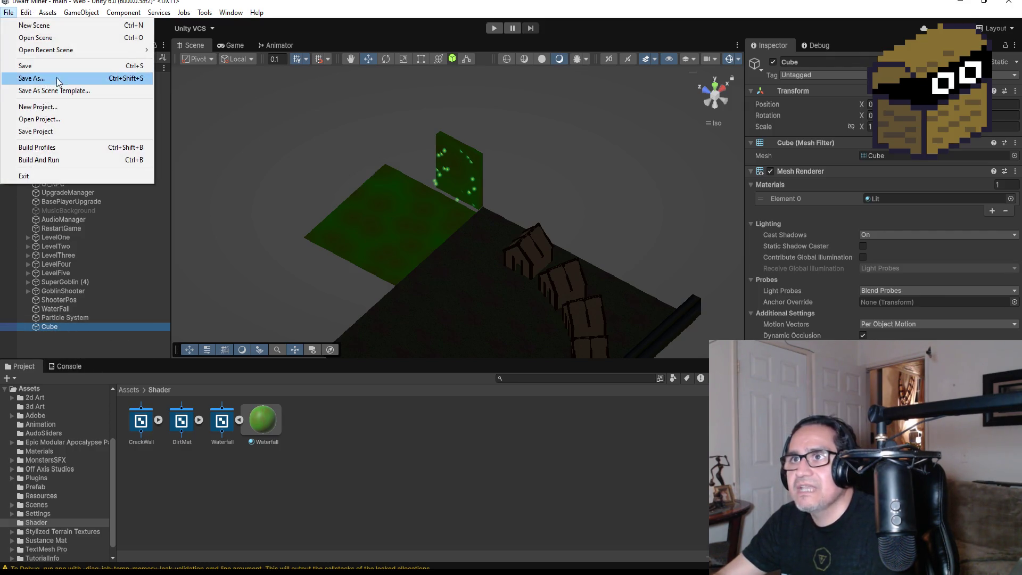
{"action": "left_click", "coordinate": [24, 64]}
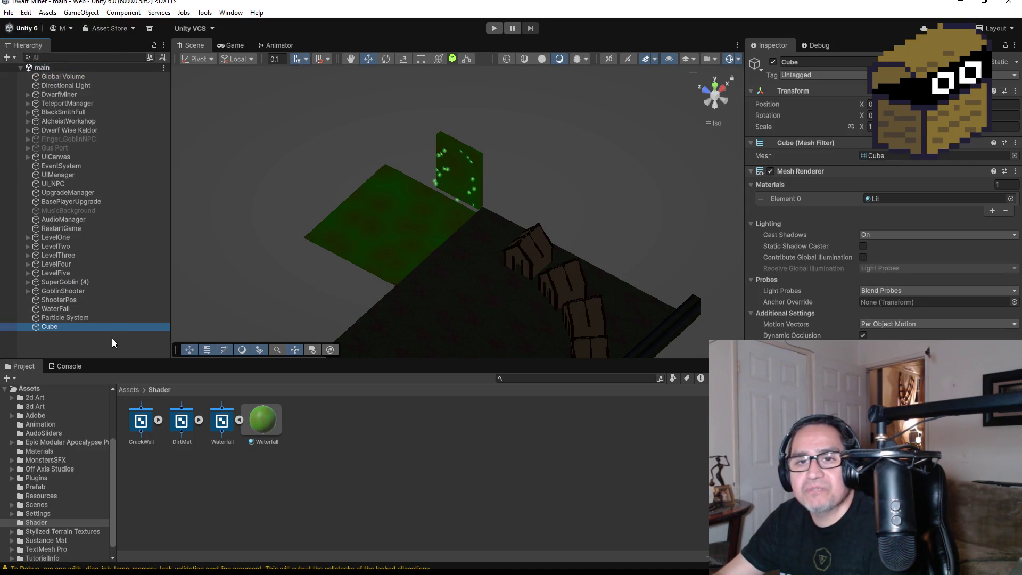
- Switch to Top view, copy WaterFall's Transform position, and select the new Cube
{"action": "scroll", "coordinate": [437, 223], "scroll_direction": "down", "scroll_amount": 6}
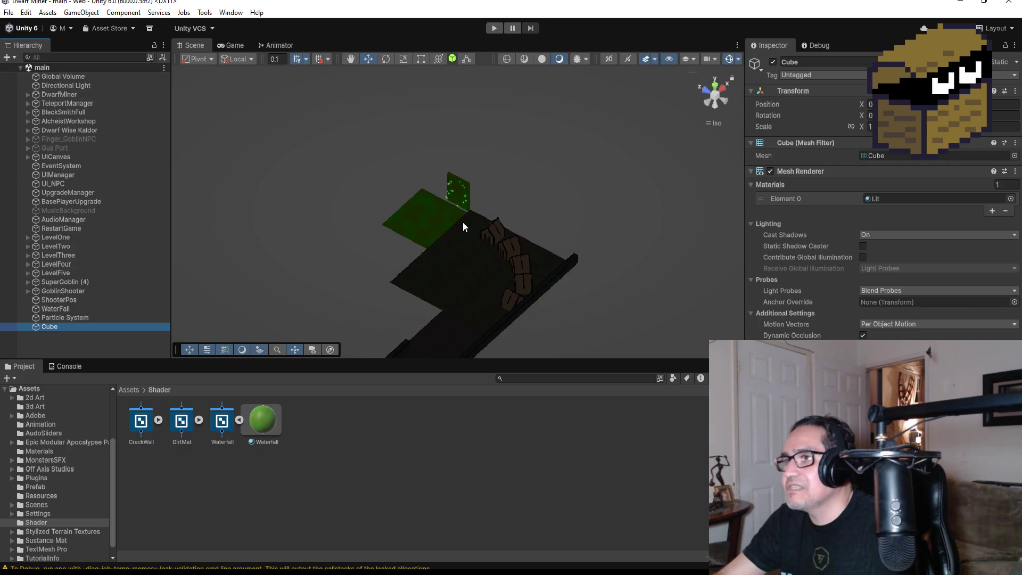
{"action": "left_click", "coordinate": [723, 91]}
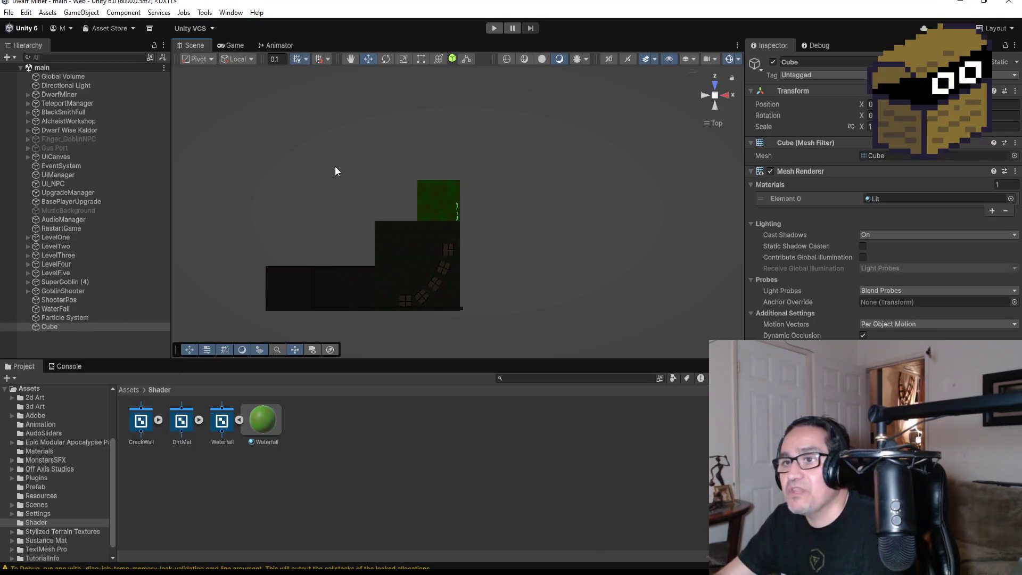
{"action": "scroll", "coordinate": [331, 169], "scroll_direction": "down", "scroll_amount": 3}
{"action": "left_click", "coordinate": [81, 310]}
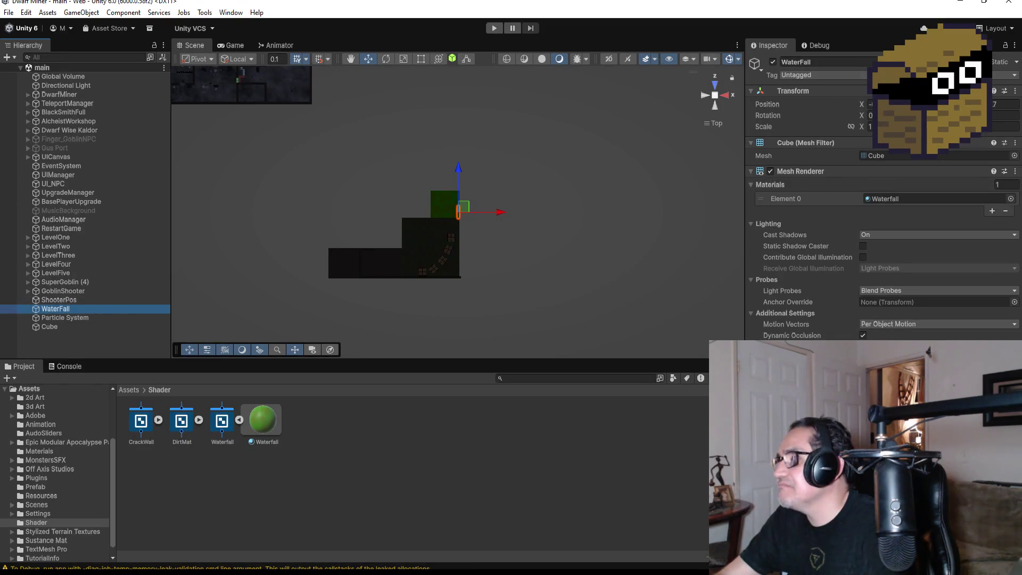
{"action": "left_click", "coordinate": [1016, 93]}
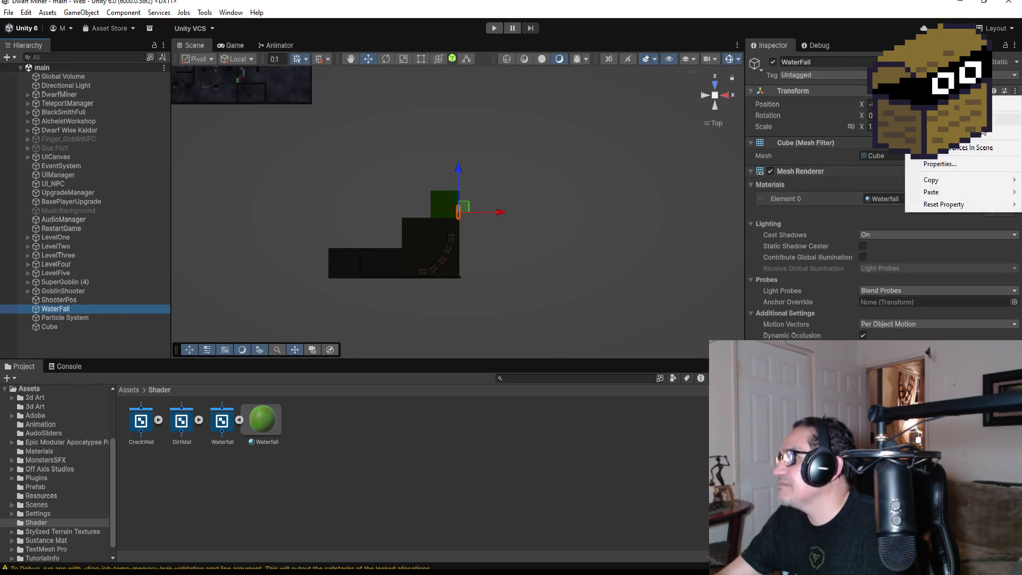
{"action": "mouse_move", "coordinate": [937, 179]}
{"action": "left_click", "coordinate": [873, 181]}
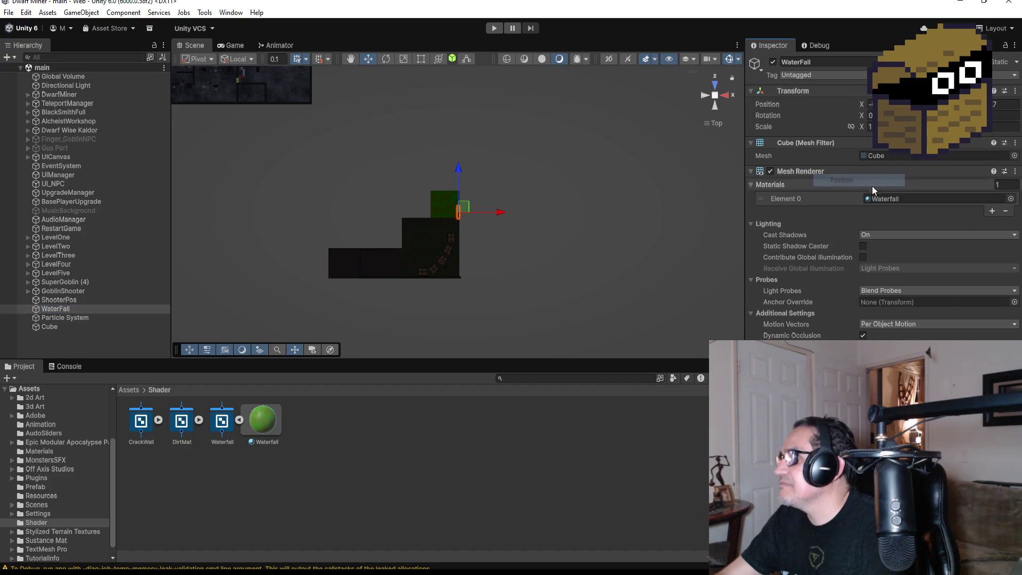
{"action": "left_click", "coordinate": [66, 327]}
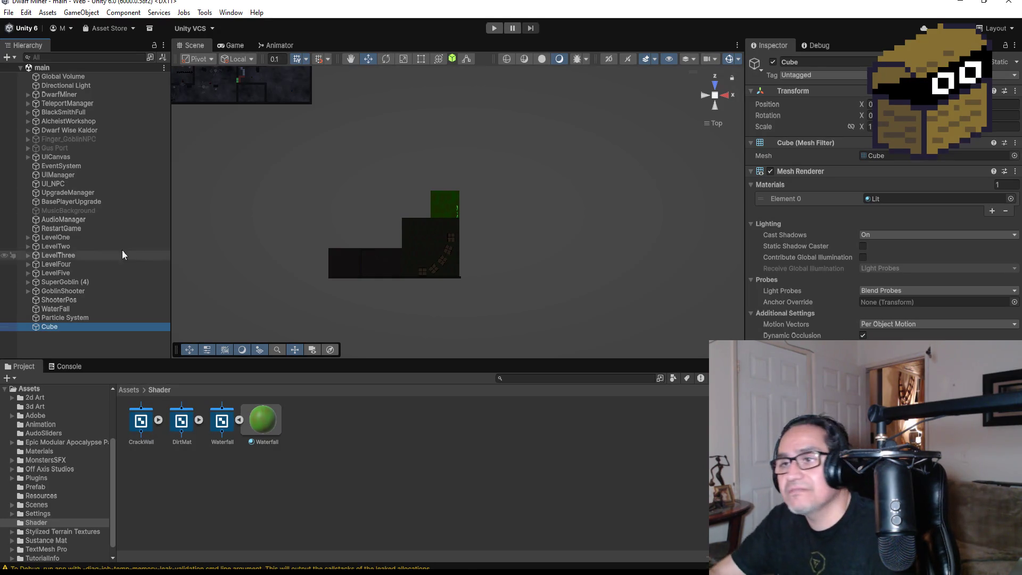
{"action": "left_click", "coordinate": [1015, 95]}
- Paste WaterFall's position onto the Cube and drag it left and down toward the floor
{"action": "mouse_move", "coordinate": [937, 194]}
{"action": "left_click", "coordinate": [830, 193]}
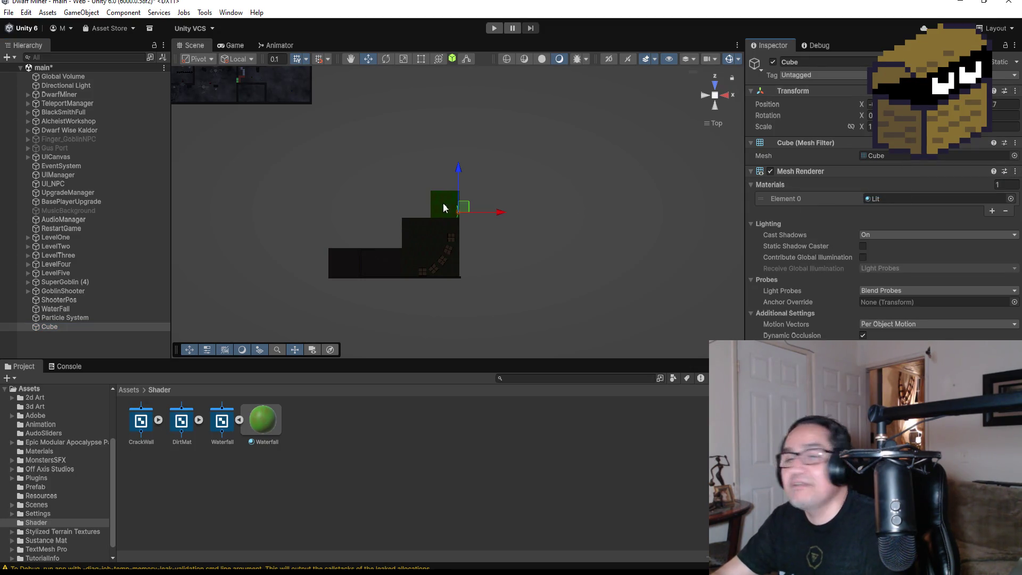
{"action": "scroll", "coordinate": [429, 168], "scroll_direction": "up", "scroll_amount": 4}
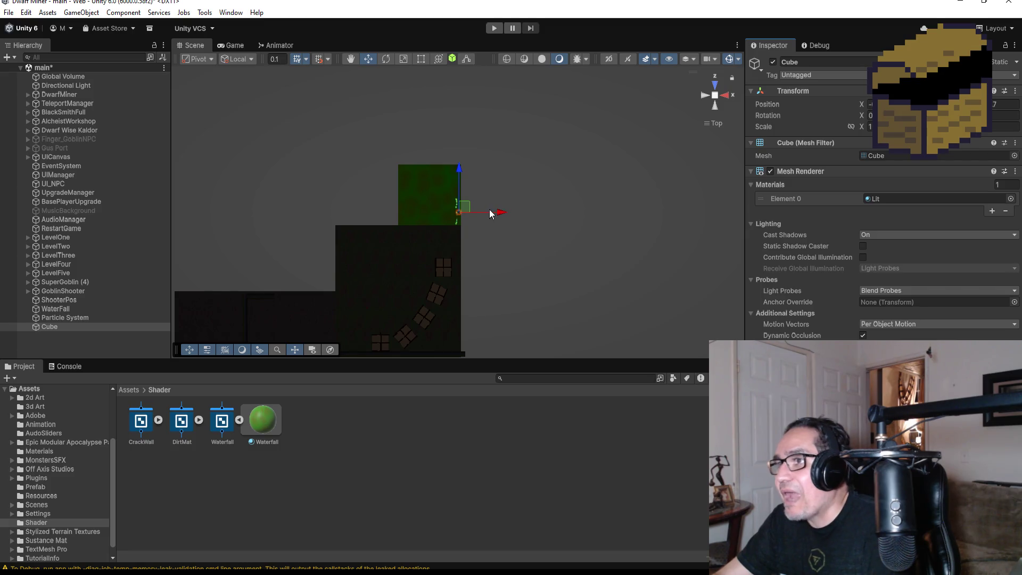
{"action": "left_click_drag", "start_coordinate": [501, 215], "coordinate": [471, 216]}
{"action": "mouse_move", "coordinate": [429, 215]}
{"action": "left_mouse_down"}
{"action": "mouse_move", "coordinate": [406, 301]}
{"action": "mouse_move", "coordinate": [666, 164]}
{"action": "mouse_move", "coordinate": [563, 213]}
{"action": "left_mouse_up"}
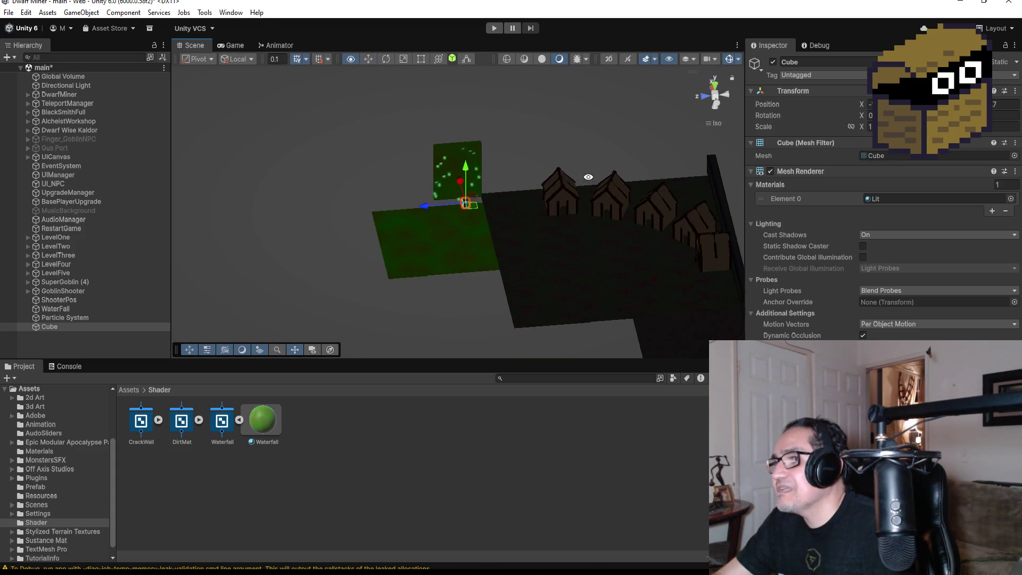
{"action": "scroll", "coordinate": [525, 210], "scroll_direction": "up", "scroll_amount": 5}
{"action": "mouse_move", "coordinate": [478, 158]}
{"action": "left_mouse_down"}
{"action": "mouse_move", "coordinate": [455, 234]}
{"action": "mouse_move", "coordinate": [430, 238]}
{"action": "mouse_move", "coordinate": [524, 233]}
{"action": "left_mouse_up"}
- Lower the Cube partly below the floor, checking it from top, front and left views
{"action": "key", "text": "f"}
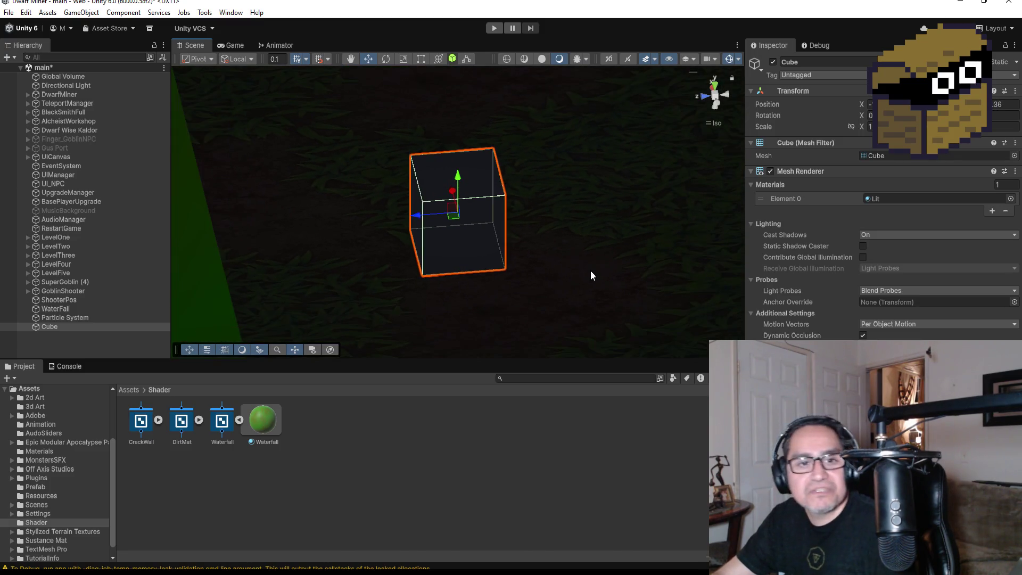
{"action": "mouse_move", "coordinate": [602, 315]}
{"action": "left_mouse_down", "text": "alt"}
{"action": "mouse_move", "coordinate": [536, 205]}
{"action": "mouse_move", "coordinate": [533, 176]}
{"action": "mouse_move", "coordinate": [564, 246]}
{"action": "mouse_move", "coordinate": [522, 200]}
{"action": "mouse_move", "coordinate": [542, 204]}
{"action": "left_mouse_up", "text": "alt"}
{"action": "mouse_move", "coordinate": [461, 175]}
{"action": "left_mouse_down"}
{"action": "mouse_move", "coordinate": [452, 277]}
{"action": "mouse_move", "coordinate": [564, 209]}
{"action": "mouse_move", "coordinate": [637, 219]}
{"action": "mouse_move", "coordinate": [620, 208]}
{"action": "left_mouse_up"}
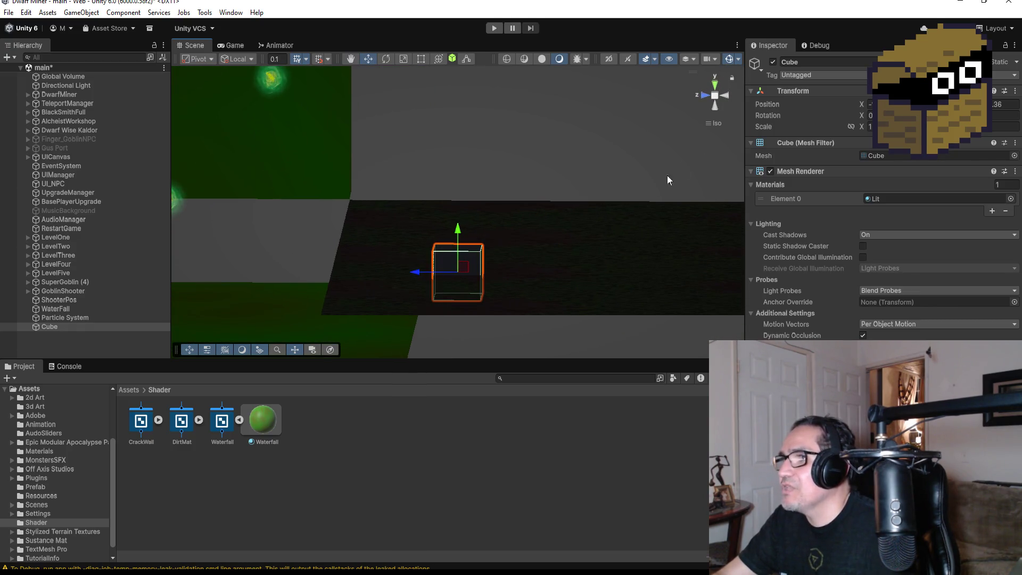
{"action": "left_click", "coordinate": [716, 86]}
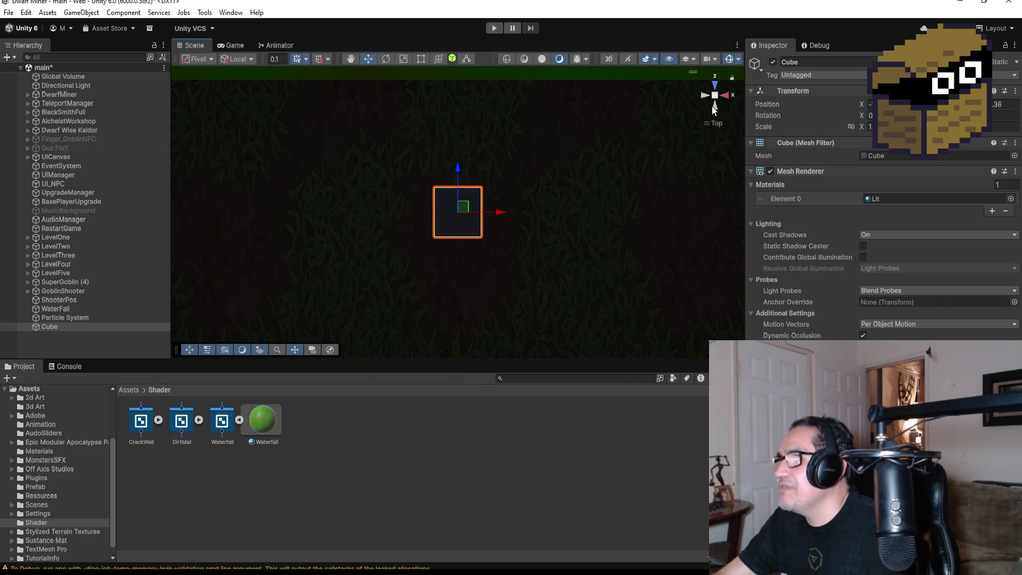
{"action": "left_click", "coordinate": [715, 108]}
{"action": "left_click", "coordinate": [704, 94]}
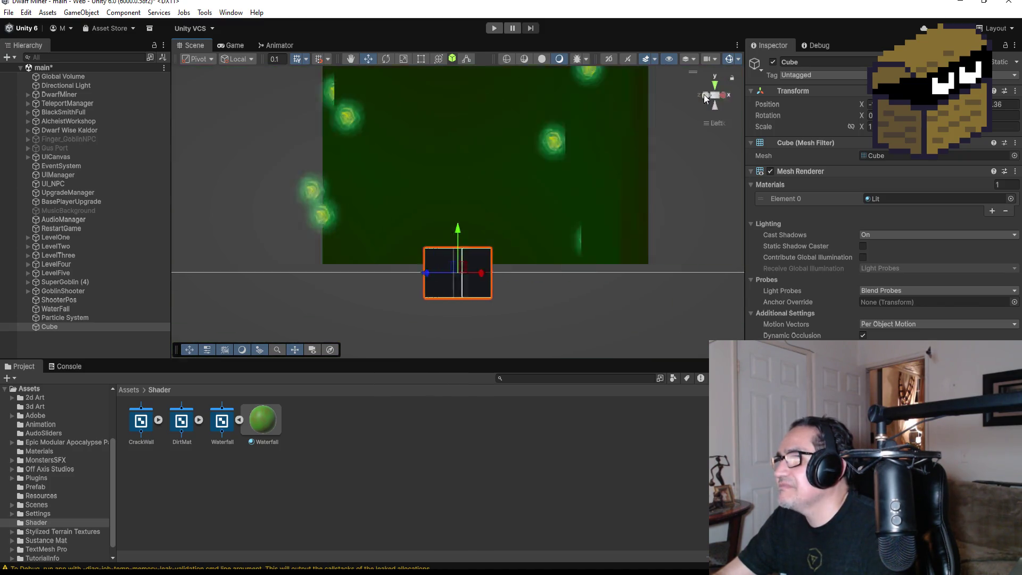
{"action": "mouse_move", "coordinate": [557, 239]}
{"action": "left_mouse_down"}
{"action": "mouse_move", "coordinate": [512, 238]}
{"action": "mouse_move", "coordinate": [553, 219]}
{"action": "left_mouse_up"}
{"action": "mouse_move", "coordinate": [558, 179]}
{"action": "left_mouse_down"}
{"action": "mouse_move", "coordinate": [567, 257]}
{"action": "mouse_move", "coordinate": [516, 242]}
{"action": "left_mouse_up"}
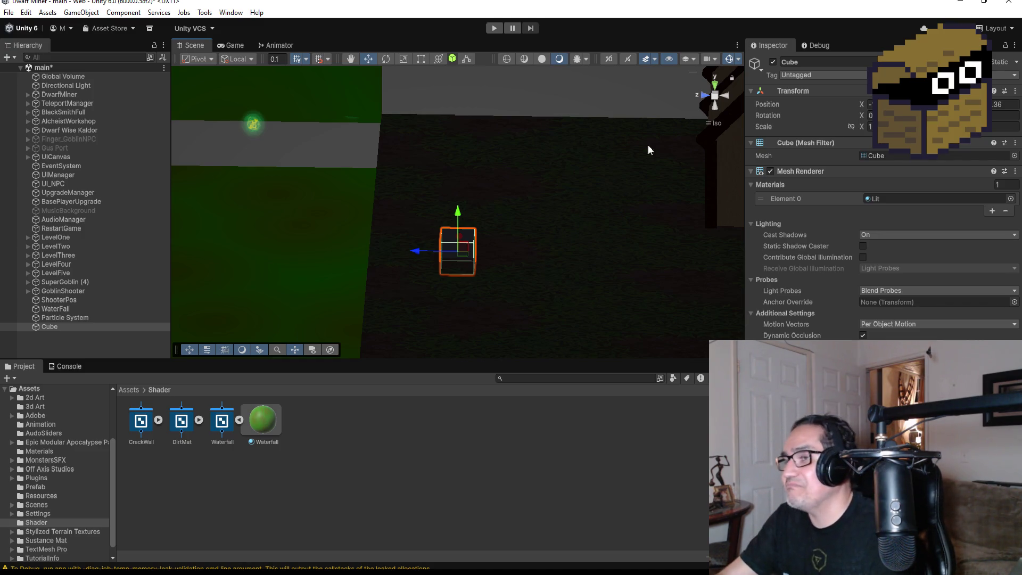
- Reposition the Cube from the top view and set its scale values to 4 and 10
{"action": "left_click_drag", "start_coordinate": [420, 251], "coordinate": [369, 254]}
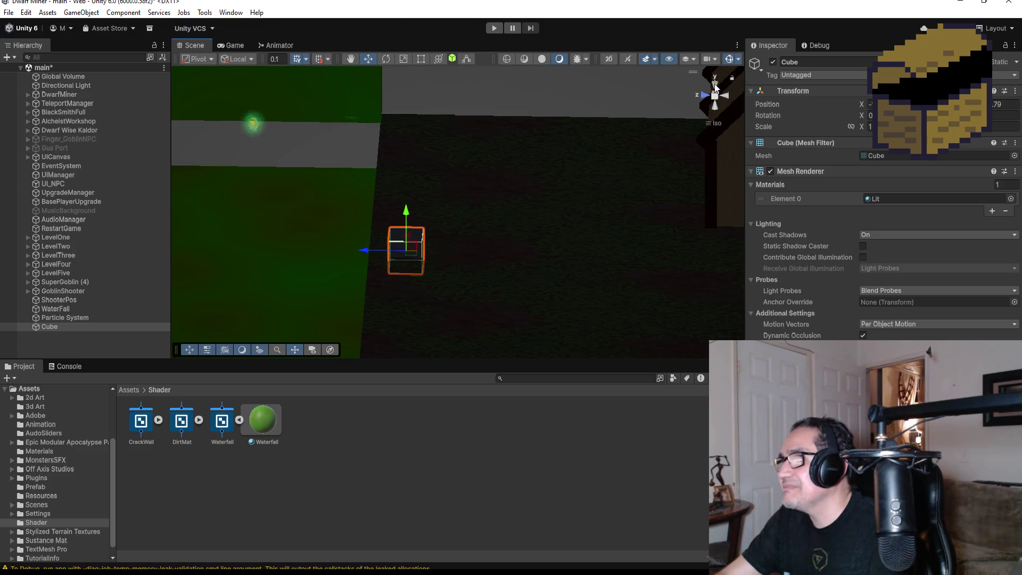
{"action": "left_click", "coordinate": [715, 81]}
{"action": "mouse_move", "coordinate": [458, 138]}
{"action": "left_mouse_down"}
{"action": "mouse_move", "coordinate": [456, 120]}
{"action": "mouse_move", "coordinate": [457, 130]}
{"action": "left_mouse_up"}
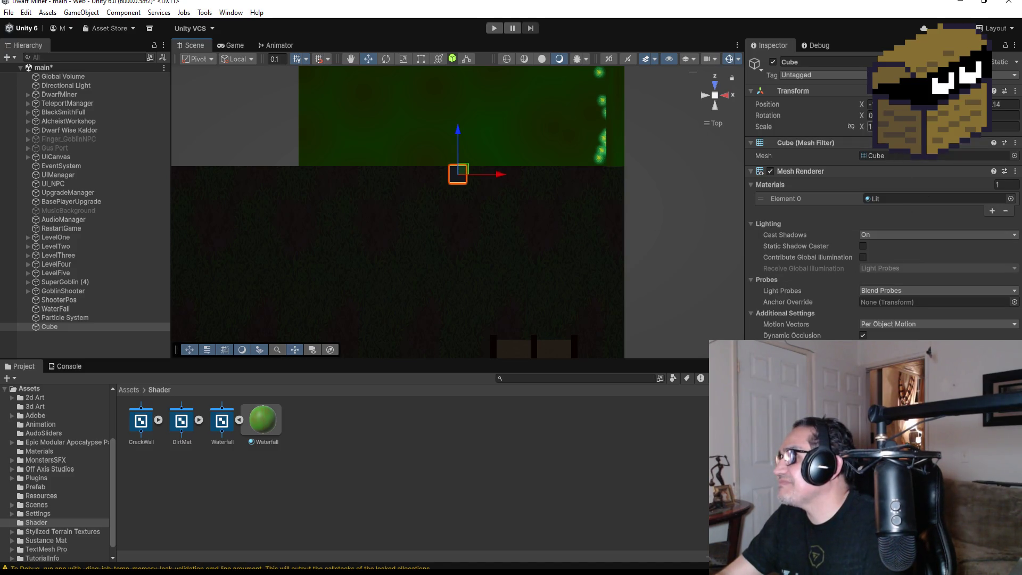
{"action": "type", "text": "3"}
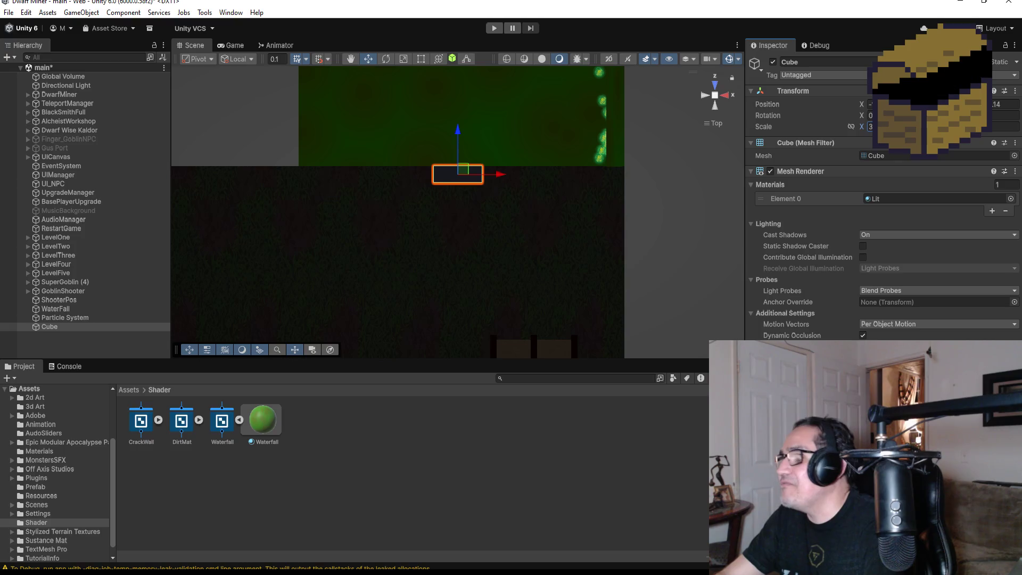
{"action": "key", "text": "BackSpace"}
{"action": "type", "text": "4"}
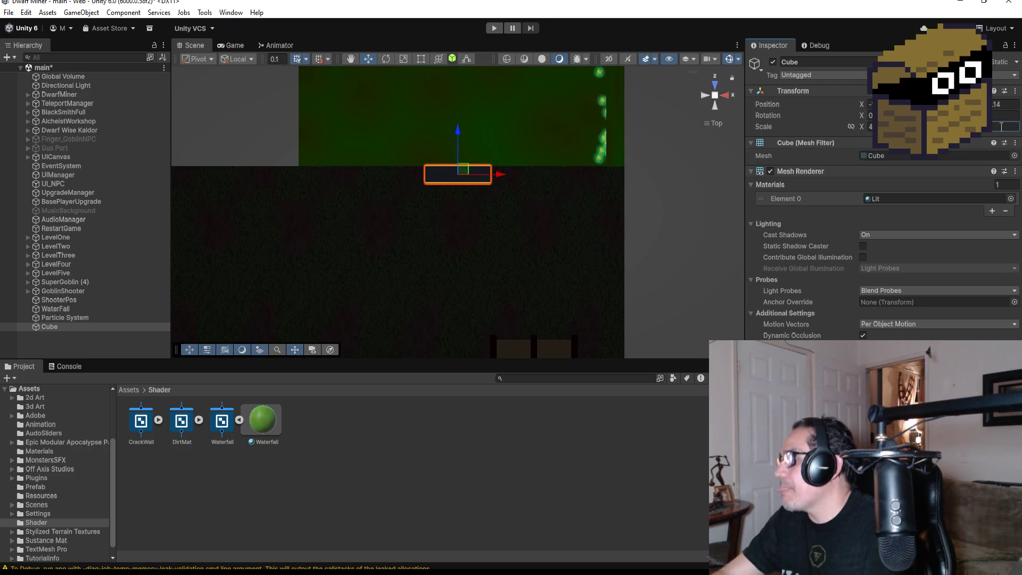
{"action": "type", "text": "10"}
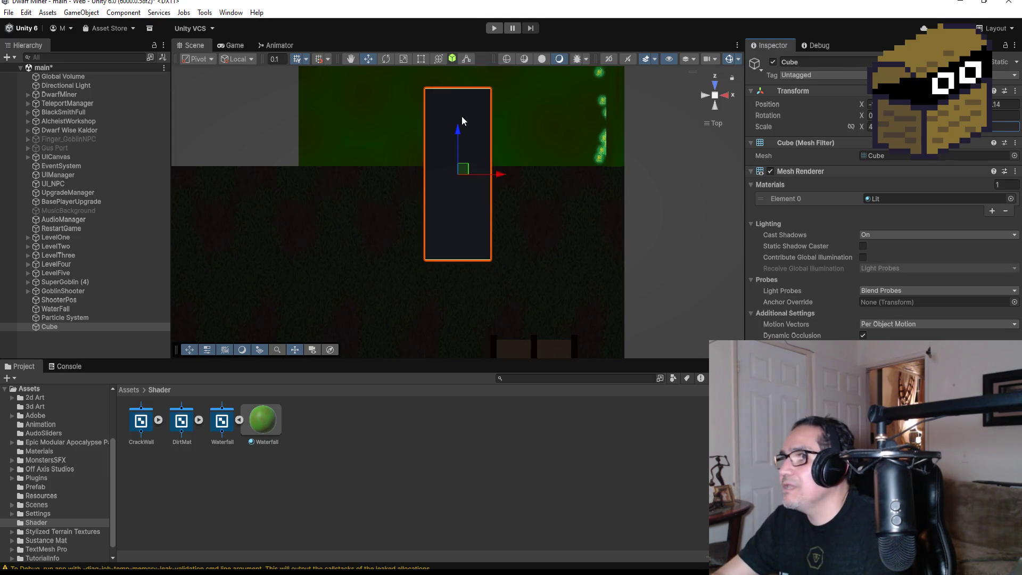
- Move the tall Cube up into the green waterfall area, then lower it slightly along Y
{"action": "left_click_drag", "start_coordinate": [456, 136], "coordinate": [456, 46]}
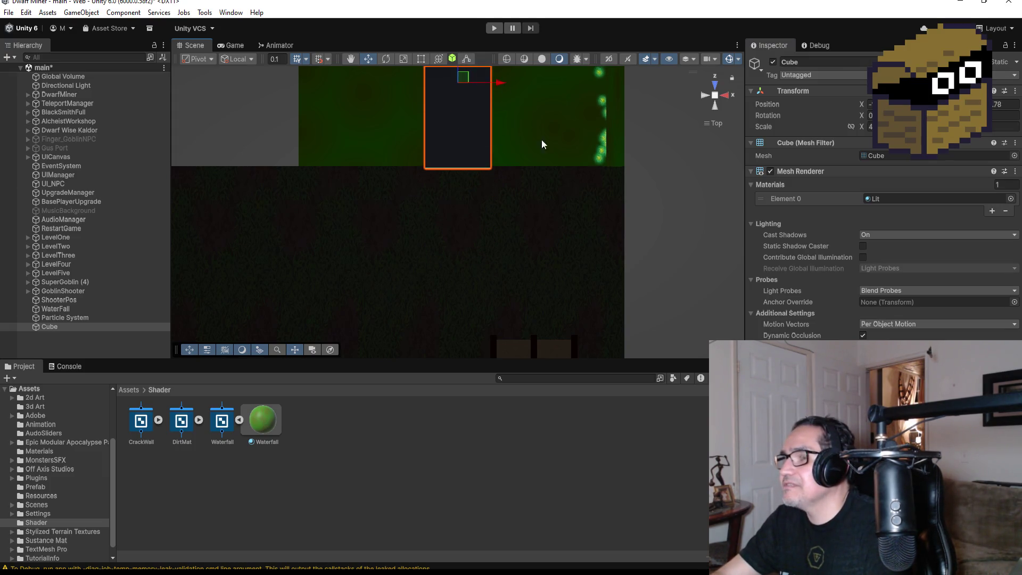
{"action": "key", "text": "f"}
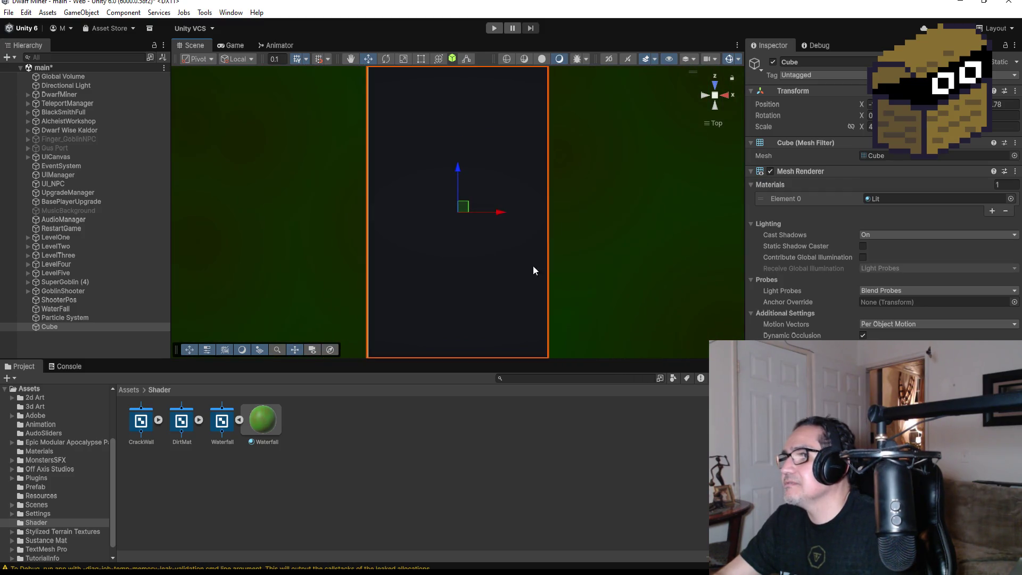
{"action": "mouse_move", "coordinate": [503, 289]}
{"action": "left_mouse_down"}
{"action": "mouse_move", "coordinate": [622, 172]}
{"action": "mouse_move", "coordinate": [612, 155]}
{"action": "left_mouse_up"}
{"action": "scroll", "coordinate": [582, 178], "scroll_direction": "up", "scroll_amount": 3}
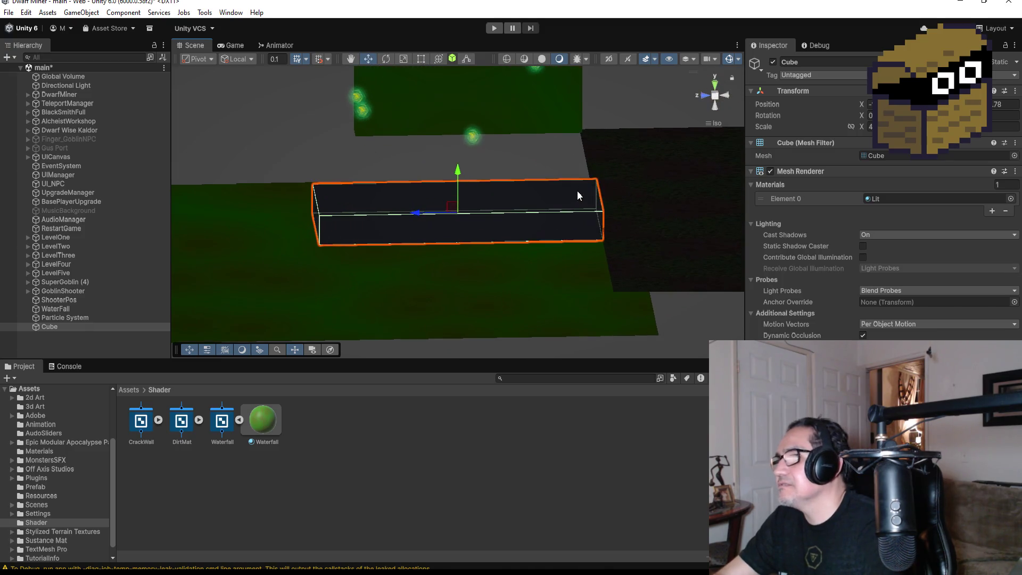
{"action": "mouse_move", "coordinate": [457, 165]}
{"action": "left_mouse_down"}
{"action": "mouse_move", "coordinate": [464, 178]}
{"action": "mouse_move", "coordinate": [605, 215]}
{"action": "mouse_move", "coordinate": [623, 175]}
{"action": "mouse_move", "coordinate": [540, 252]}
{"action": "mouse_move", "coordinate": [589, 292]}
{"action": "left_mouse_up"}
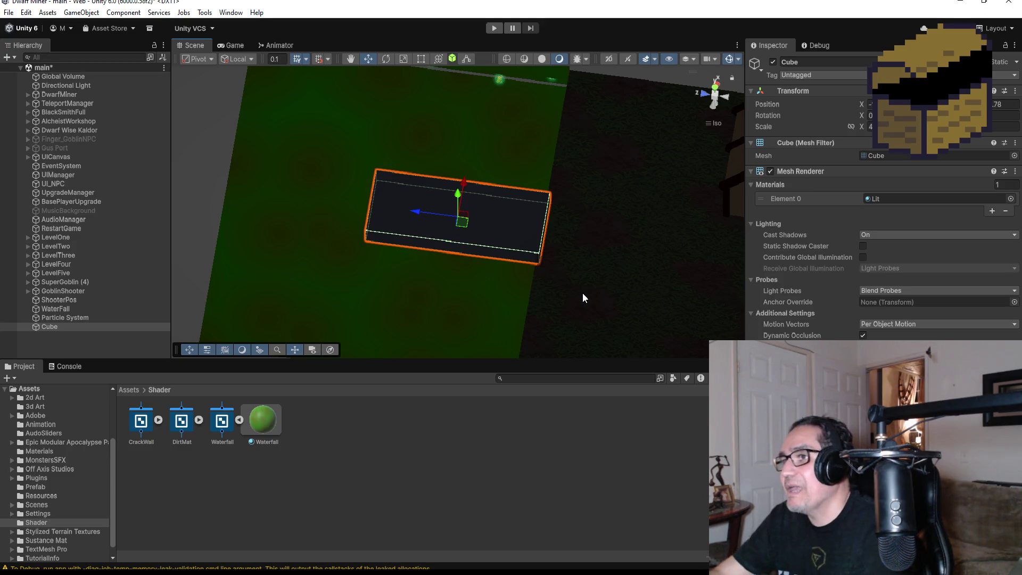
{"action": "scroll", "coordinate": [586, 269], "scroll_direction": "up", "scroll_amount": 2}
{"action": "mouse_move", "coordinate": [595, 272]}
{"action": "left_mouse_down", "text": "alt"}
{"action": "mouse_move", "coordinate": [591, 305]}
{"action": "mouse_move", "coordinate": [746, 173]}
{"action": "left_mouse_up", "text": "alt"}
{"action": "scroll", "coordinate": [615, 212], "scroll_direction": "down", "scroll_amount": 2}
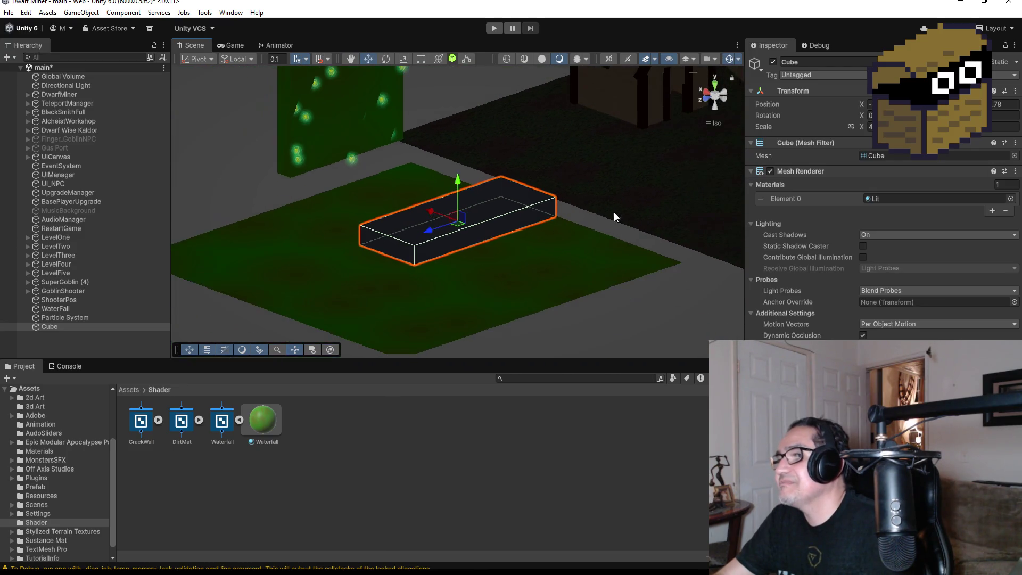
{"action": "mouse_move", "coordinate": [640, 175]}
{"action": "left_mouse_down", "text": "alt"}
{"action": "mouse_move", "coordinate": [605, 221]}
{"action": "mouse_move", "coordinate": [487, 203]}
{"action": "left_mouse_up", "text": "alt"}
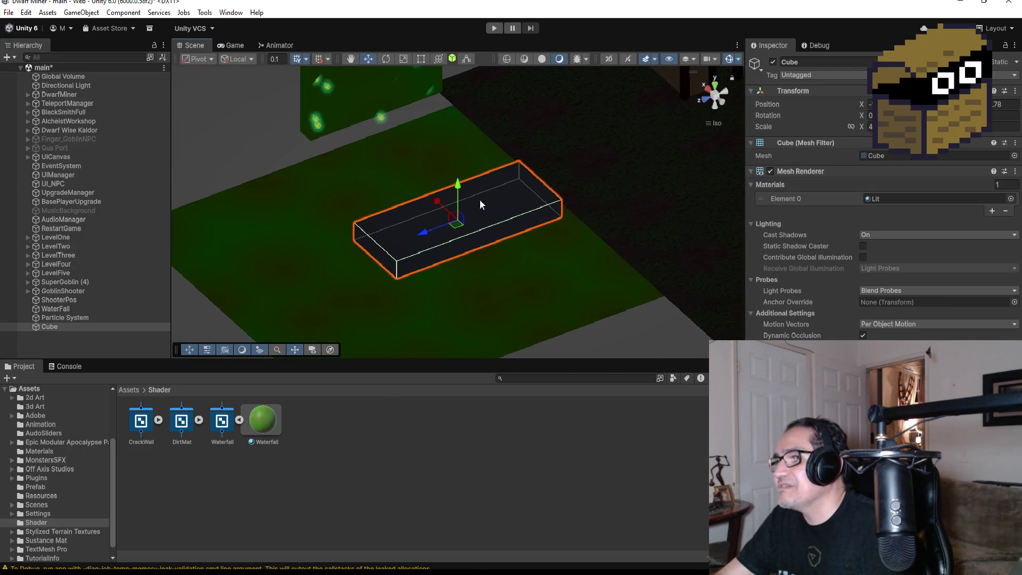
{"action": "left_click_drag", "start_coordinate": [602, 171], "coordinate": [511, 202], "text": "alt"}
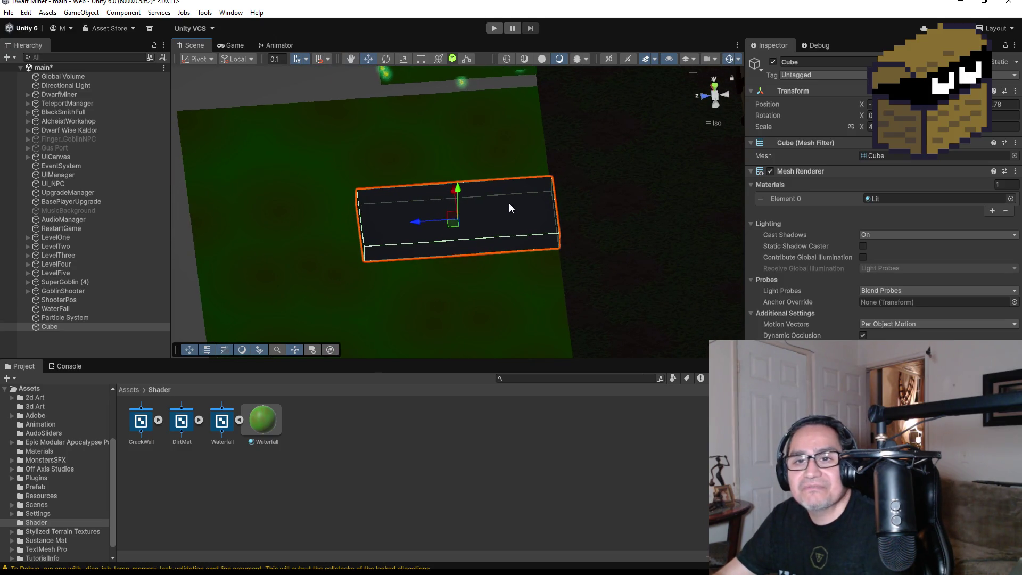
{"action": "left_click", "coordinate": [714, 87]}
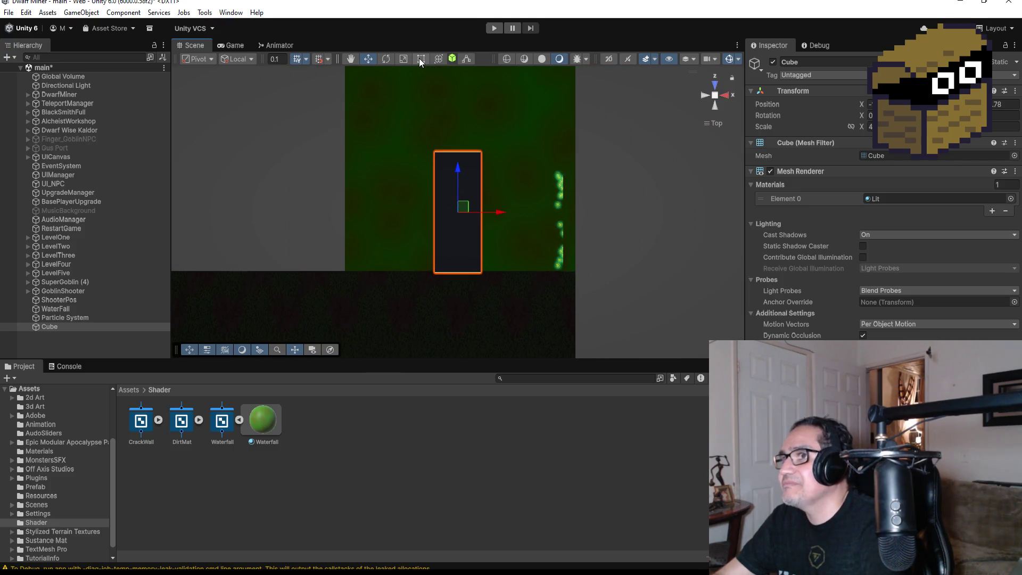
- Set the Cube's scale field to 8 and drag the Cube to a new position
{"action": "double_click", "coordinate": [1013, 125]}
{"action": "type", "text": "8"}
{"action": "scroll", "coordinate": [705, 135], "scroll_direction": "down", "scroll_amount": 3}
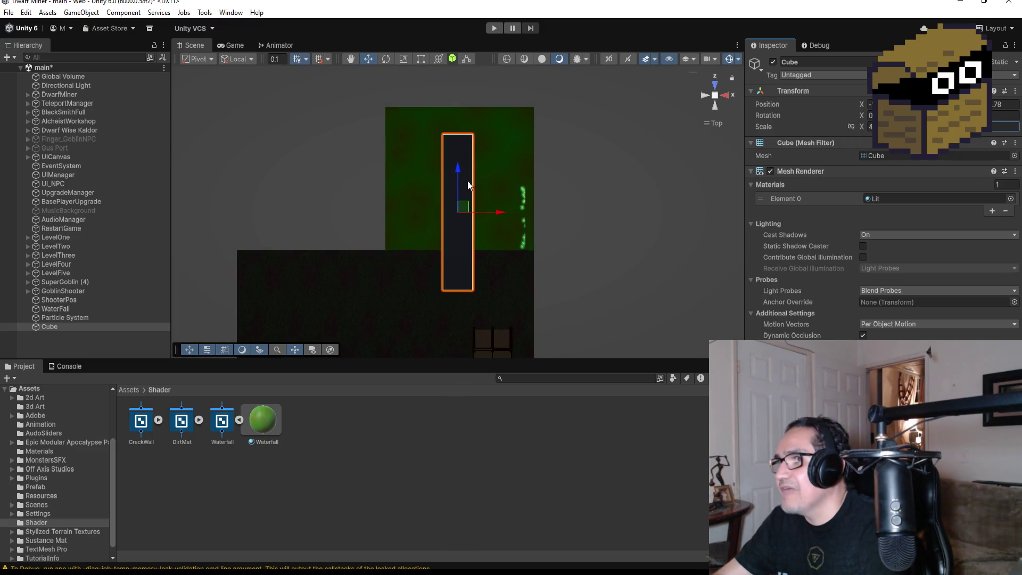
{"action": "left_click_drag", "start_coordinate": [459, 172], "coordinate": [458, 135]}
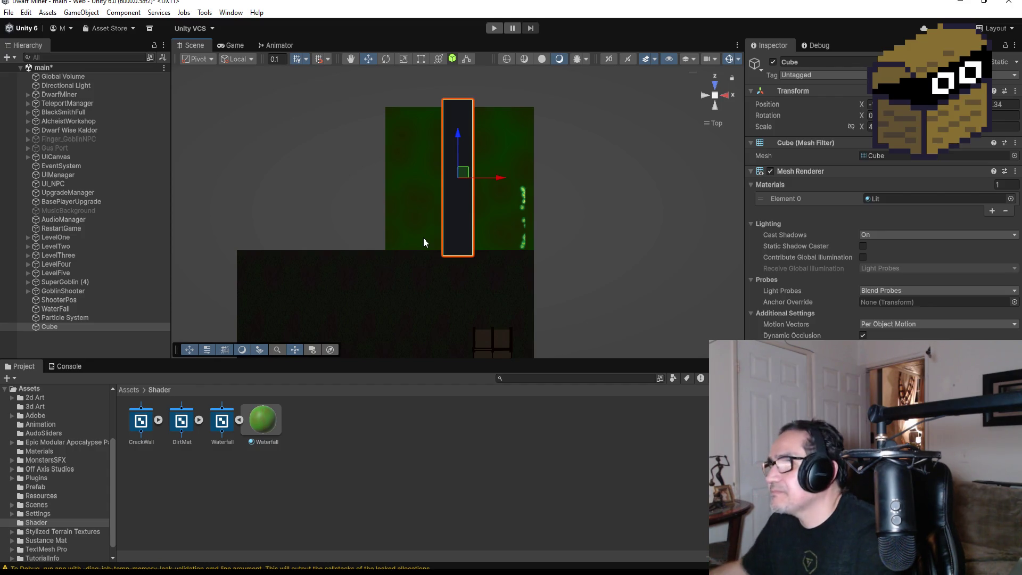
- Start play mode to test the game
{"action": "scroll", "coordinate": [565, 198], "scroll_direction": "up", "scroll_amount": 3}
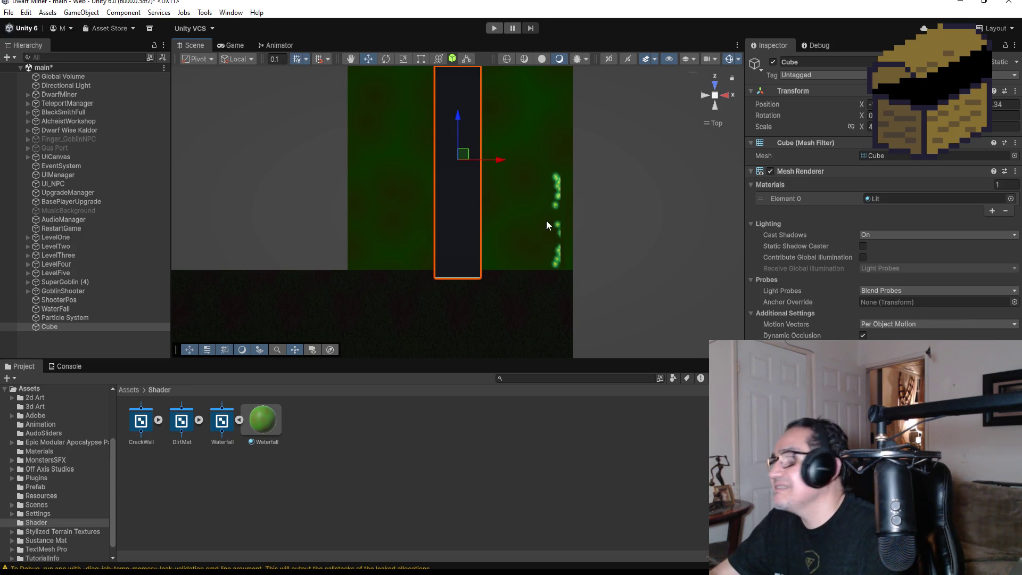
{"action": "scroll", "coordinate": [546, 220], "scroll_direction": "down", "scroll_amount": 5}
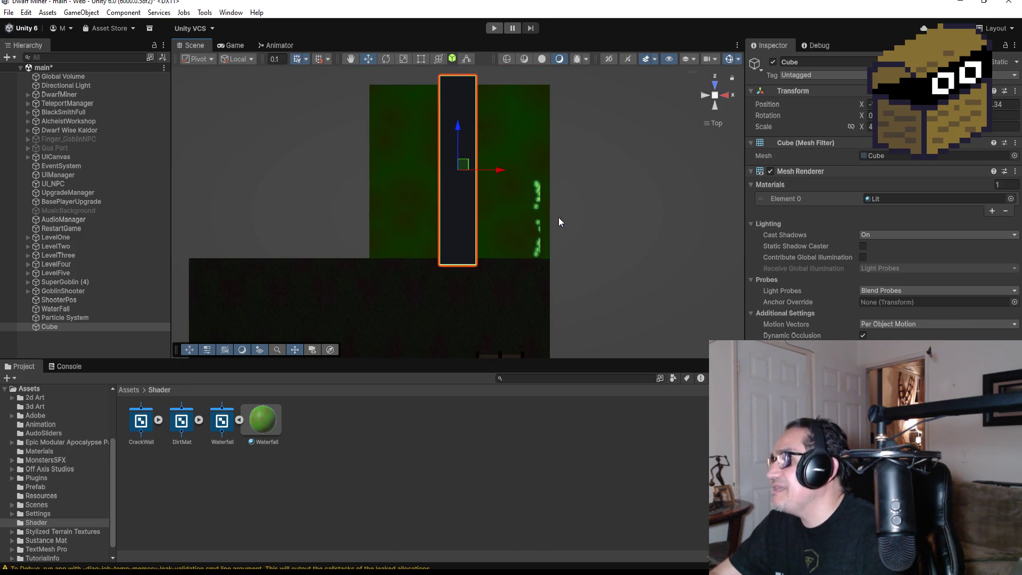
{"action": "left_click", "coordinate": [494, 29]}
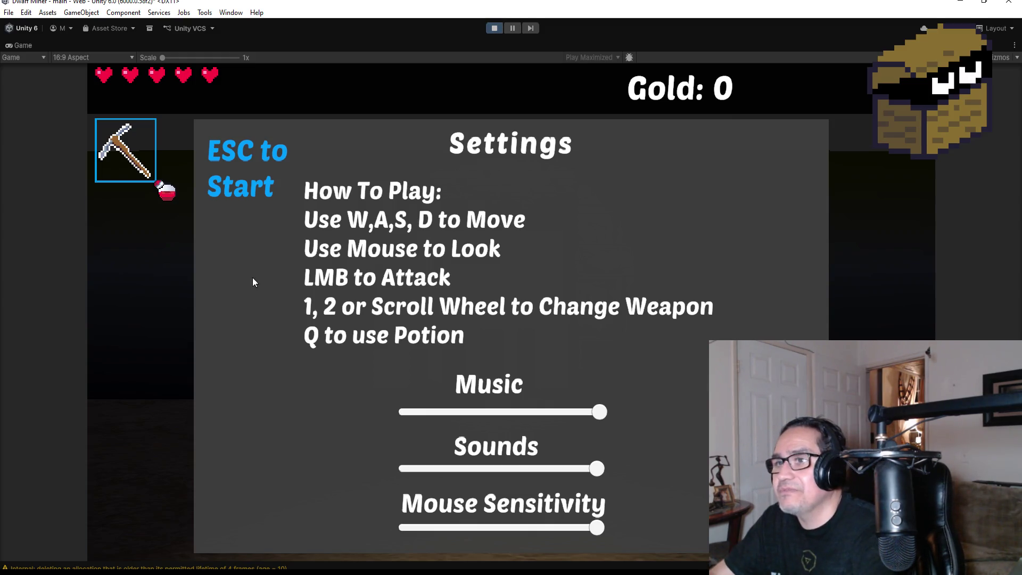
- Close the settings overlay, switch to the gun and walk toward the red demon
{"action": "key", "text": "Escape"}
{"action": "key", "text": "w"}
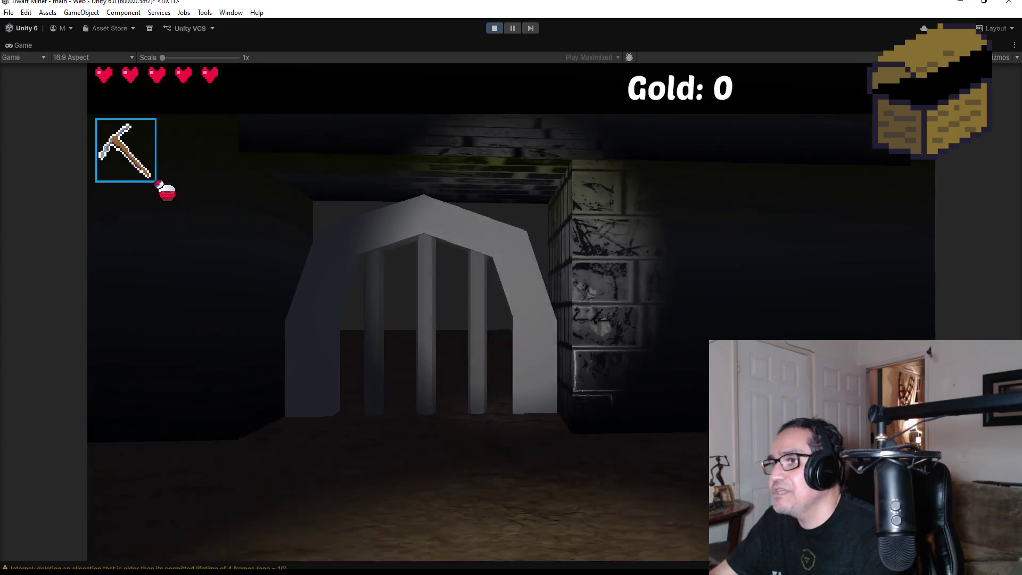
{"action": "key", "text": "2"}
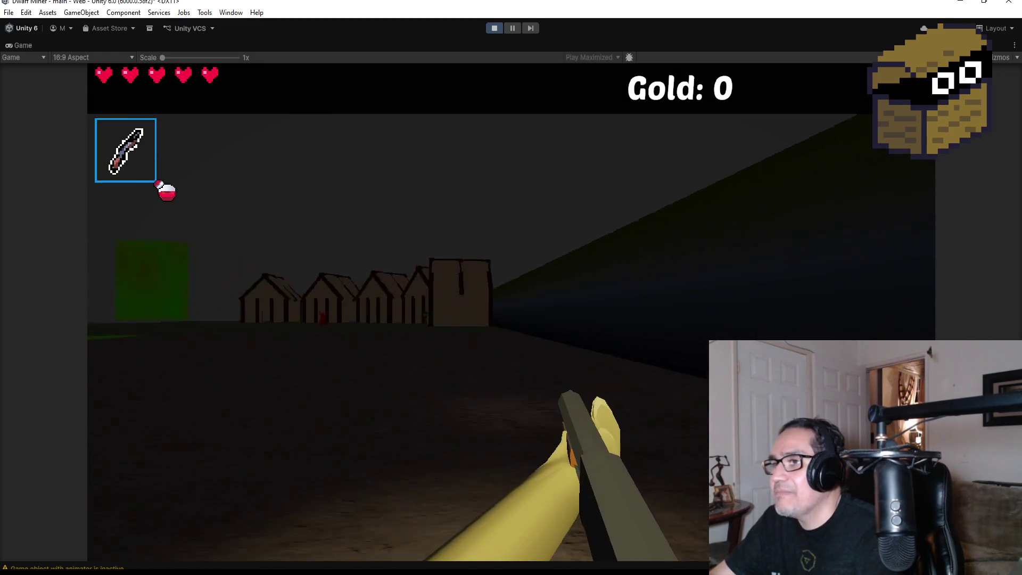
{"action": "key", "text": "w"}
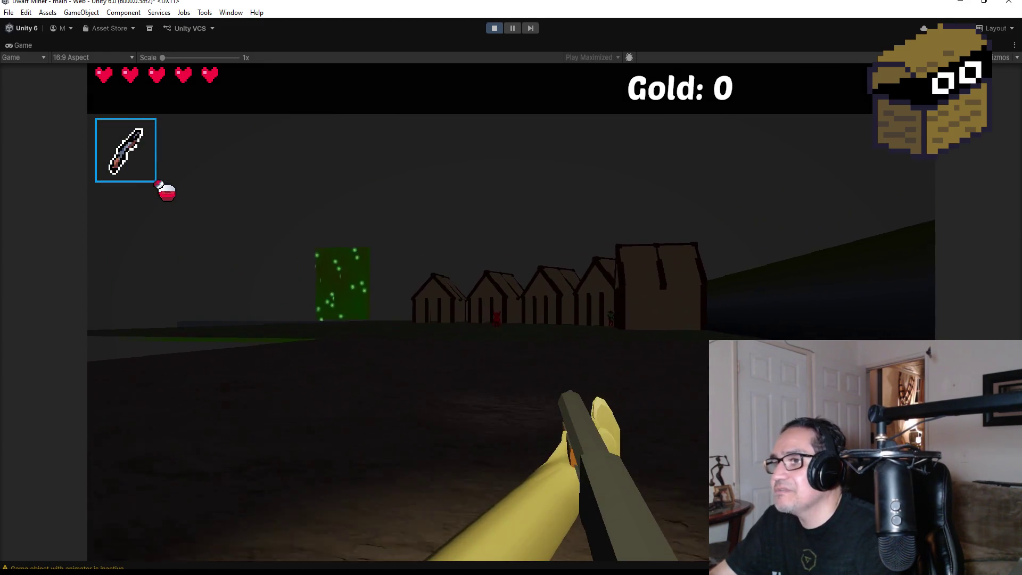
{"action": "key", "text": "w"}
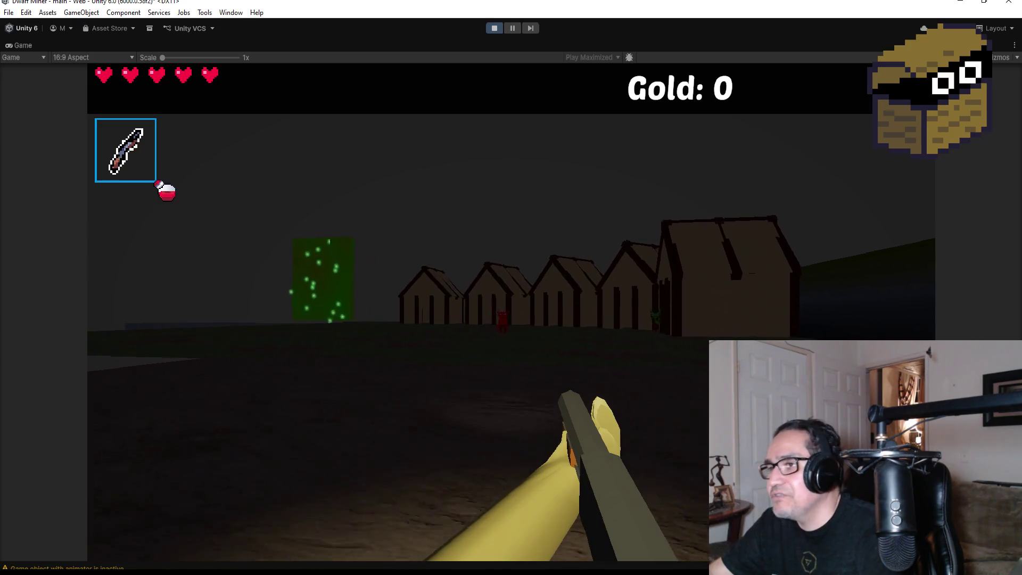
{"action": "key", "text": "w"}
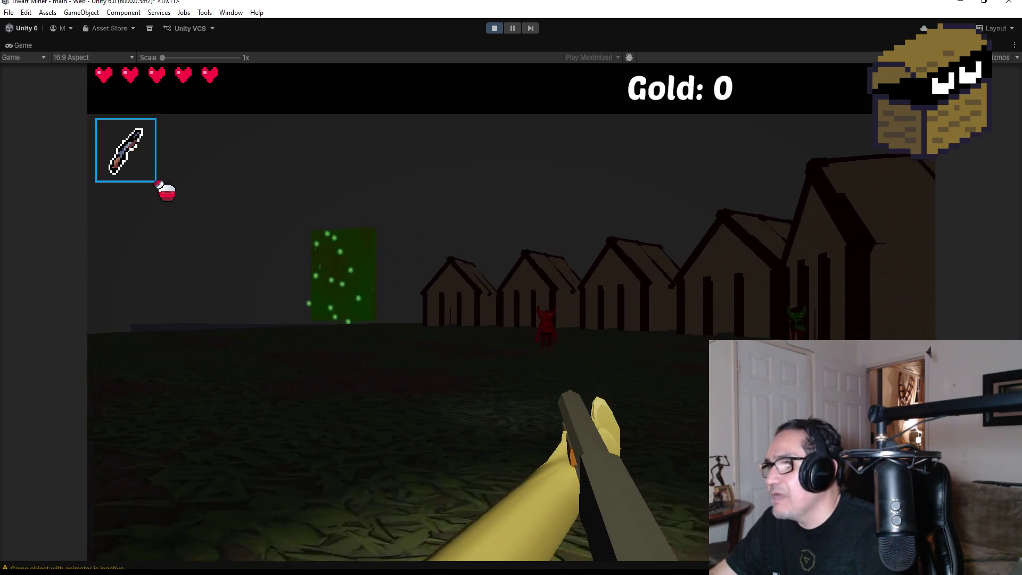
{"action": "key", "text": "w"}
- Fire fireballs at the red demon and the green goblin
{"action": "left_click", "coordinate": [554, 312]}
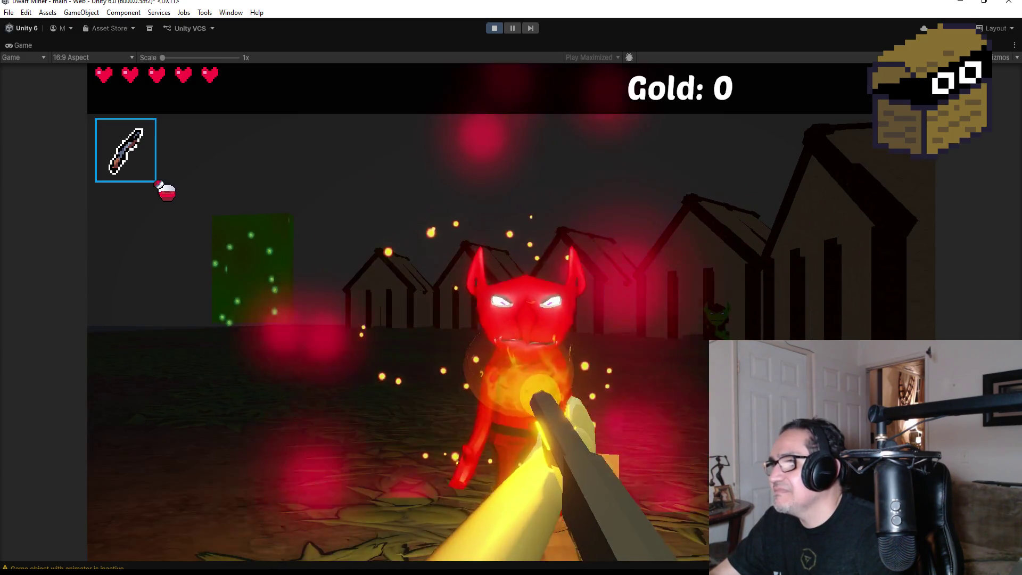
{"action": "left_click", "coordinate": [511, 311]}
{"action": "left_click", "coordinate": [511, 312]}
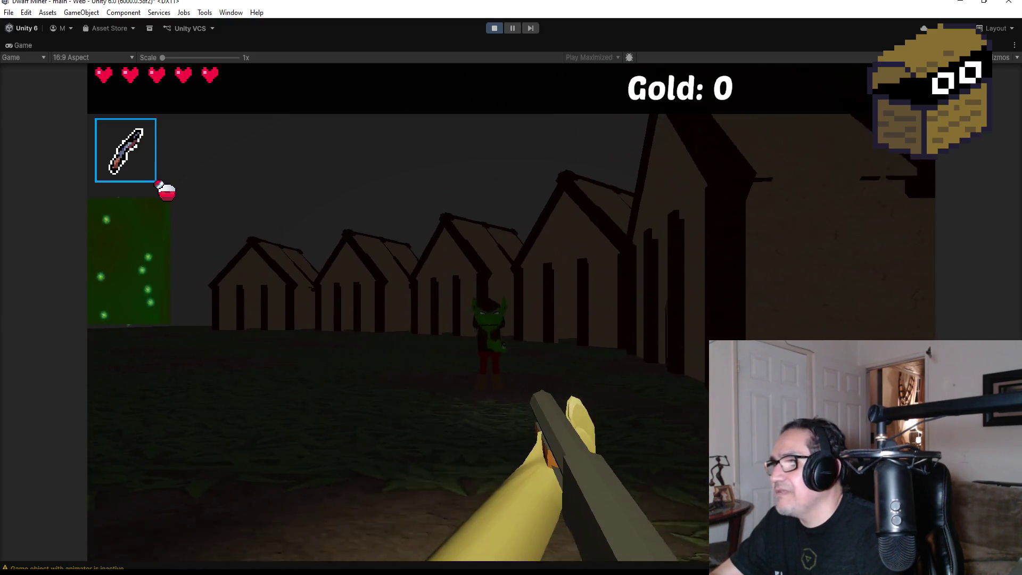
{"action": "left_click", "coordinate": [511, 311]}
{"action": "left_click", "coordinate": [511, 312]}
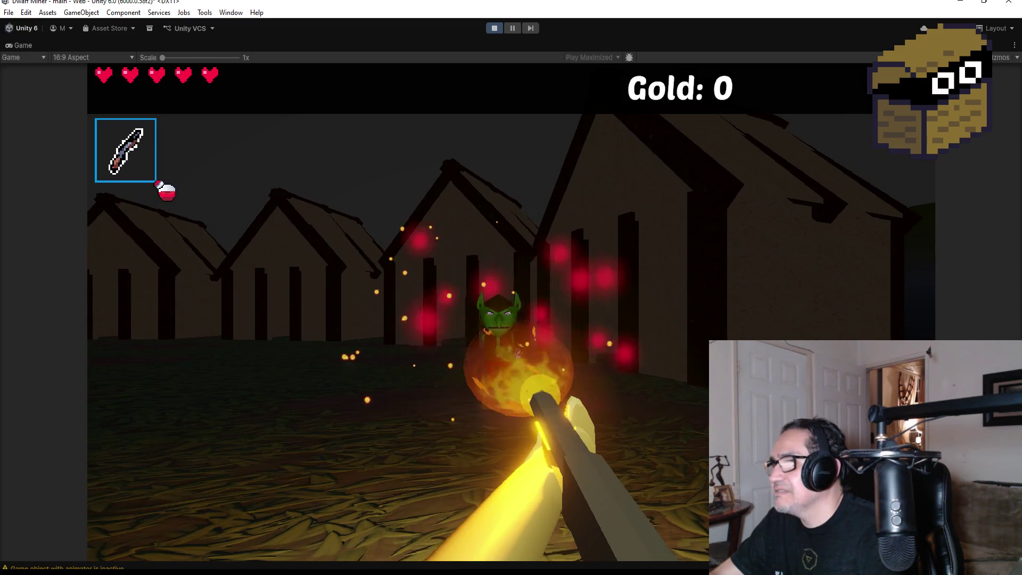
{"action": "left_click", "coordinate": [511, 312]}
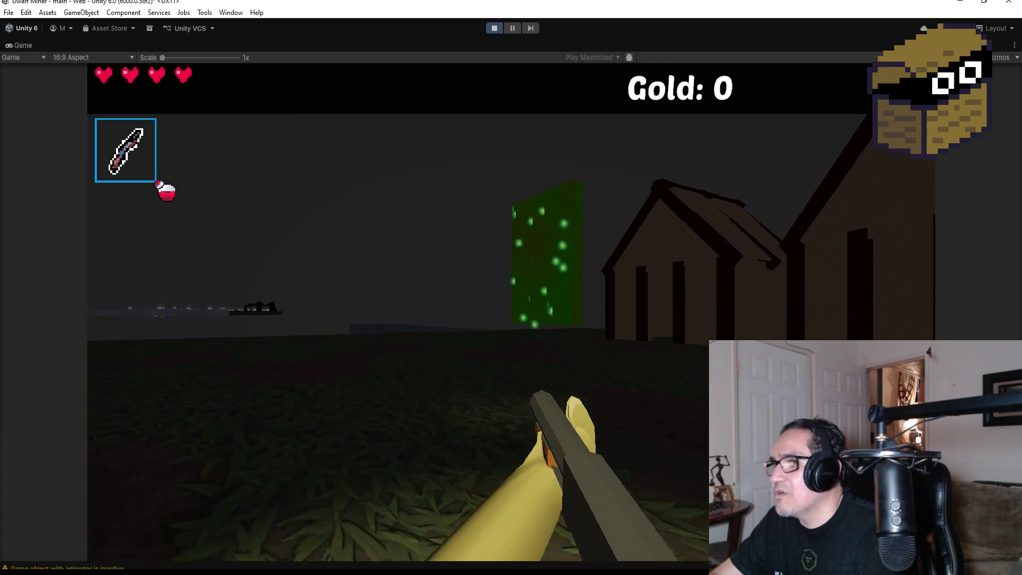
- Walk up to the green waterfall and its dark ramp, then reopen the settings panel
{"action": "key", "text": "w"}
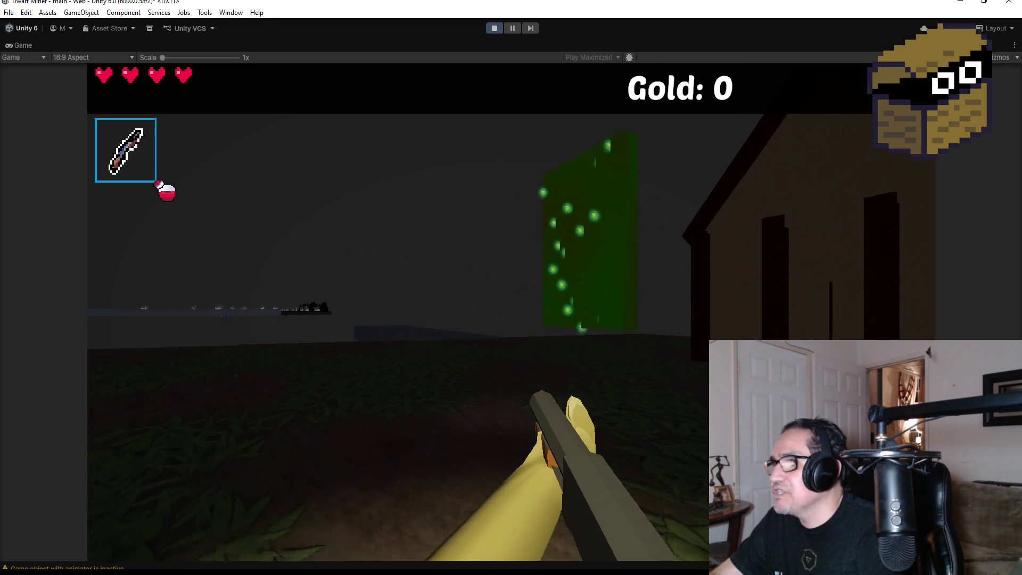
{"action": "key", "text": "w"}
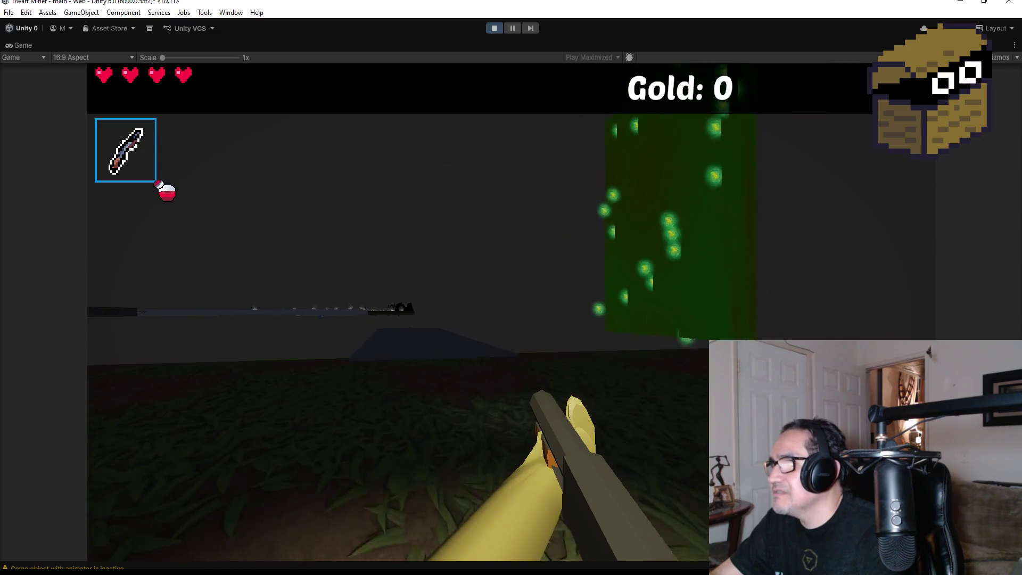
{"action": "key", "text": "w"}
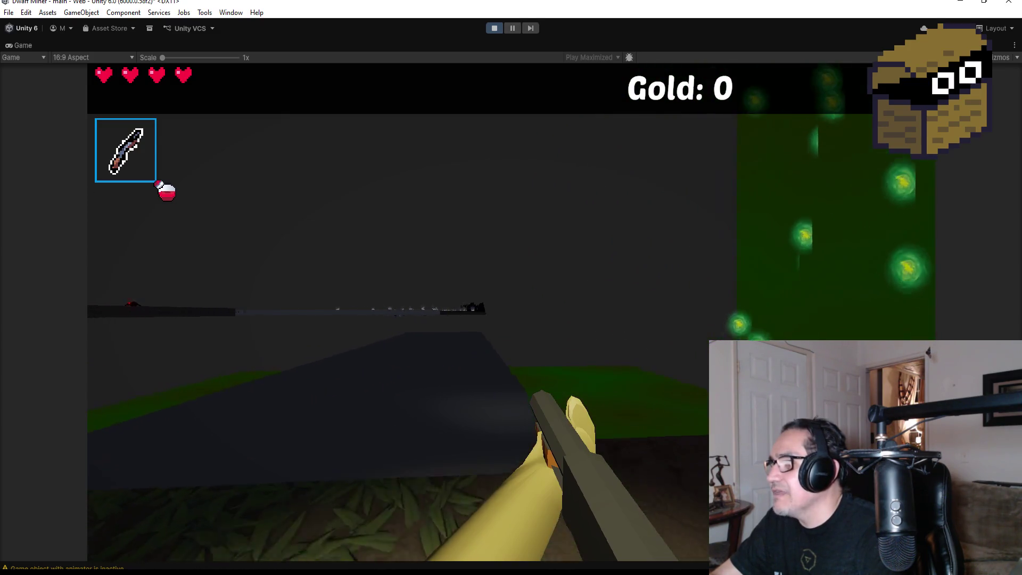
{"action": "key", "text": "w"}
{"action": "key", "text": "w"}
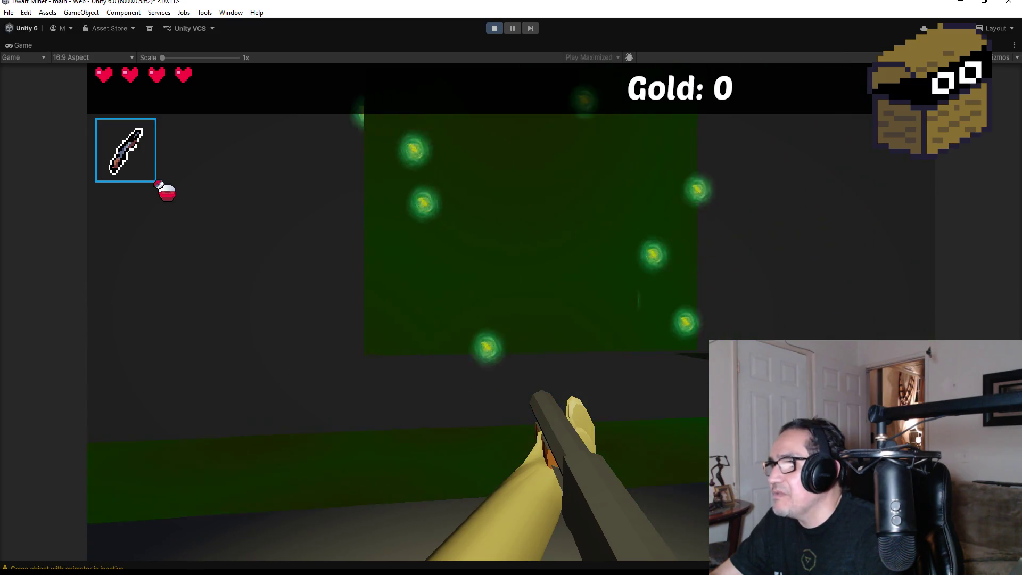
{"action": "key", "text": "w"}
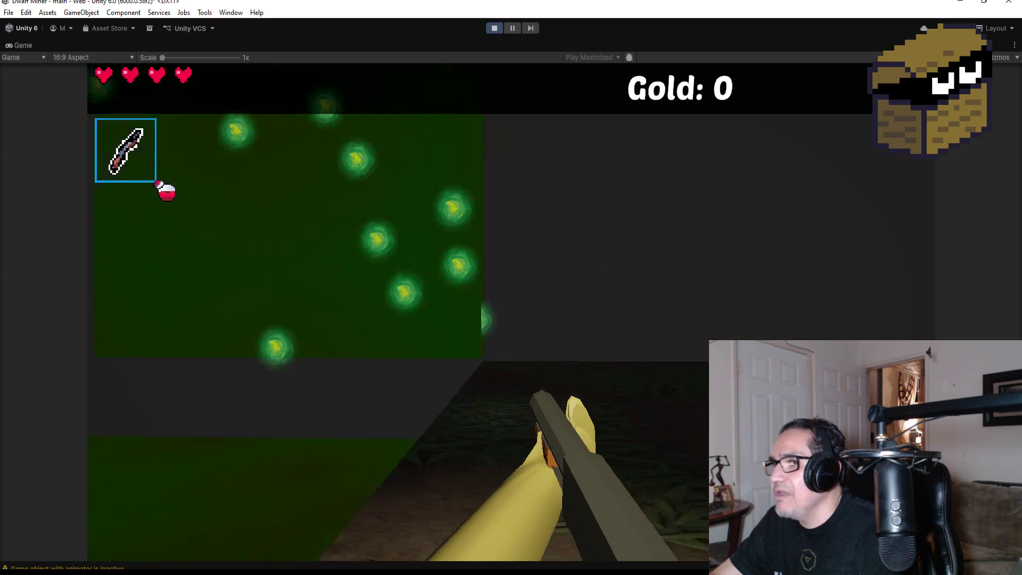
{"action": "key", "text": "w"}
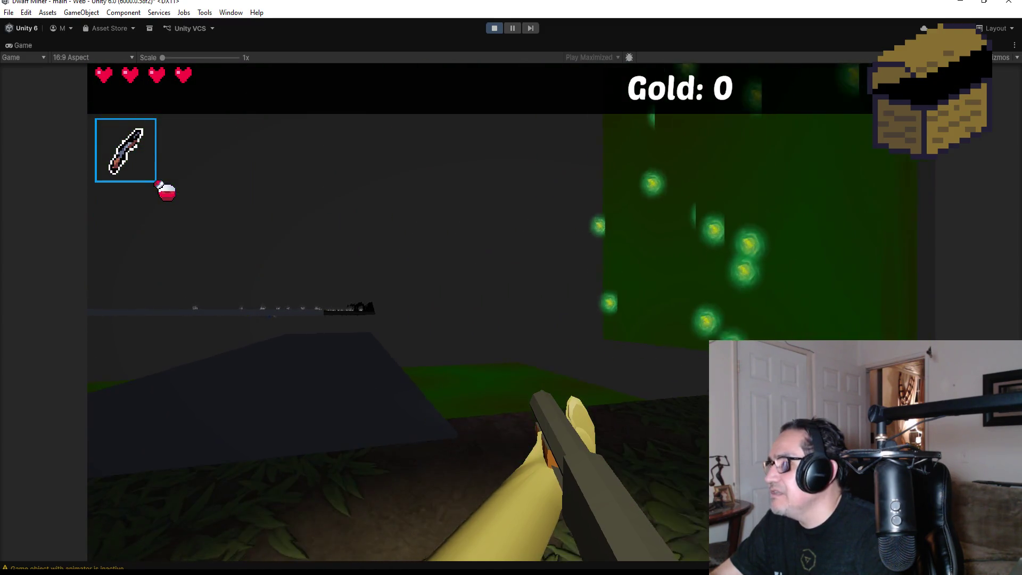
{"action": "key", "text": "Escape"}
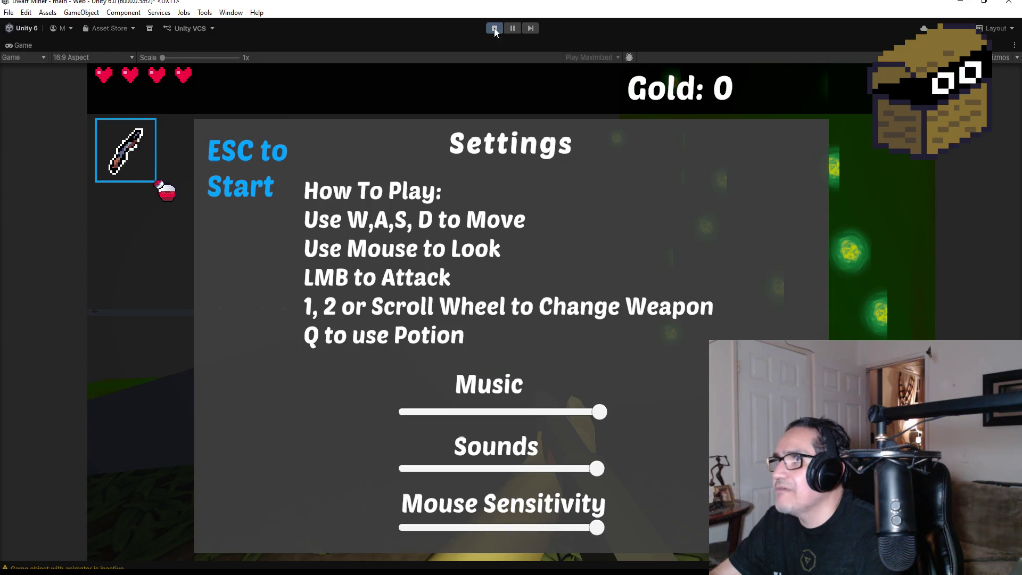
- Stop play mode to return to the Scene view
{"action": "left_click", "coordinate": [494, 28]}
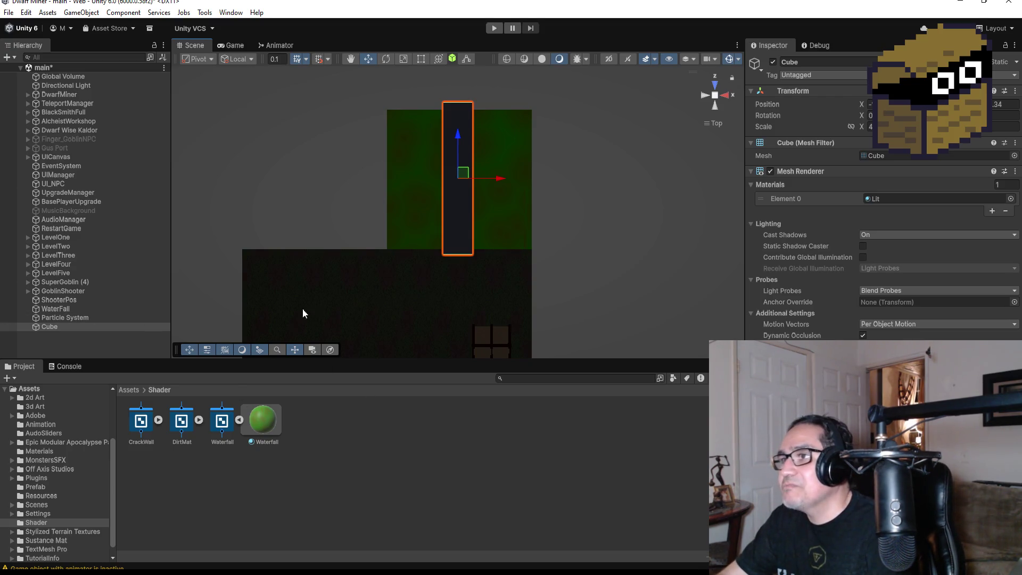
- Select and frame the WaterFall object, viewing it from the left side
{"action": "left_click", "coordinate": [55, 327]}
{"action": "key", "text": "f"}
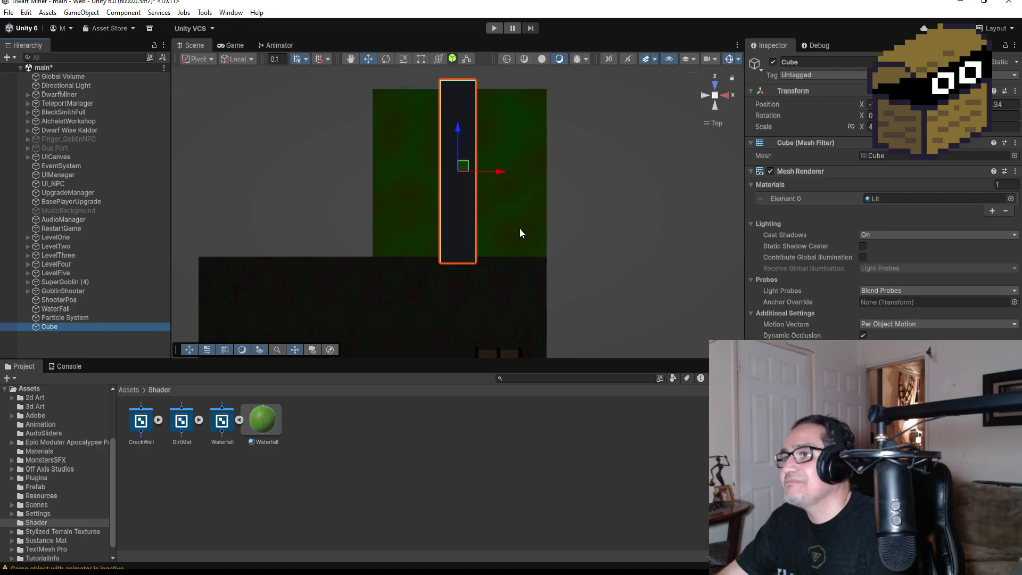
{"action": "left_click", "coordinate": [68, 310]}
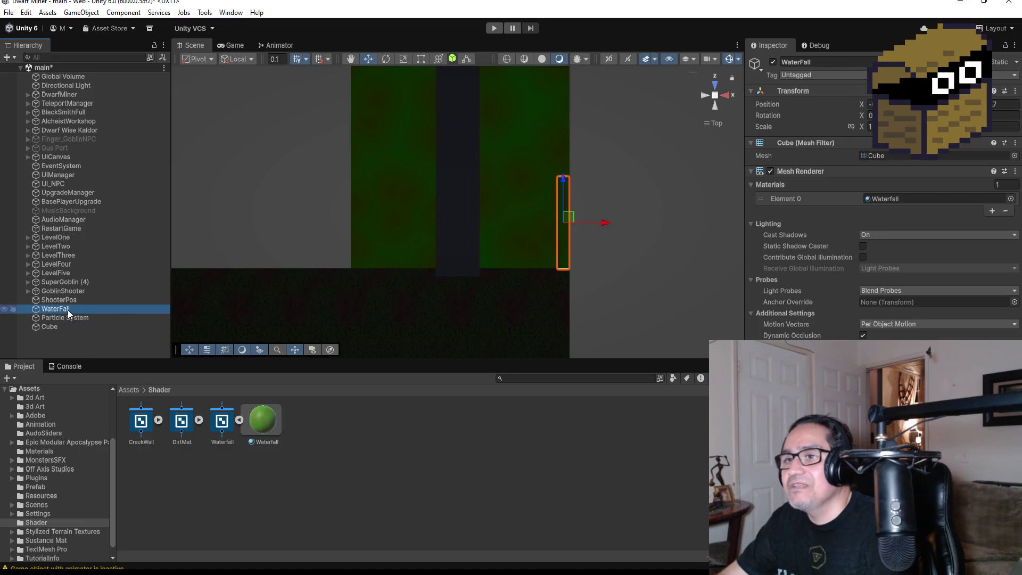
{"action": "mouse_move", "coordinate": [521, 295]}
{"action": "left_mouse_down"}
{"action": "mouse_move", "coordinate": [636, 178]}
{"action": "mouse_move", "coordinate": [557, 178]}
{"action": "mouse_move", "coordinate": [631, 172]}
{"action": "left_mouse_up"}
{"action": "key", "text": "f"}
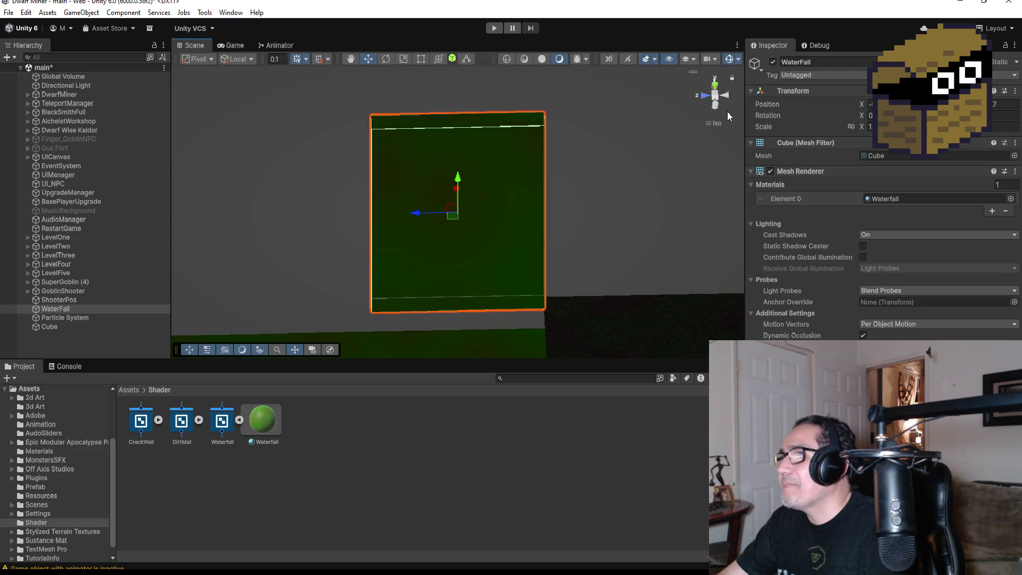
{"action": "left_click", "coordinate": [714, 85]}
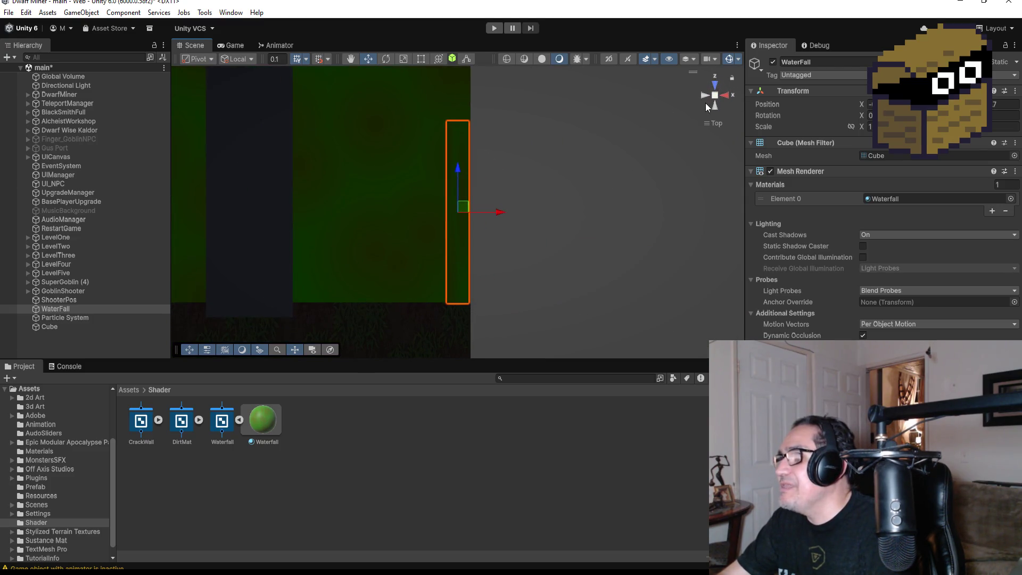
{"action": "left_click", "coordinate": [714, 104]}
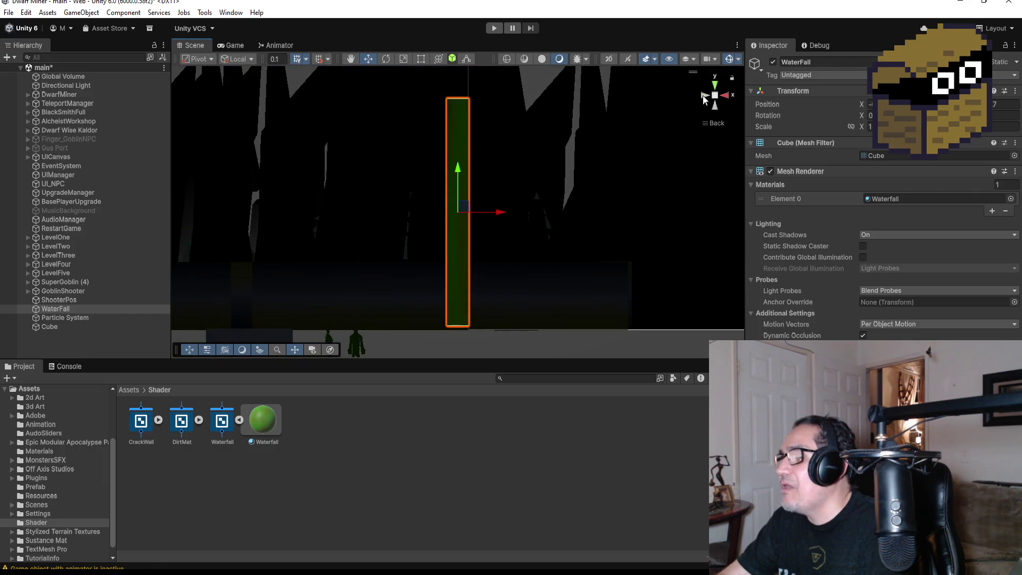
{"action": "left_click", "coordinate": [704, 99]}
- Drag the WaterFall quad's bottom edge down with the Rect Tool, then select the Particle System
{"action": "left_click", "coordinate": [420, 61]}
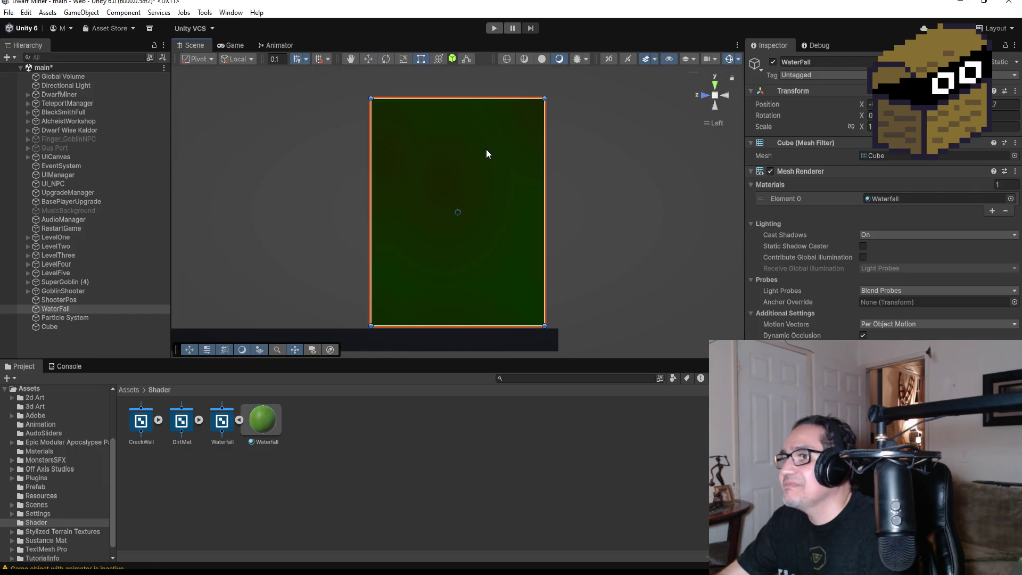
{"action": "left_click_drag", "start_coordinate": [465, 323], "coordinate": [461, 361]}
{"action": "scroll", "coordinate": [500, 337], "scroll_direction": "down", "scroll_amount": 3}
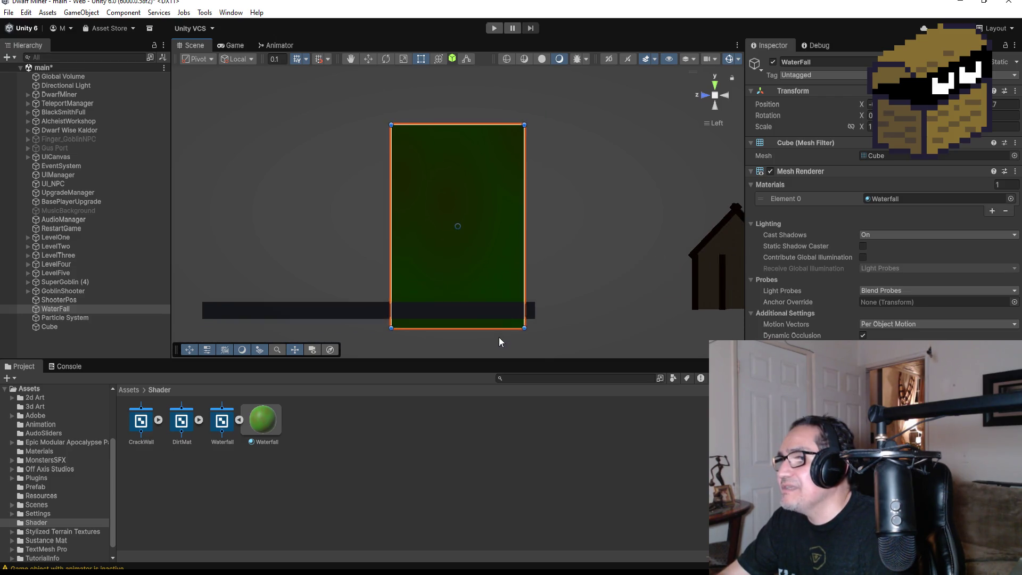
{"action": "mouse_move", "coordinate": [616, 157]}
{"action": "left_mouse_down"}
{"action": "mouse_move", "coordinate": [559, 296]}
{"action": "mouse_move", "coordinate": [571, 251]}
{"action": "left_mouse_up"}
{"action": "left_click", "coordinate": [72, 317]}
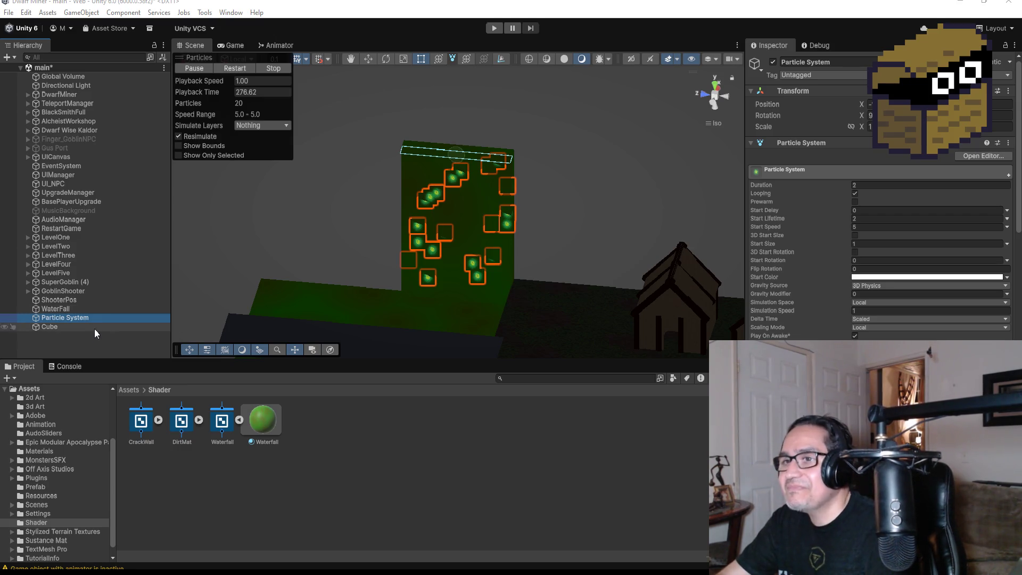
- Reselect the Particle System and enter 'EffectWater' in its Inspector name field, fixing typos
{"action": "left_click", "coordinate": [82, 336]}
{"action": "left_click", "coordinate": [76, 318]}
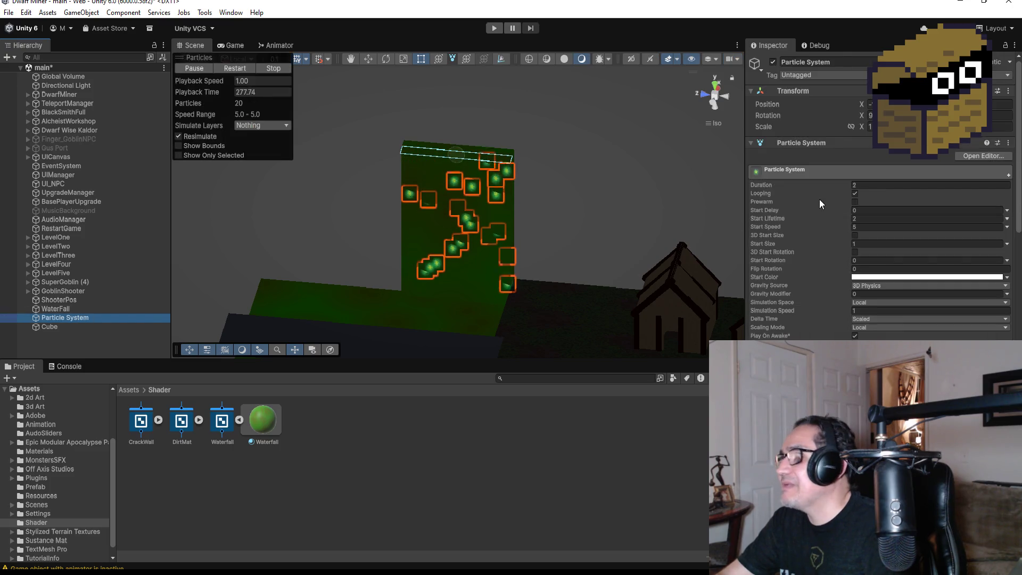
{"action": "left_click", "coordinate": [841, 62]}
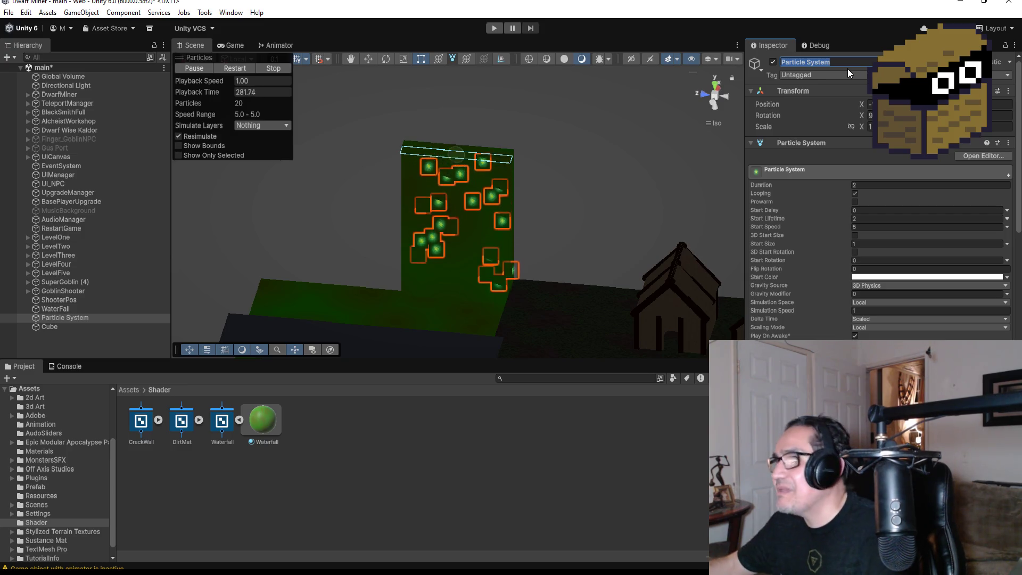
{"action": "type", "text": "Efrfec"}
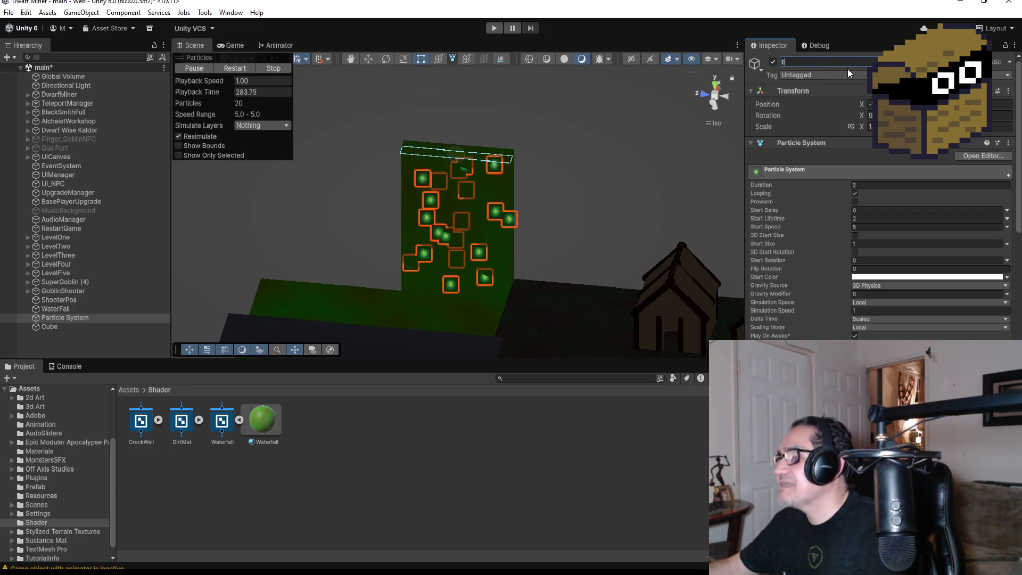
{"action": "key", "text": "BackSpace"}
{"action": "key", "text": "BackSpace"}
{"action": "key", "text": "BackSpace"}
{"action": "type", "text": "e"}
{"action": "key", "text": "BackSpace"}
{"action": "type", "text": "fectPar"}
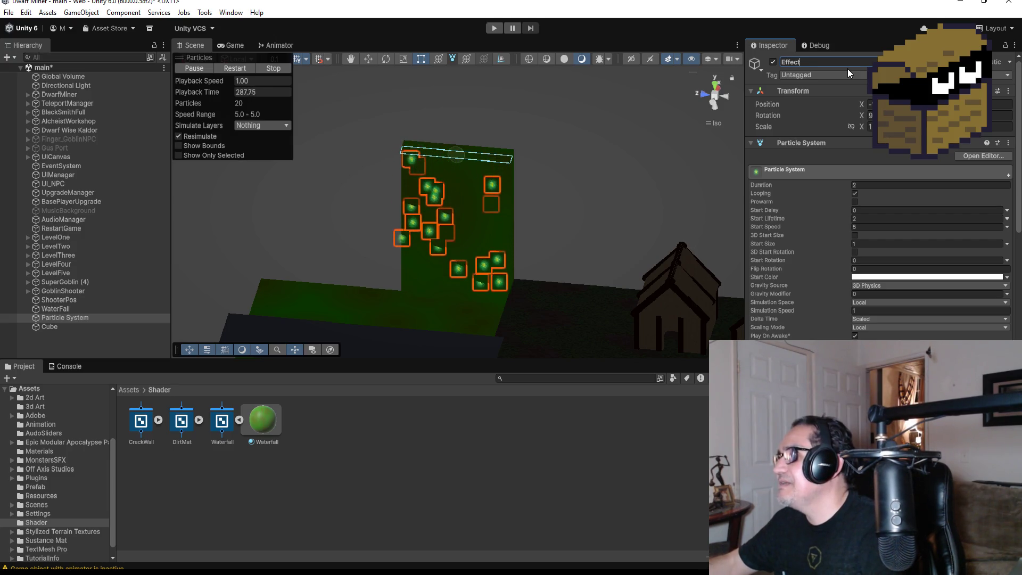
{"action": "key", "text": "BackSpace"}
{"action": "key", "text": "BackSpace"}
{"action": "key", "text": "BackSpace"}
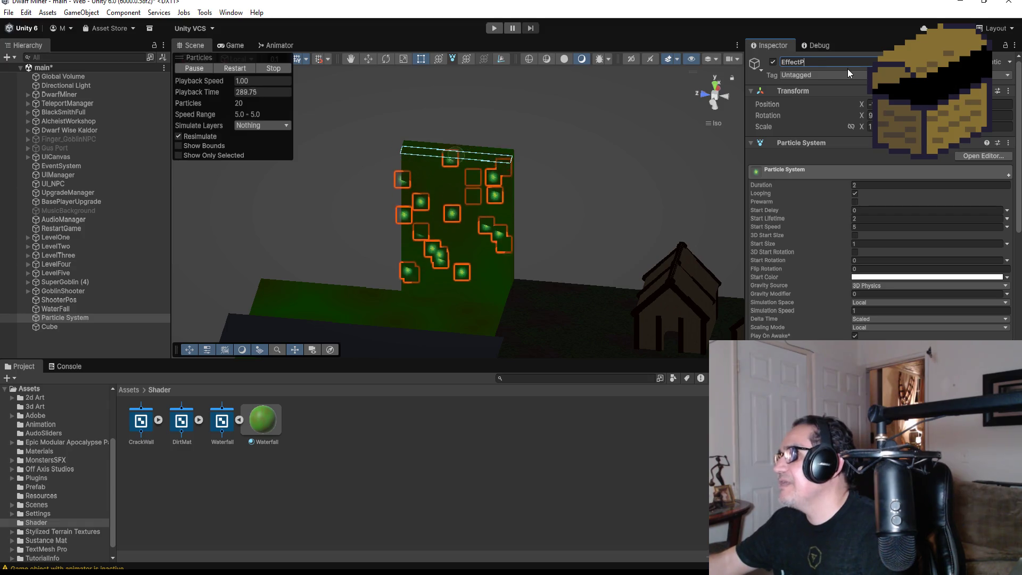
{"action": "type", "text": "Water"}
{"action": "key", "text": "Return"}
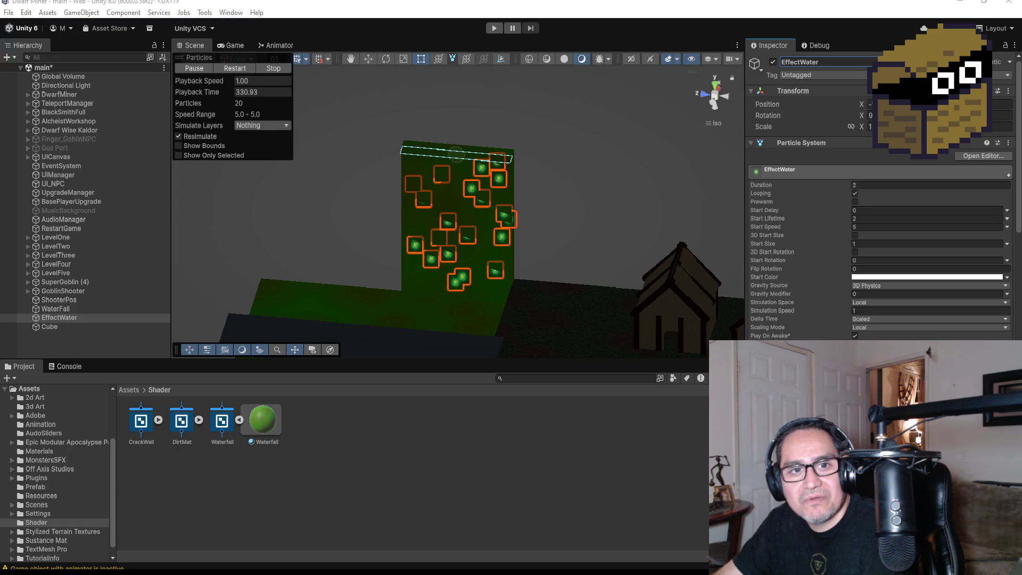
- Switch to the browser and scroll through the Reflect Studios developer page
{"action": "key", "text": "alt+Tab"}
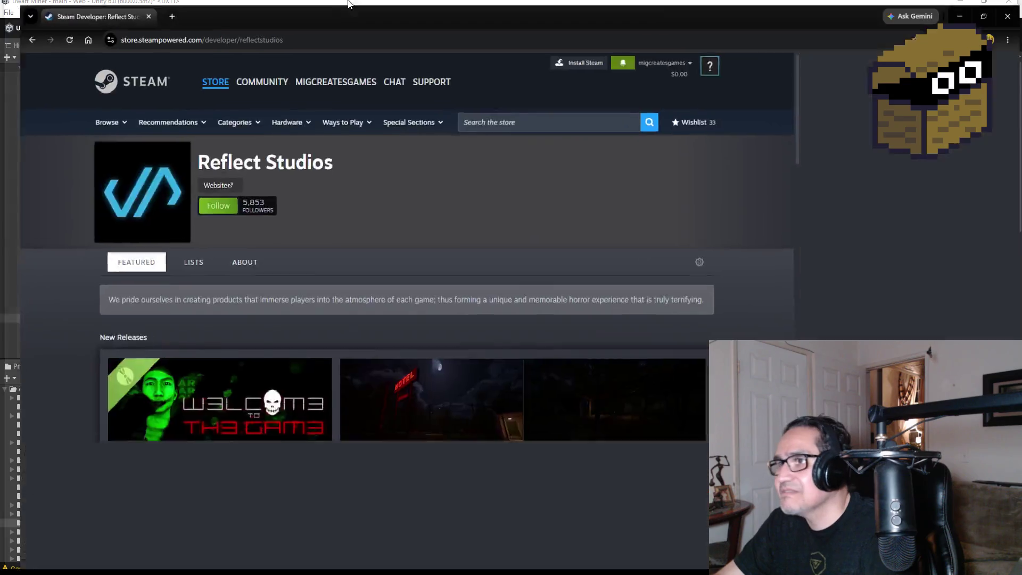
{"action": "scroll", "coordinate": [180, 318], "scroll_direction": "down", "scroll_amount": 2}
{"action": "scroll", "coordinate": [133, 305], "scroll_direction": "down", "scroll_amount": 2}
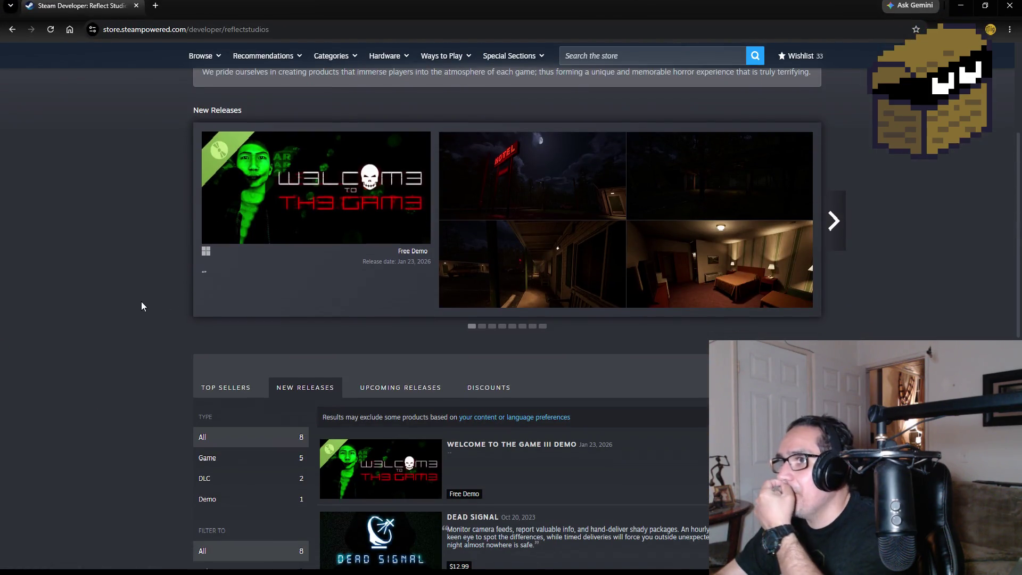
{"action": "scroll", "coordinate": [139, 305], "scroll_direction": "down", "scroll_amount": 2}
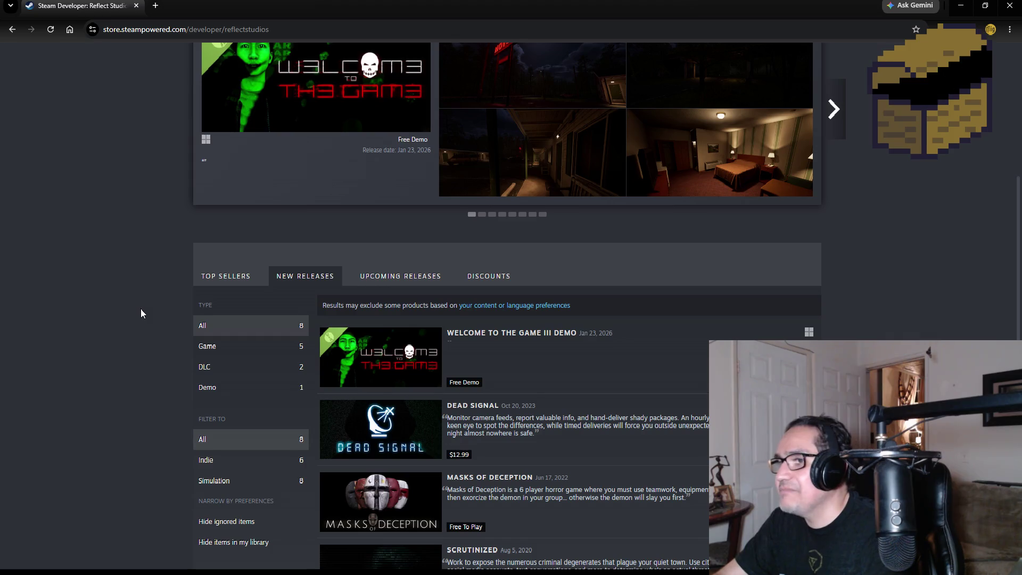
{"action": "scroll", "coordinate": [142, 313], "scroll_direction": "down", "scroll_amount": 2}
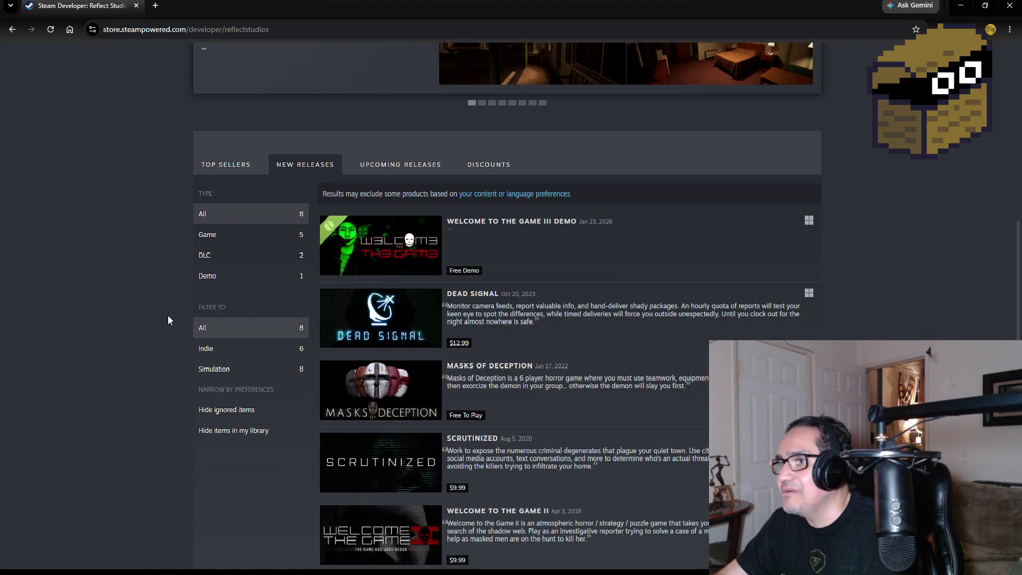
{"action": "scroll", "coordinate": [169, 317], "scroll_direction": "down", "scroll_amount": 5}
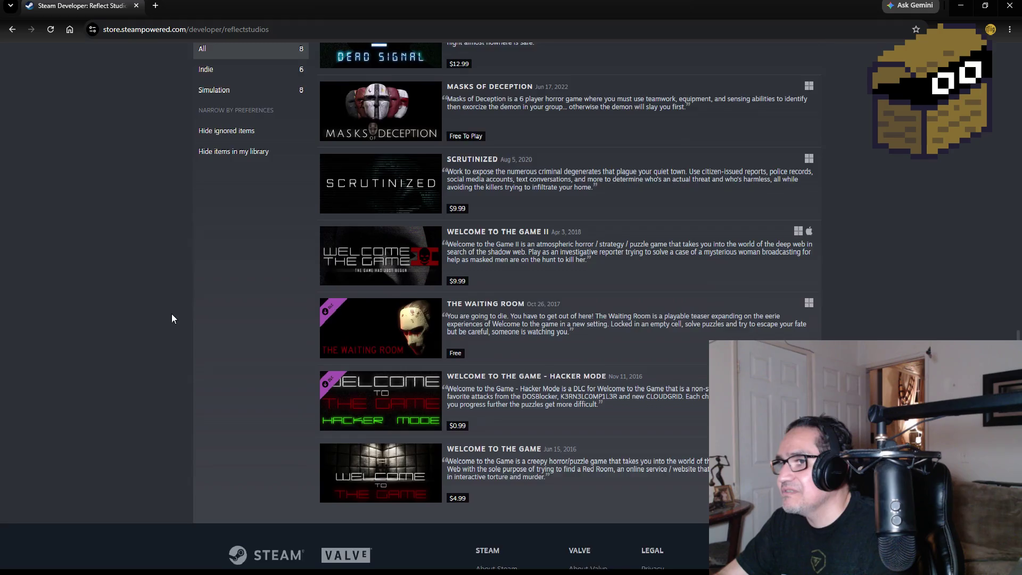
{"action": "scroll", "coordinate": [181, 308], "scroll_direction": "up", "scroll_amount": 10}
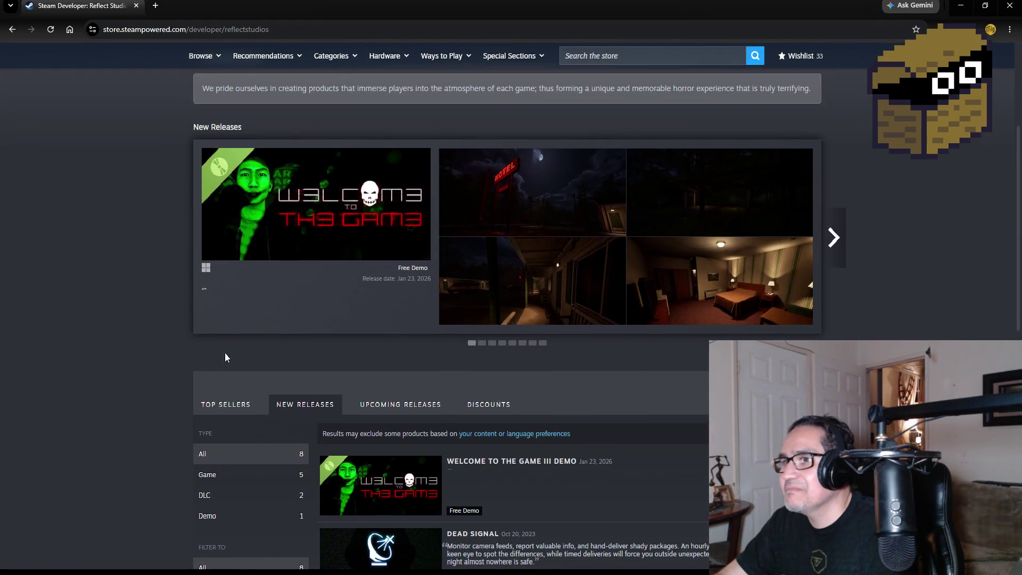
- Browse the studio's TOP SELLERS games, then return to the featured page
{"action": "left_click", "coordinate": [232, 402]}
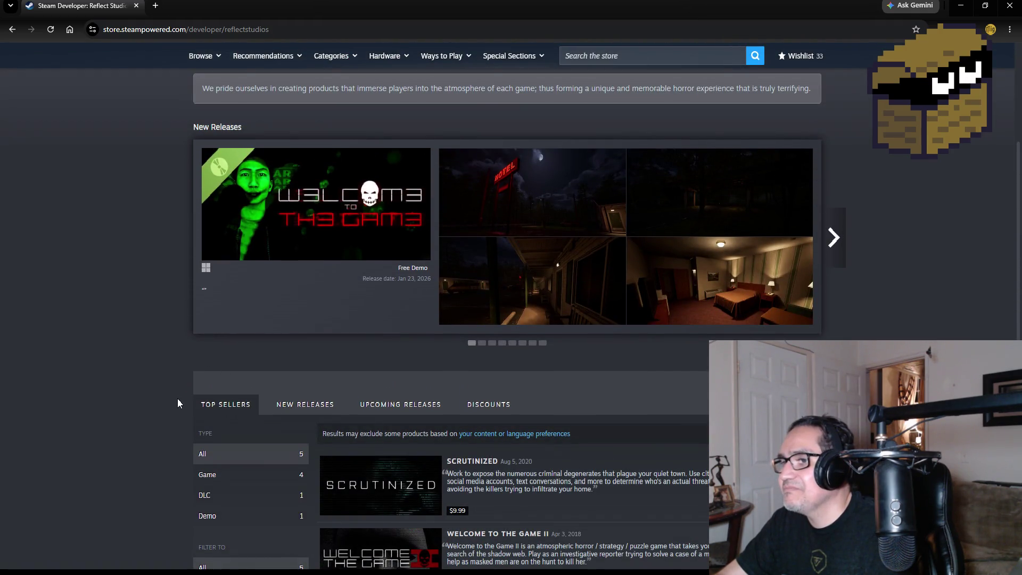
{"action": "scroll", "coordinate": [178, 398], "scroll_direction": "down", "scroll_amount": 3}
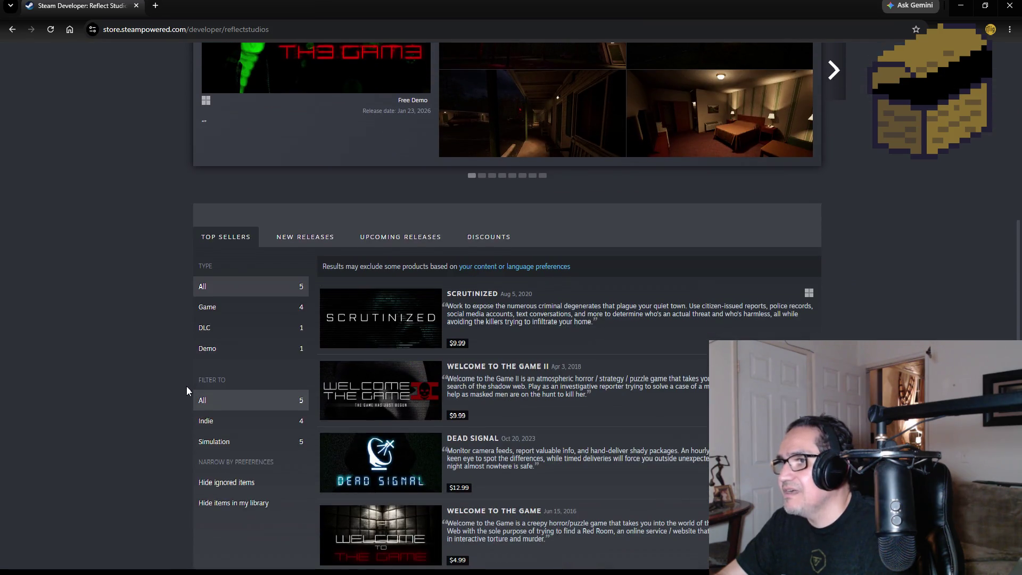
{"action": "scroll", "coordinate": [189, 368], "scroll_direction": "down", "scroll_amount": 2}
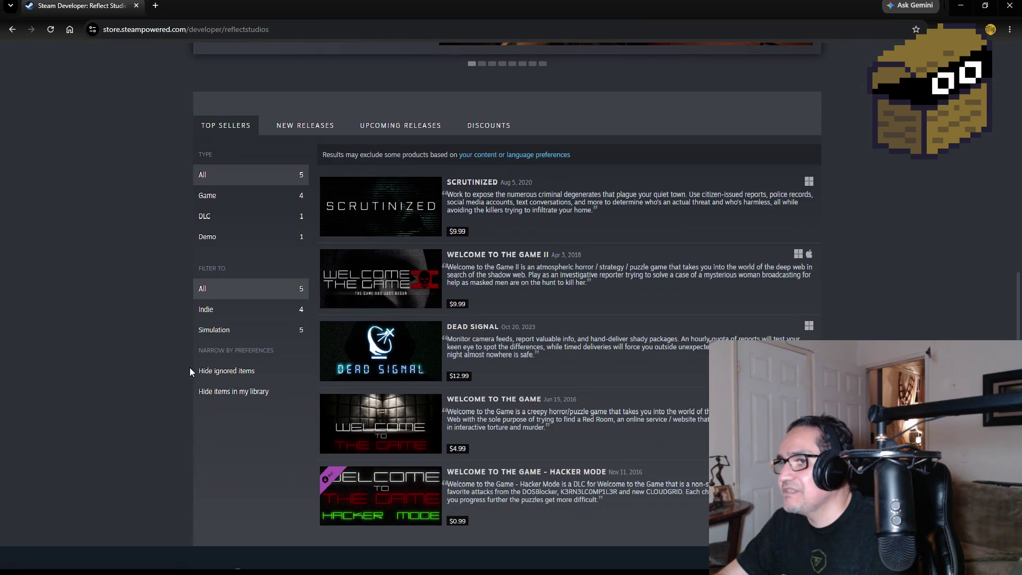
{"action": "scroll", "coordinate": [189, 368], "scroll_direction": "up", "scroll_amount": 6}
{"action": "scroll", "coordinate": [193, 346], "scroll_direction": "up", "scroll_amount": 3}
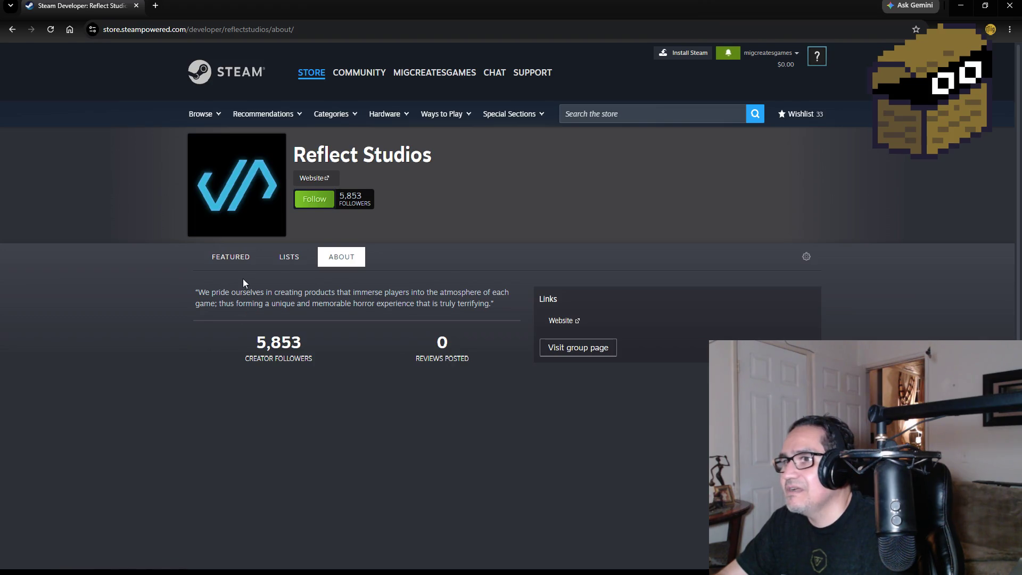
{"action": "left_click", "coordinate": [239, 260]}
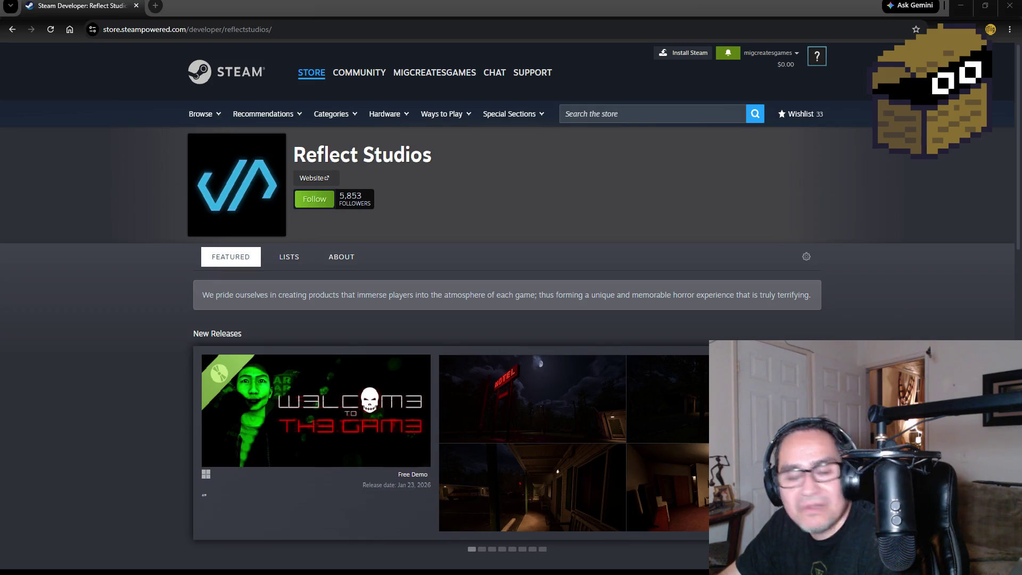
- Check the studio's empty LISTS tab and go back to FEATURED
{"action": "scroll", "coordinate": [127, 341], "scroll_direction": "down", "scroll_amount": 2}
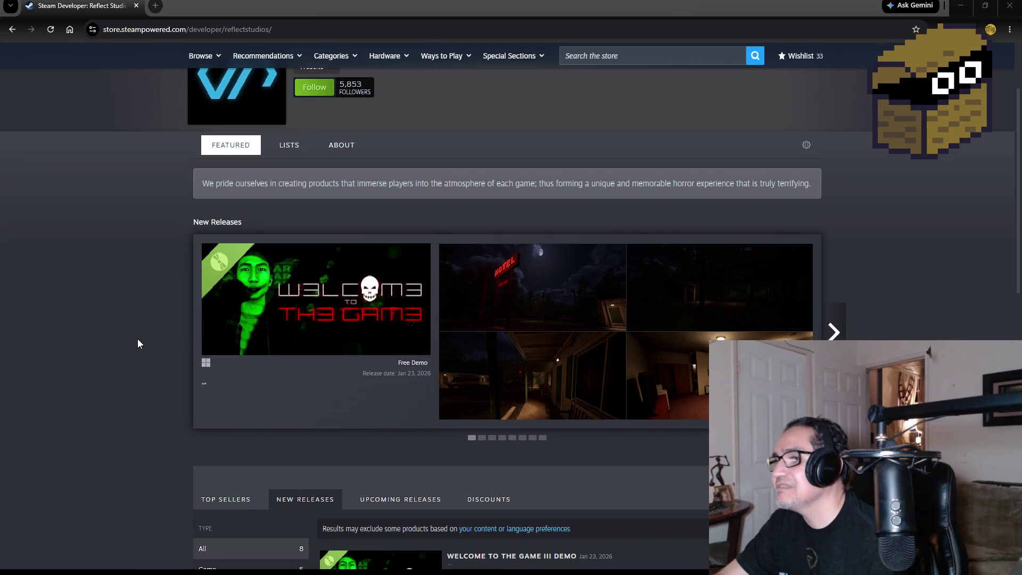
{"action": "scroll", "coordinate": [137, 340], "scroll_direction": "up", "scroll_amount": 2}
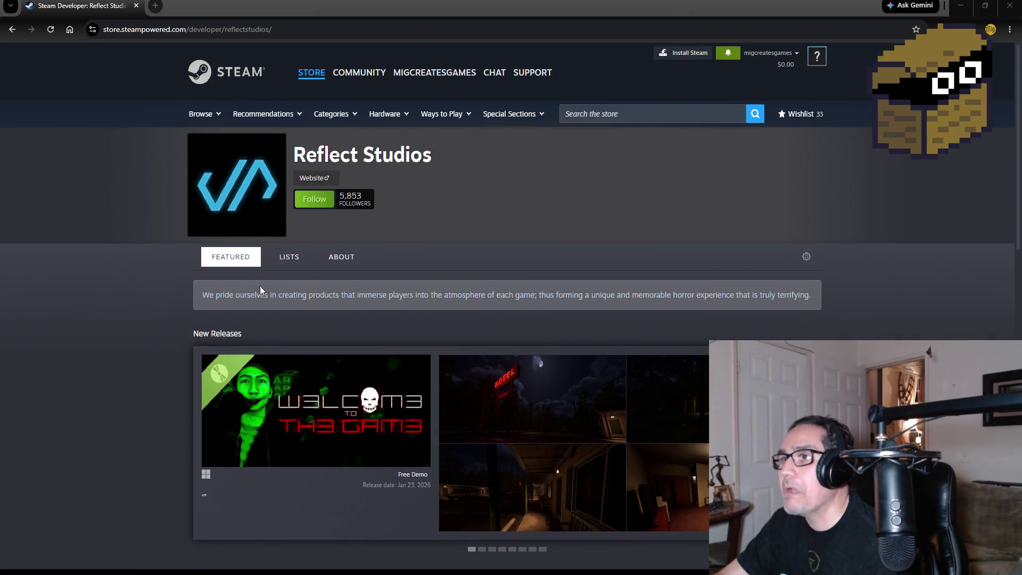
{"action": "left_click", "coordinate": [297, 257]}
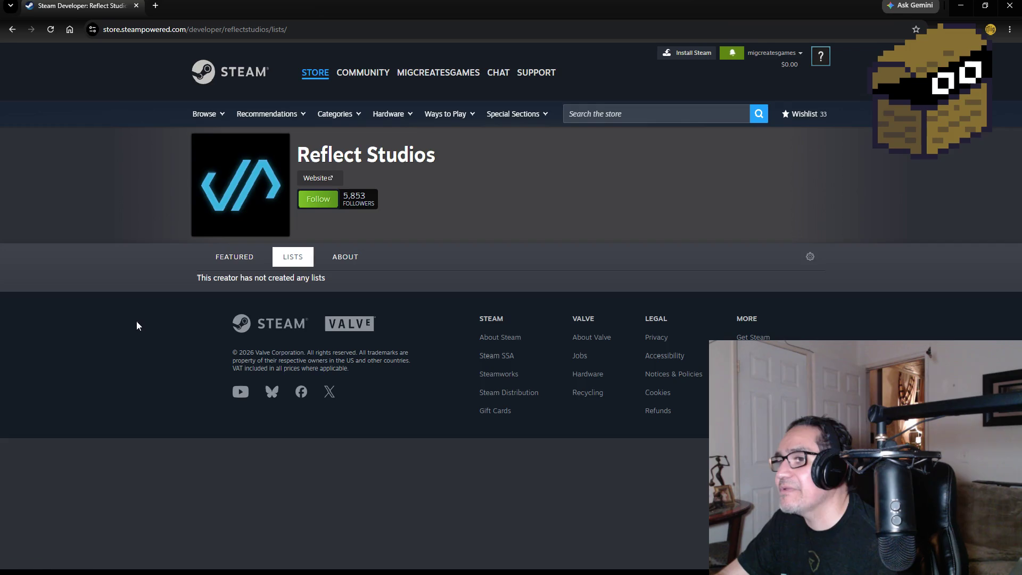
{"action": "left_click", "coordinate": [234, 256]}
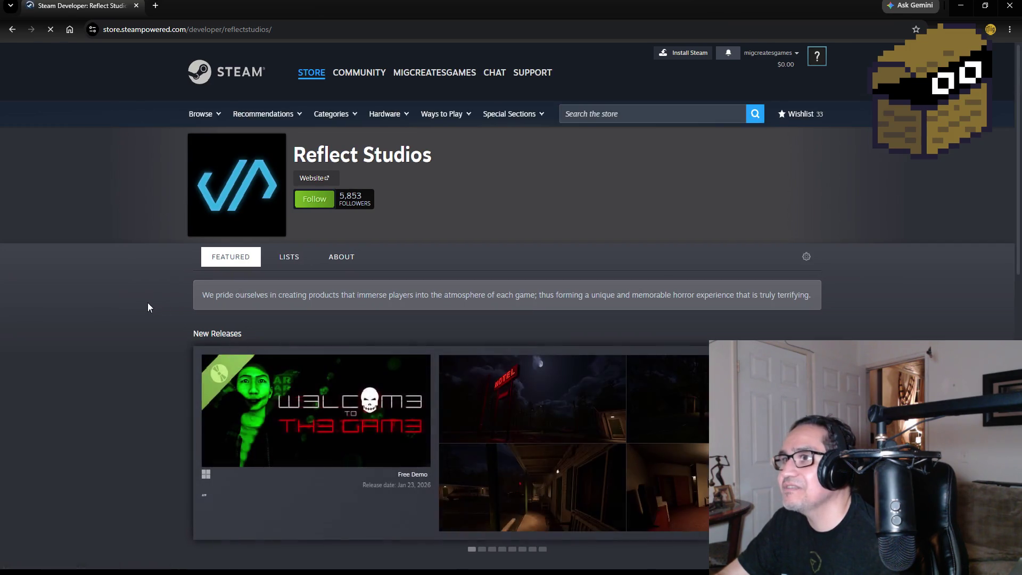
- Scroll through the featured page, then close the browser to return to Unity
{"action": "scroll", "coordinate": [145, 306], "scroll_direction": "down", "scroll_amount": 1}
{"action": "scroll", "coordinate": [146, 300], "scroll_direction": "down", "scroll_amount": 3}
{"action": "scroll", "coordinate": [150, 294], "scroll_direction": "down", "scroll_amount": 3}
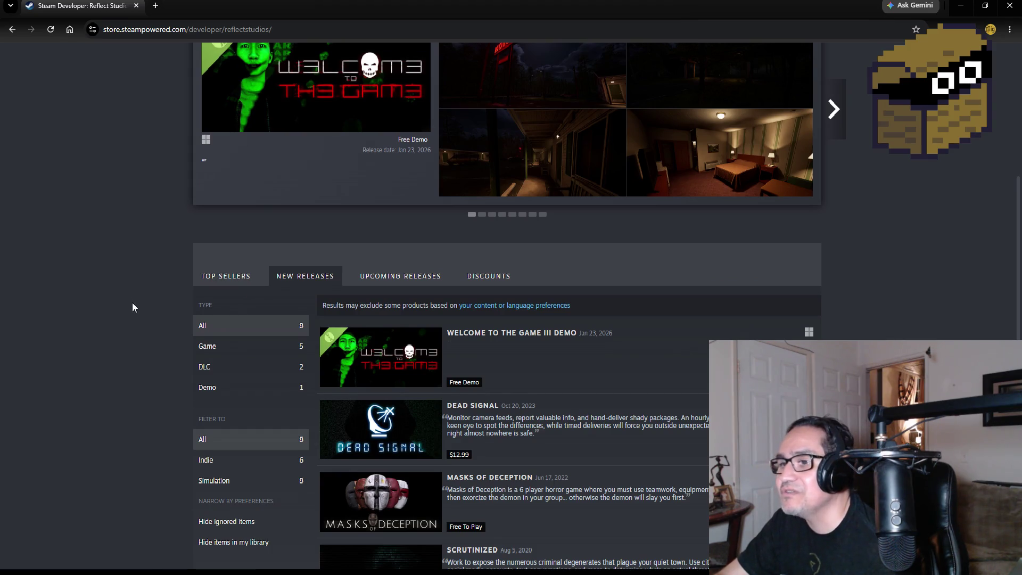
{"action": "scroll", "coordinate": [133, 303], "scroll_direction": "up", "scroll_amount": 2}
{"action": "scroll", "coordinate": [136, 306], "scroll_direction": "up", "scroll_amount": 5}
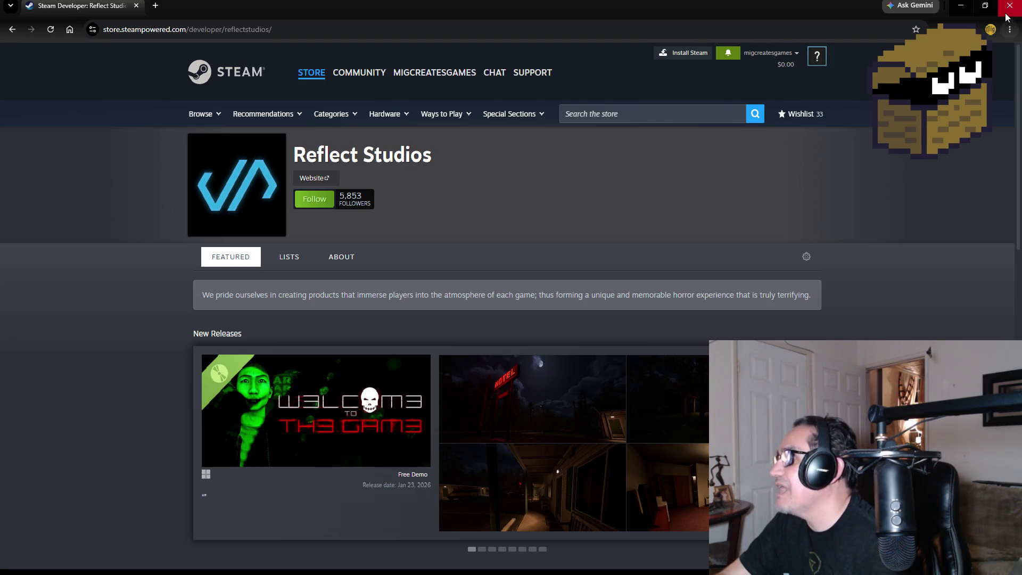
{"action": "left_click", "coordinate": [1005, 9]}
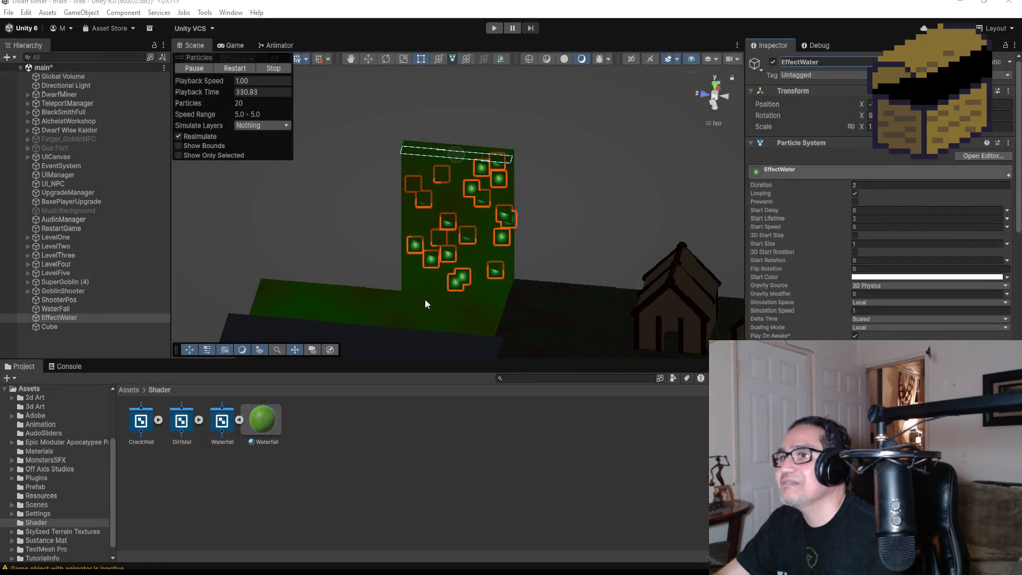
- Set the EffectWater Shape module's Scale X to 0.3, alongside Scale Y of 8
{"action": "left_click", "coordinate": [72, 326]}
{"action": "left_click", "coordinate": [67, 317]}
{"action": "scroll", "coordinate": [934, 315], "scroll_direction": "down", "scroll_amount": 8}
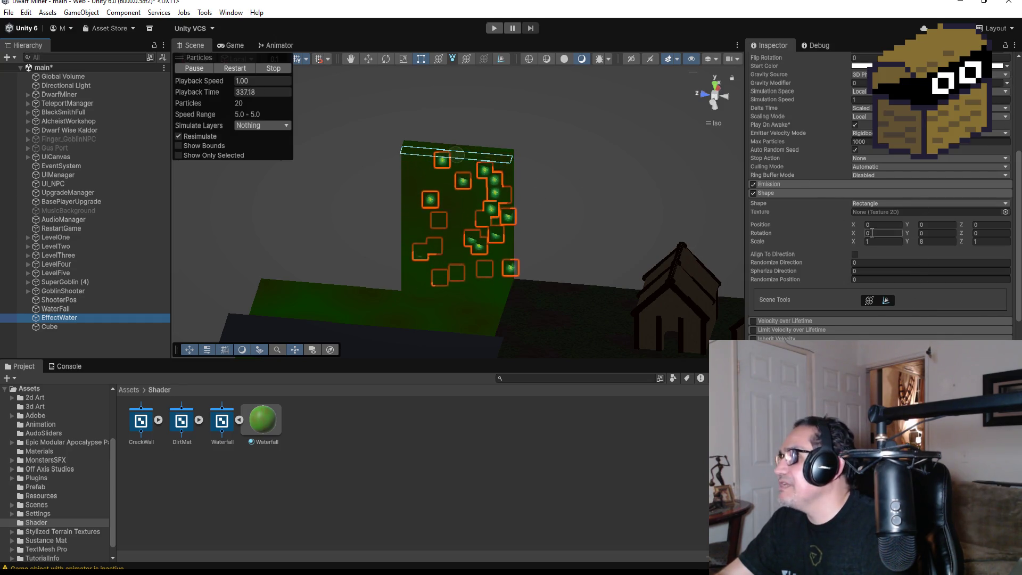
{"action": "left_click", "coordinate": [938, 242]}
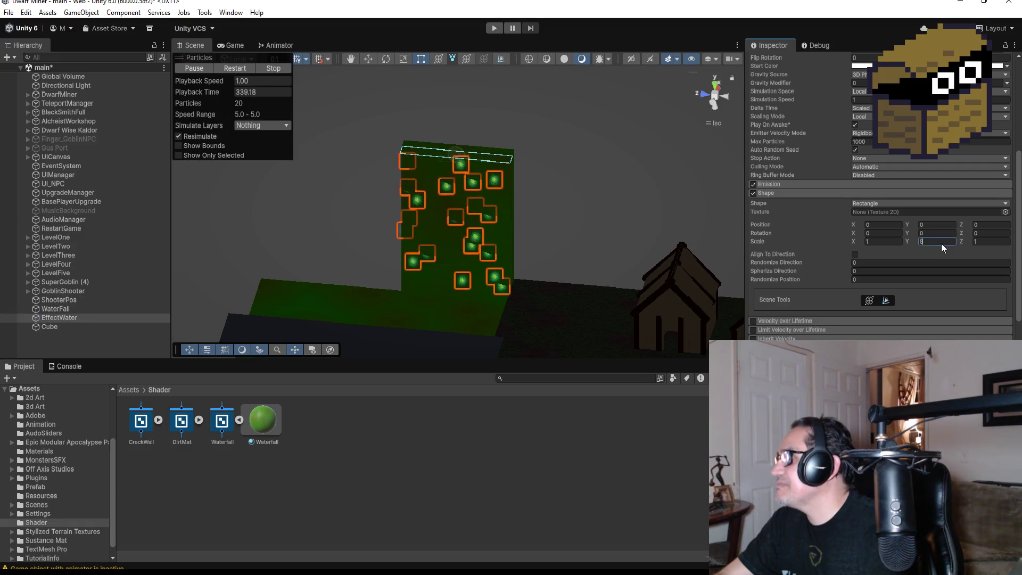
{"action": "left_click", "coordinate": [884, 241]}
{"action": "type", "text": ".5"}
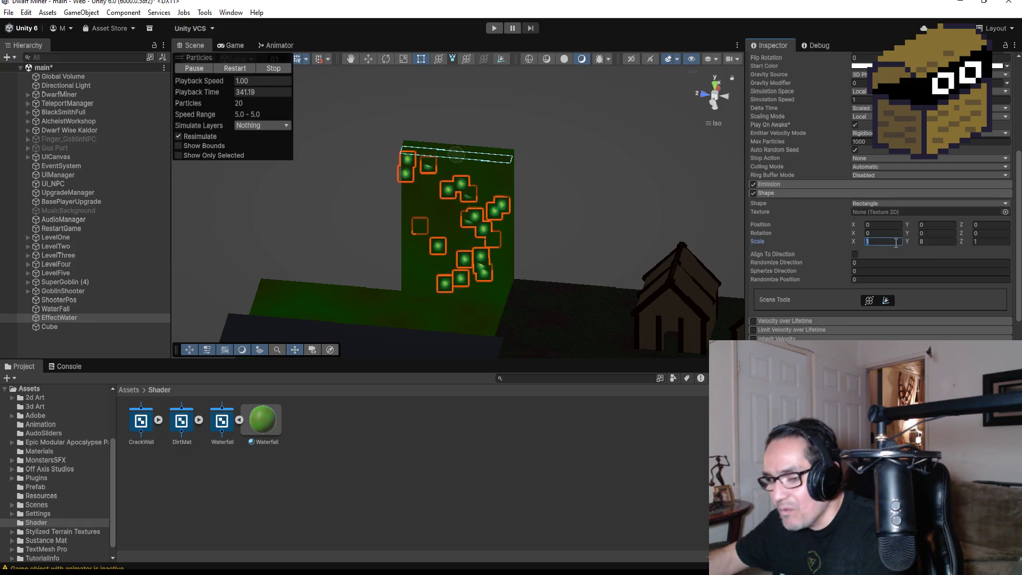
{"action": "key", "text": "BackSpace"}
{"action": "key", "text": "BackSpace"}
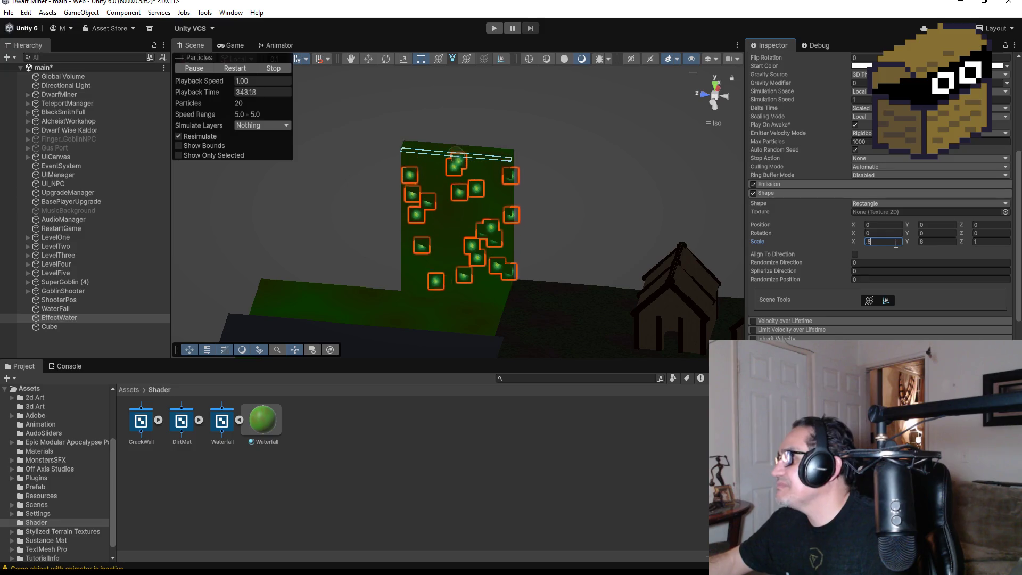
{"action": "type", "text": ".3"}
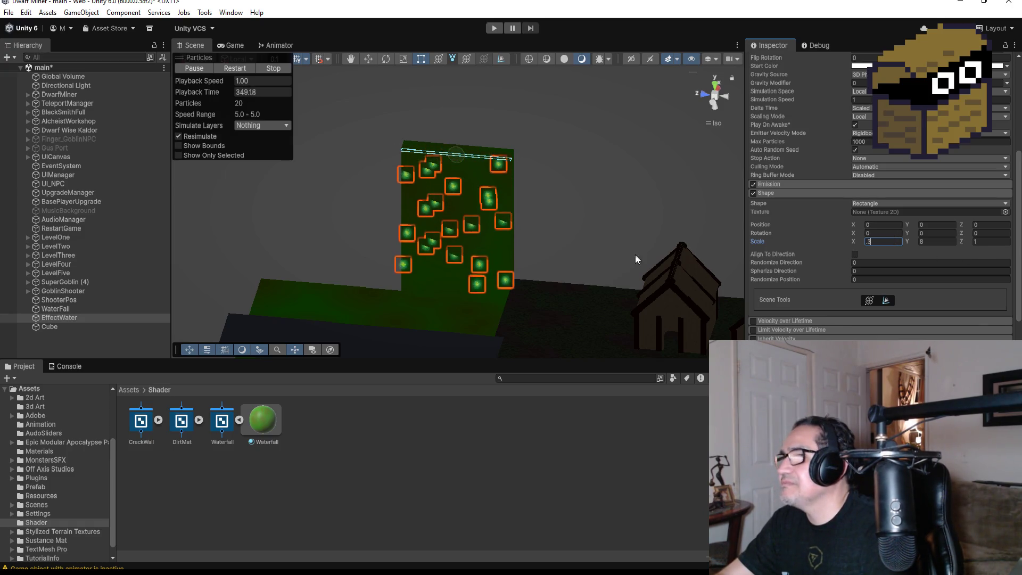
{"action": "scroll", "coordinate": [861, 327], "scroll_direction": "down", "scroll_amount": 5}
- Enable Color over Lifetime with a midway opaque alpha key and end alpha 0
{"action": "scroll", "coordinate": [802, 318], "scroll_direction": "down", "scroll_amount": 3}
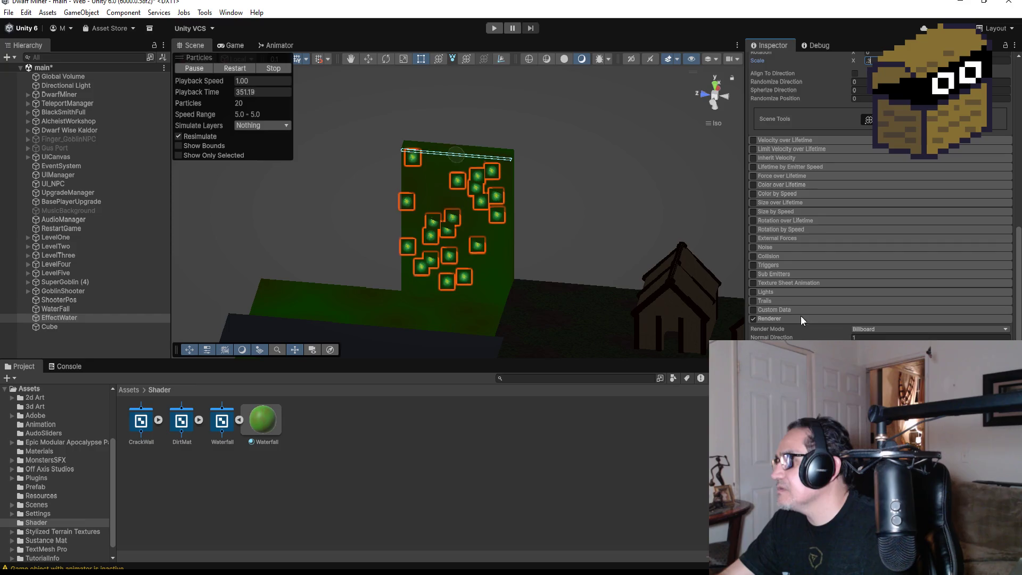
{"action": "scroll", "coordinate": [793, 317], "scroll_direction": "down", "scroll_amount": 2}
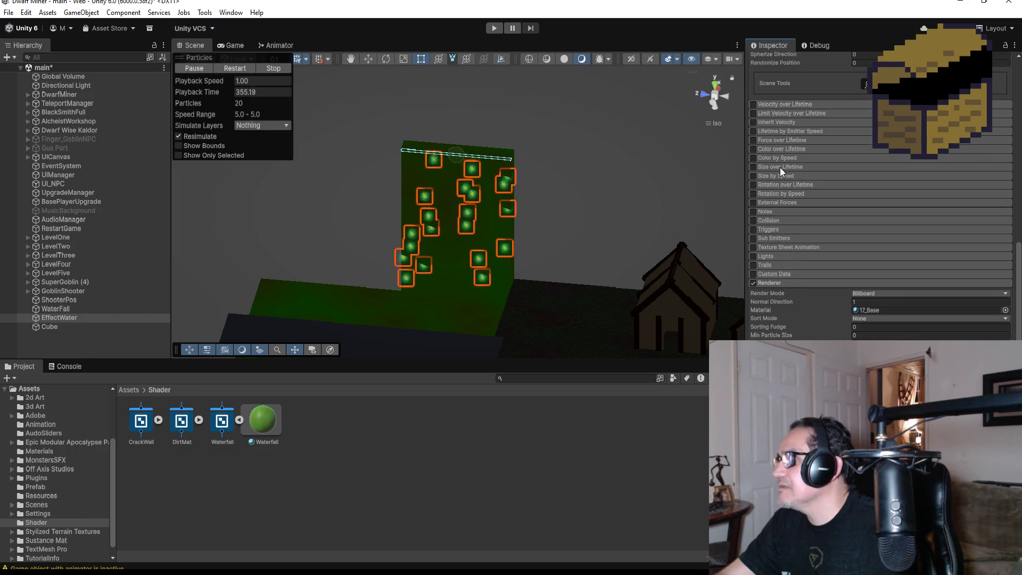
{"action": "scroll", "coordinate": [781, 169], "scroll_direction": "up", "scroll_amount": 3}
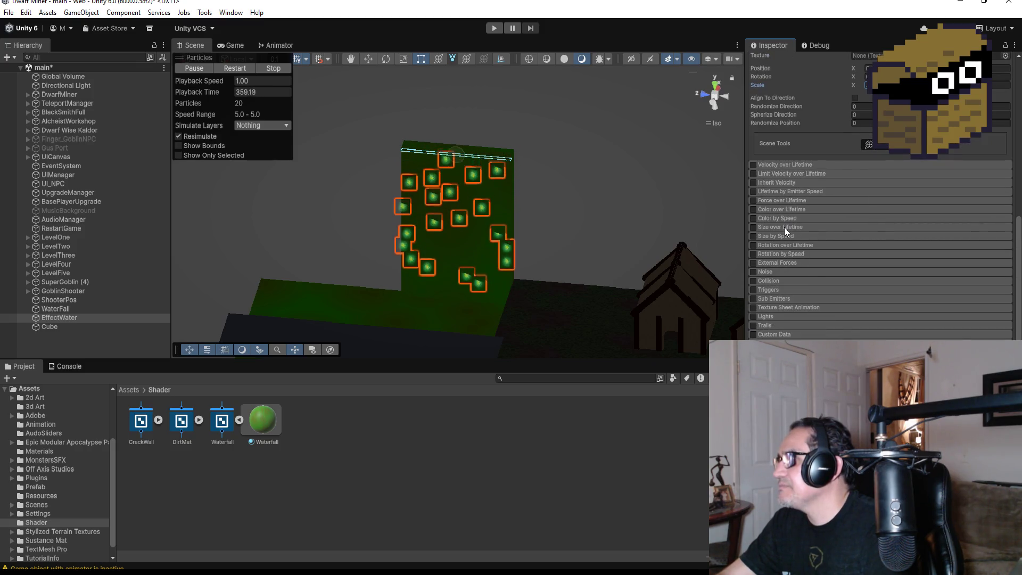
{"action": "left_click", "coordinate": [787, 211]}
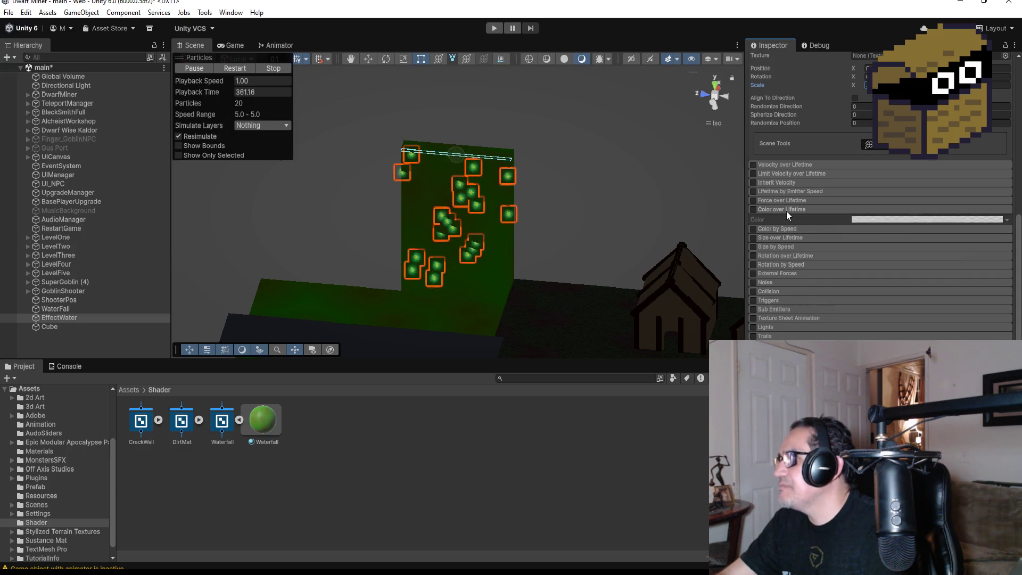
{"action": "left_click", "coordinate": [755, 208]}
{"action": "left_click", "coordinate": [870, 220]}
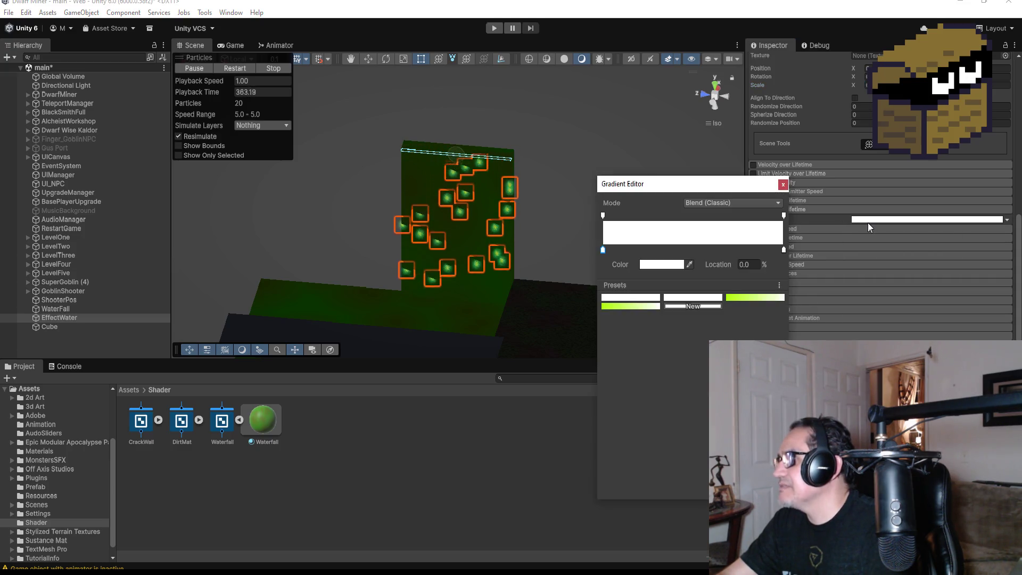
{"action": "left_click", "coordinate": [690, 216]}
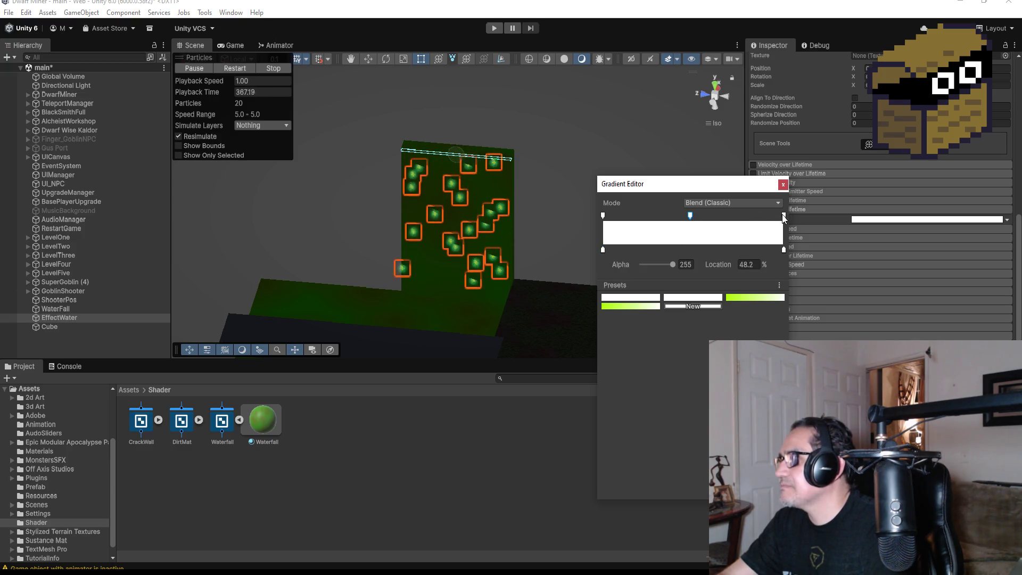
{"action": "left_click_drag", "start_coordinate": [673, 264], "coordinate": [596, 267]}
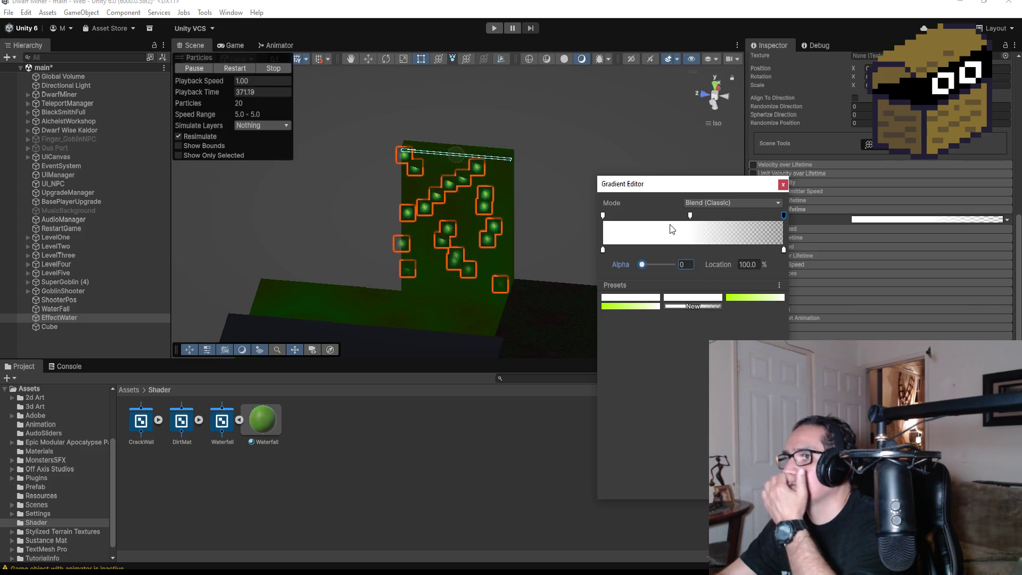
{"action": "left_click", "coordinate": [784, 185]}
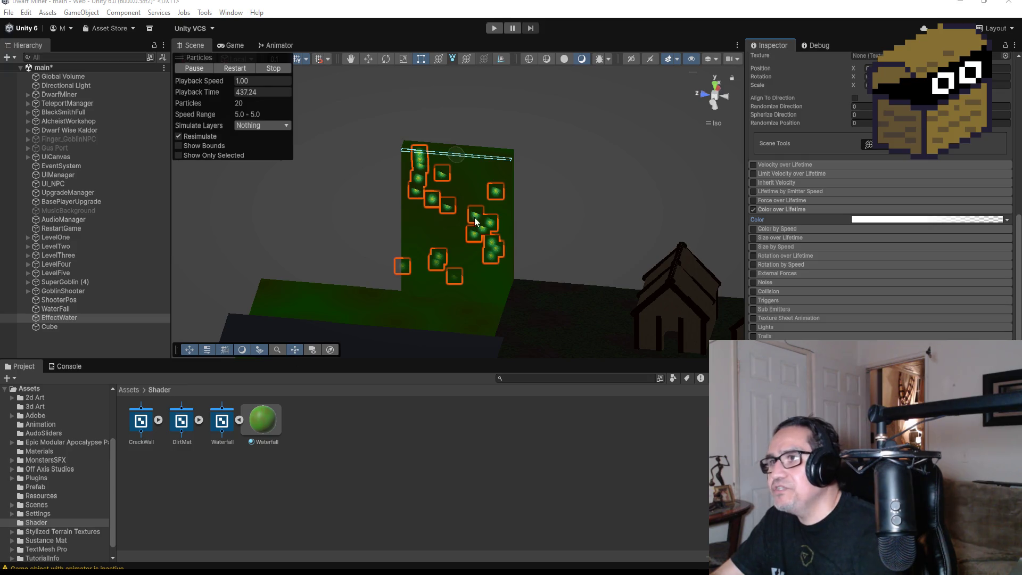
- Select the Cube object in the Hierarchy
{"action": "left_click", "coordinate": [80, 325]}
{"action": "left_click", "coordinate": [70, 309]}
{"action": "left_click", "coordinate": [77, 317]}
{"action": "left_click_drag", "start_coordinate": [78, 318], "coordinate": [75, 308]}
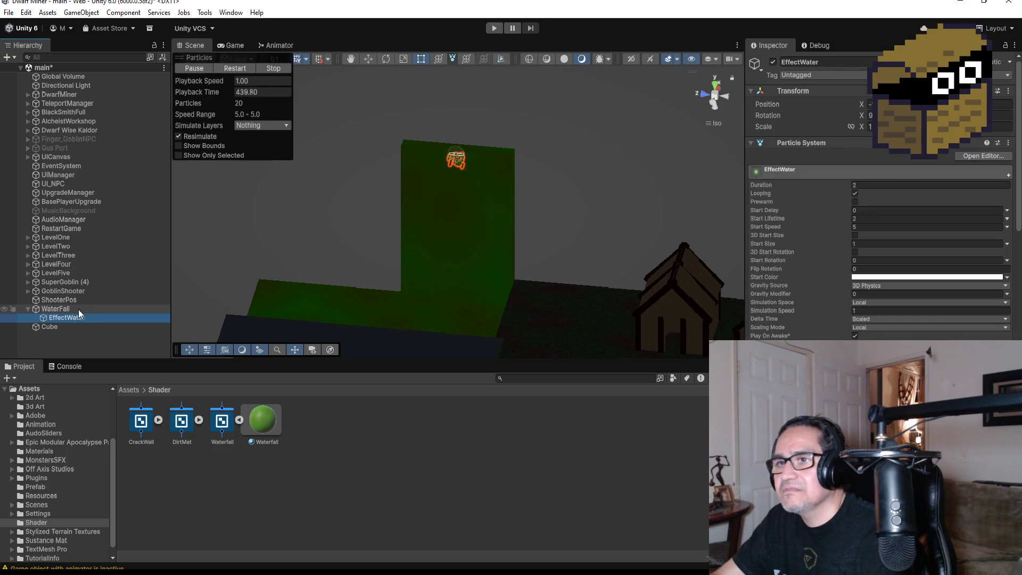
{"action": "left_click", "coordinate": [29, 309]}
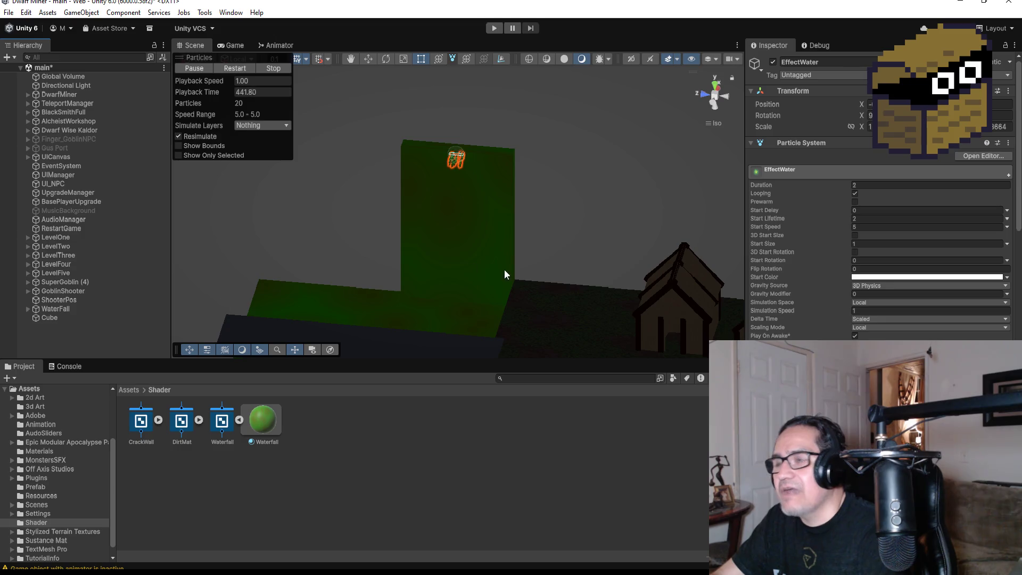
{"action": "scroll", "coordinate": [503, 269], "scroll_direction": "down", "scroll_amount": 3}
{"action": "left_click", "coordinate": [58, 307]}
{"action": "left_click", "coordinate": [28, 309]}
{"action": "left_click", "coordinate": [58, 318]}
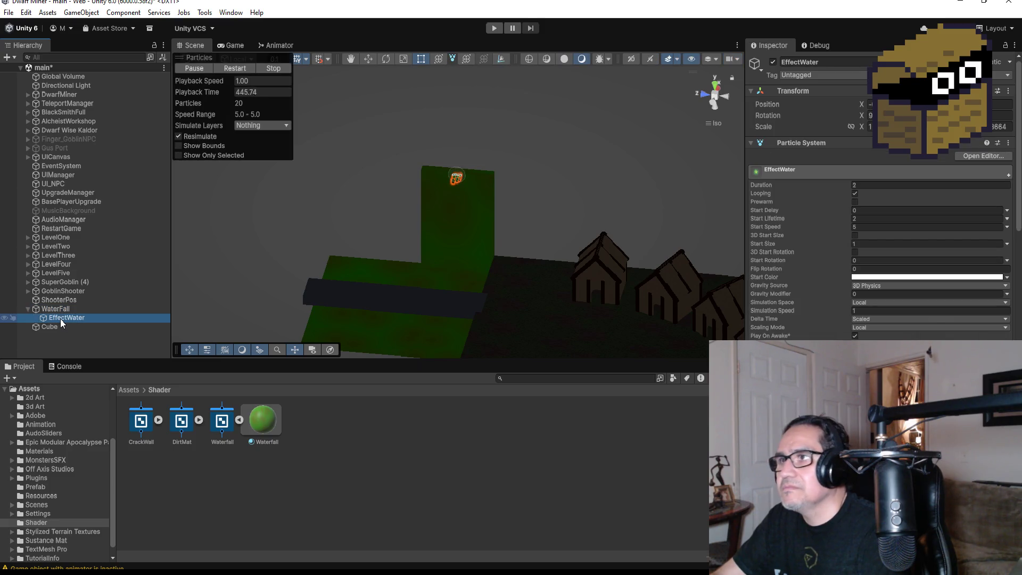
{"action": "left_click_drag", "start_coordinate": [60, 319], "coordinate": [62, 307]}
{"action": "left_click", "coordinate": [63, 318]}
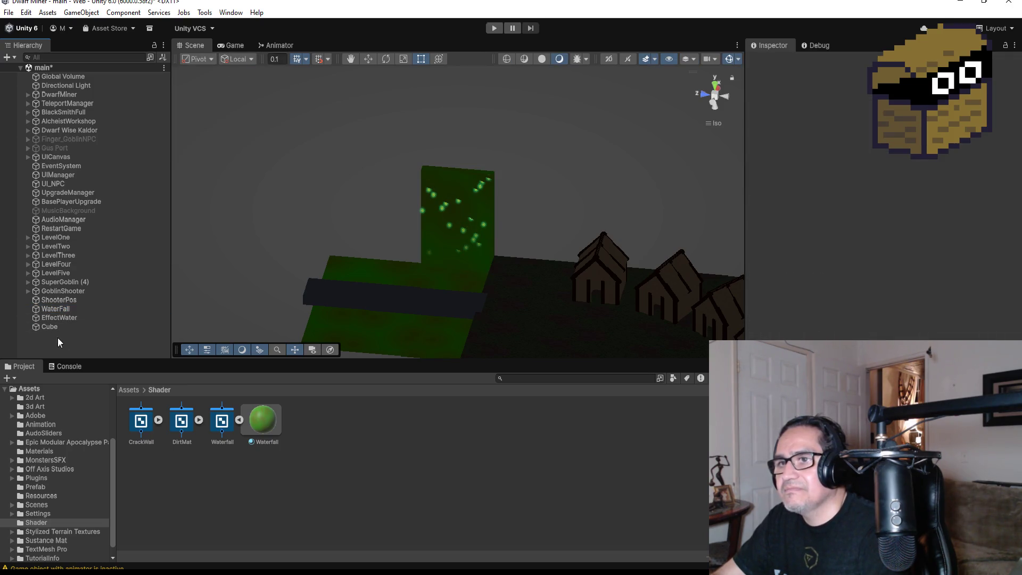
- Create an empty GameObject in the Hierarchy and name it WaterfallObj
{"action": "right_click", "coordinate": [57, 338]}
{"action": "left_click", "coordinate": [149, 407]}
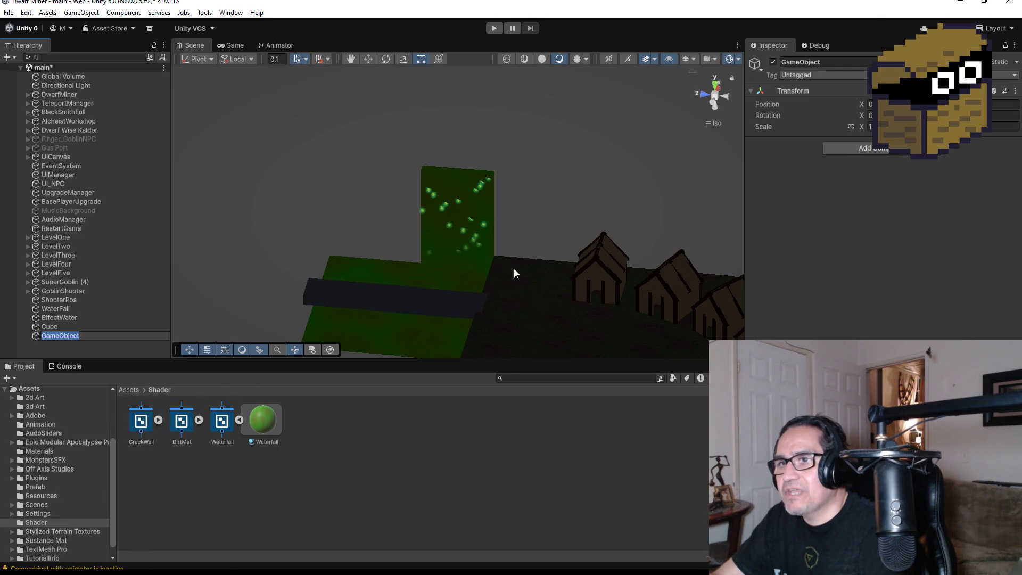
{"action": "left_click", "coordinate": [834, 62]}
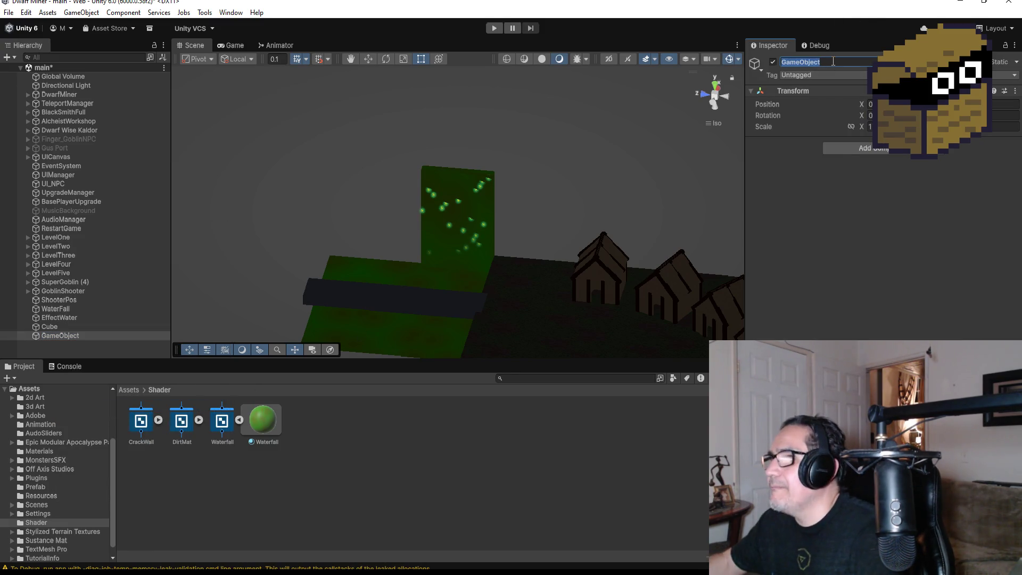
{"action": "type", "text": "Waterfa"}
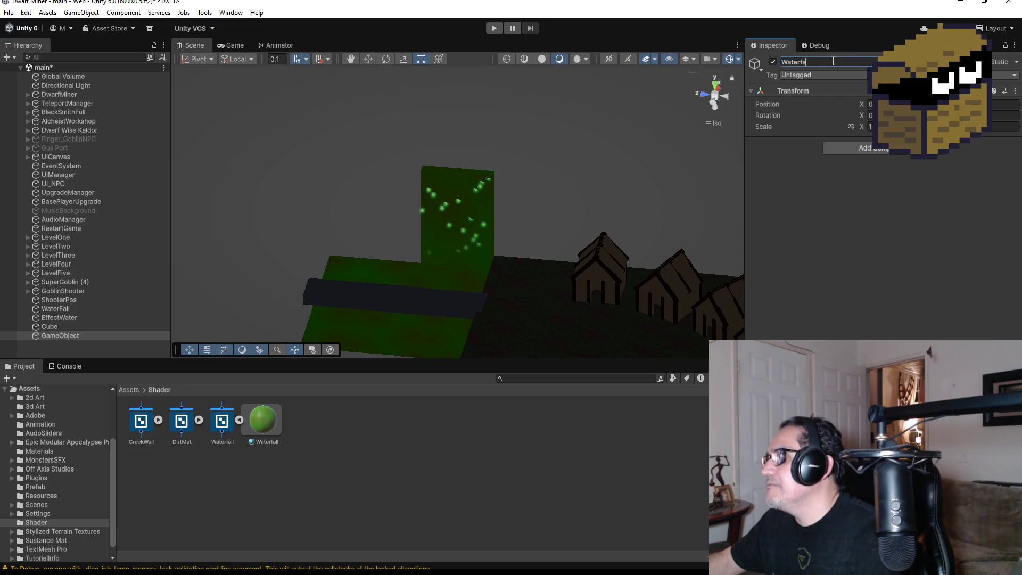
{"action": "type", "text": "llObj"}
{"action": "key", "text": "Return"}
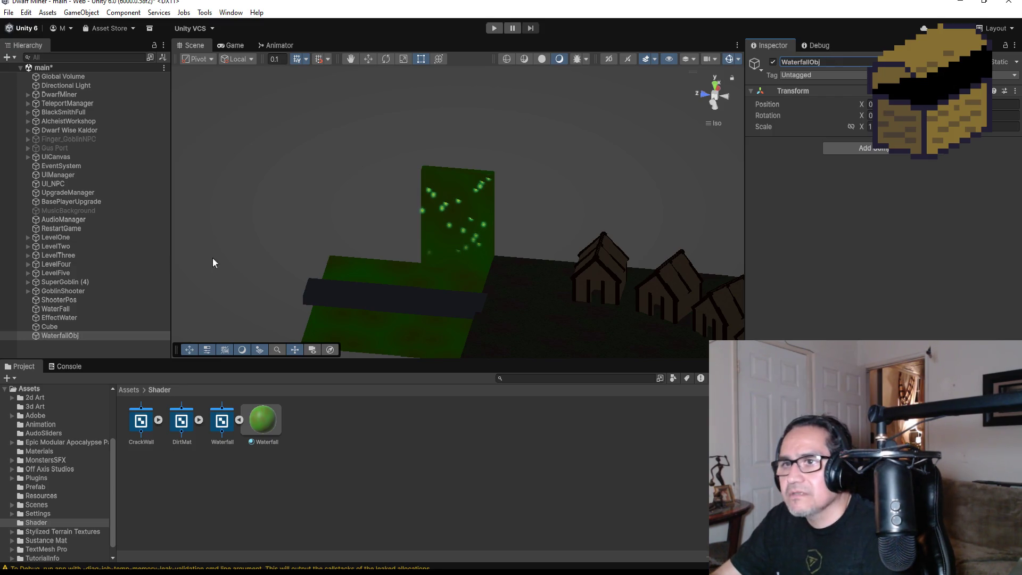
- Drag WaterFall and EffectWater onto WaterfallObj to make them its children
{"action": "left_click", "coordinate": [62, 310]}
{"action": "left_click", "coordinate": [65, 318], "text": "shift"}
{"action": "left_click_drag", "start_coordinate": [65, 318], "coordinate": [66, 335]}
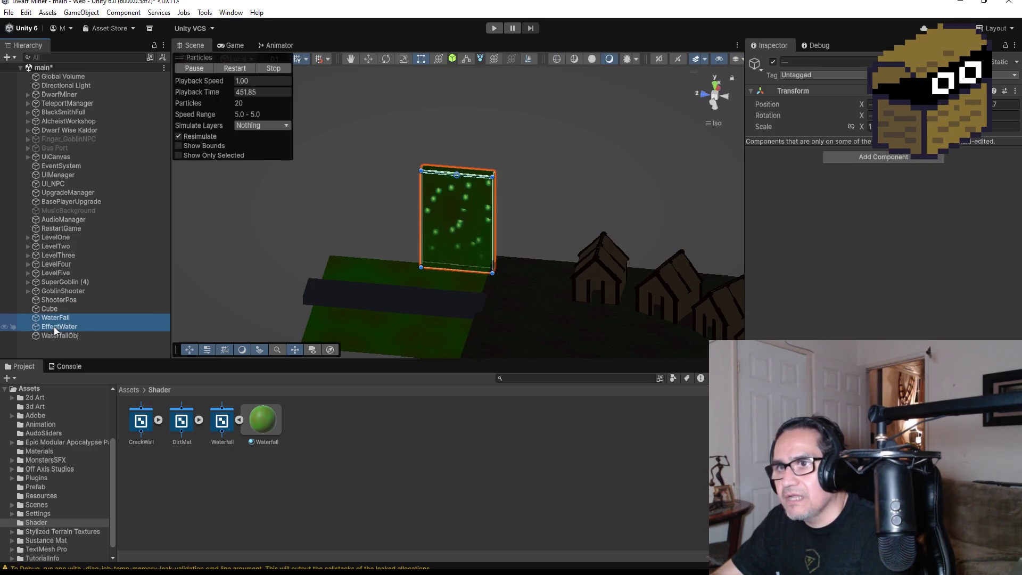
{"action": "left_click", "coordinate": [60, 335]}
{"action": "left_click", "coordinate": [60, 318]}
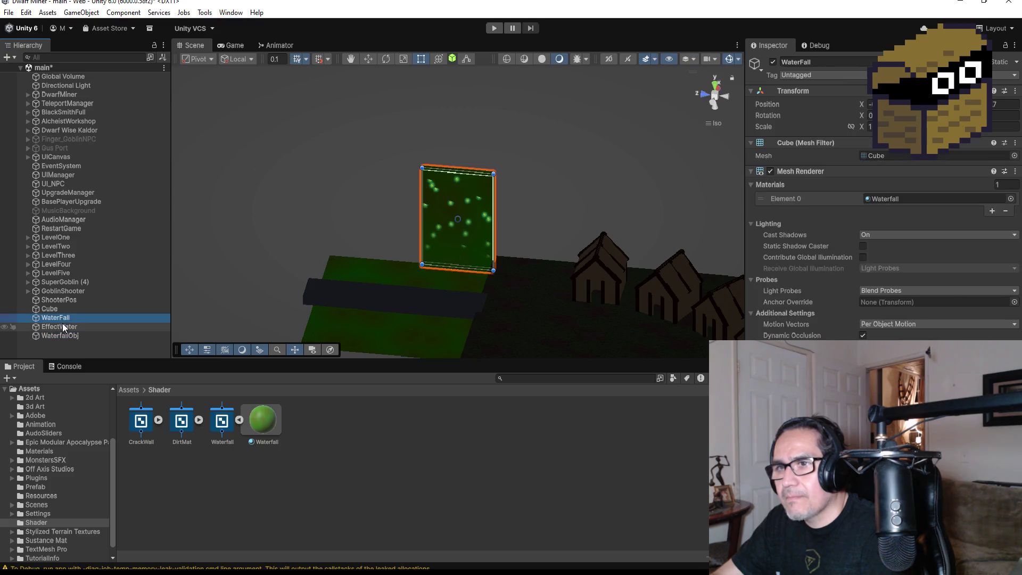
{"action": "left_click", "coordinate": [63, 325], "text": "shift"}
{"action": "left_click_drag", "start_coordinate": [65, 319], "coordinate": [72, 336]}
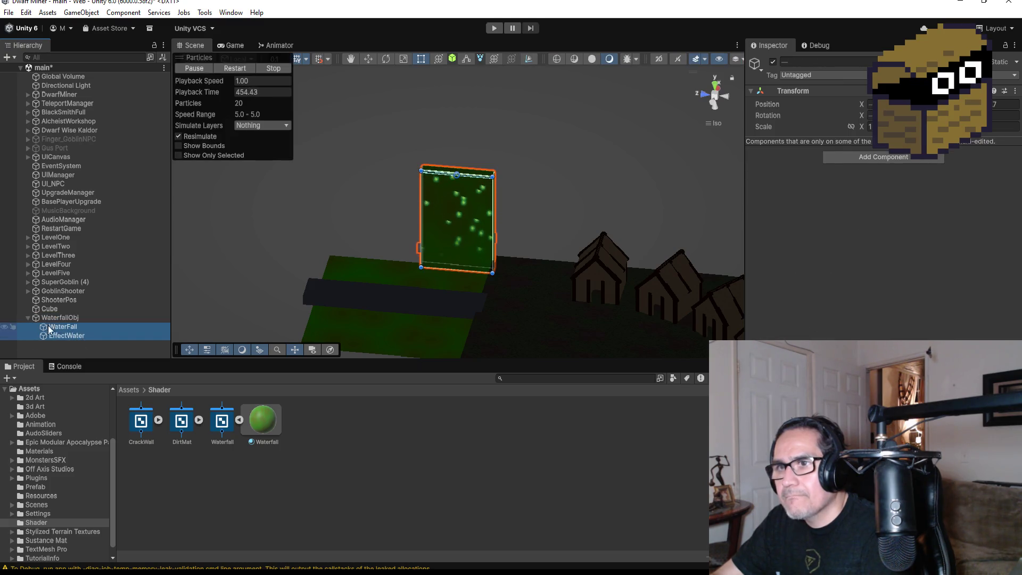
- Check WaterfallObj's children, collapse WaterfallObj, and clear the selection
{"action": "left_click", "coordinate": [29, 318]}
{"action": "left_click", "coordinate": [64, 318]}
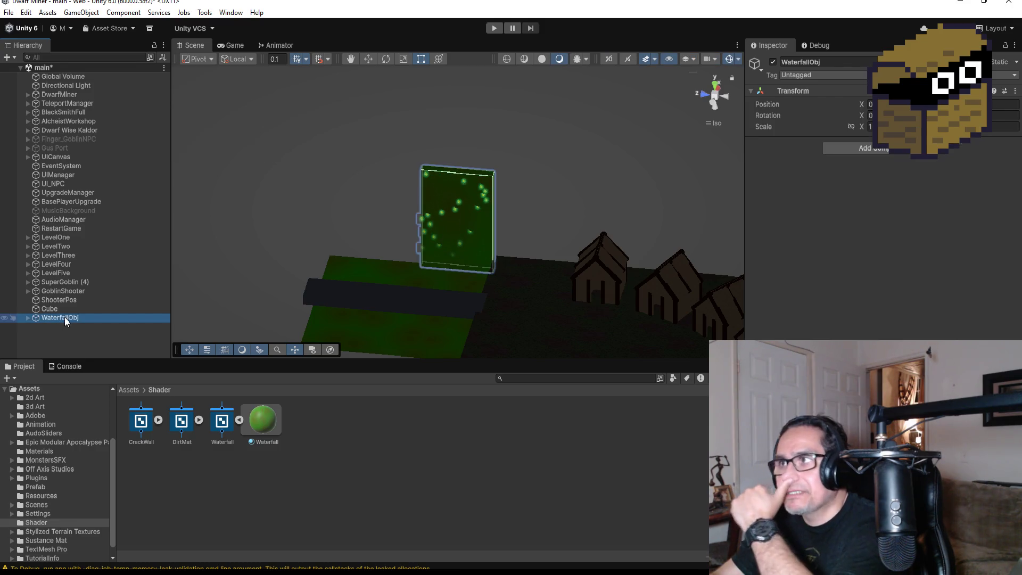
{"action": "left_click", "coordinate": [27, 317]}
{"action": "left_click", "coordinate": [60, 335]}
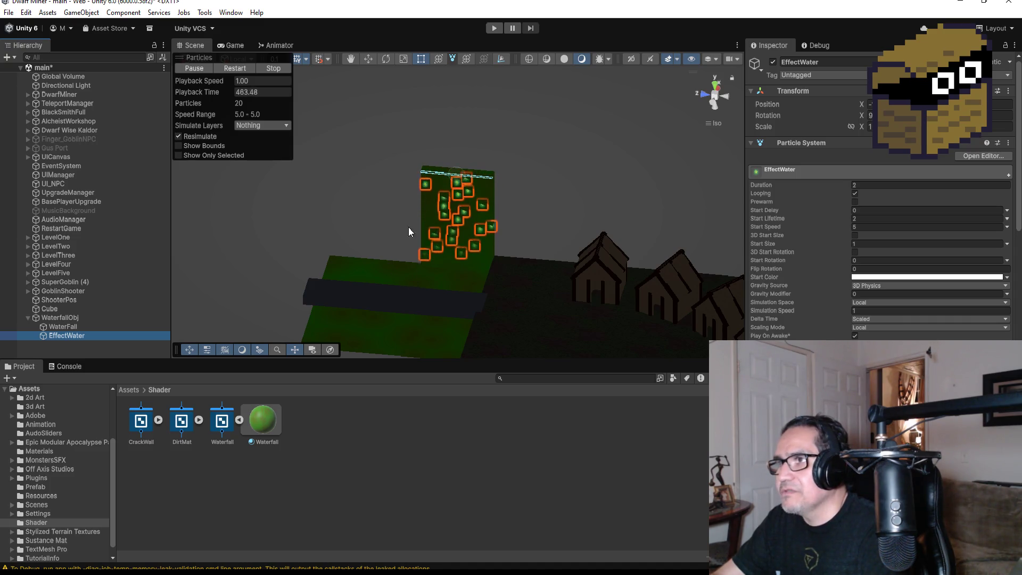
{"action": "left_click", "coordinate": [385, 296]}
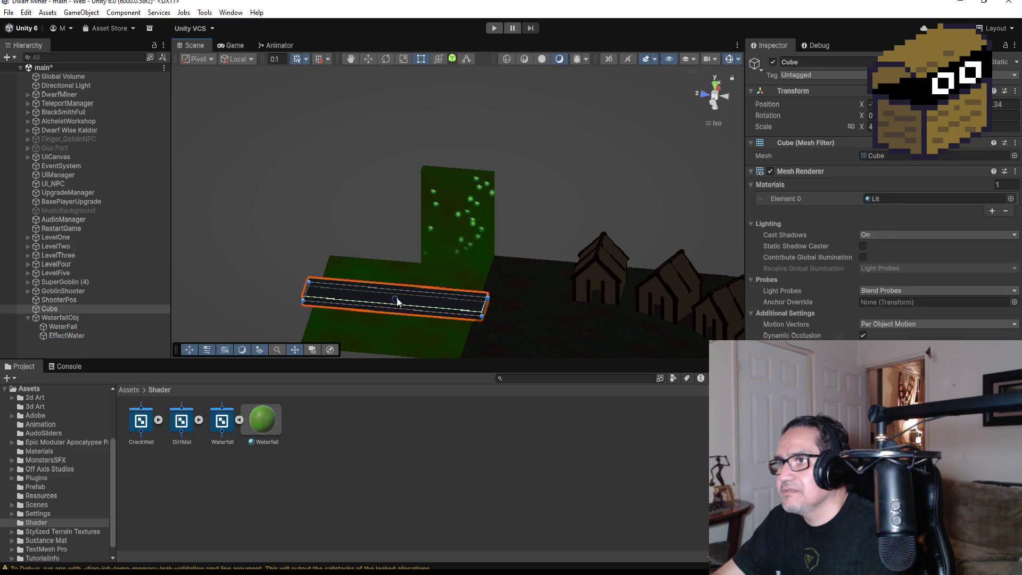
{"action": "left_click", "coordinate": [27, 317]}
{"action": "left_click", "coordinate": [99, 330]}
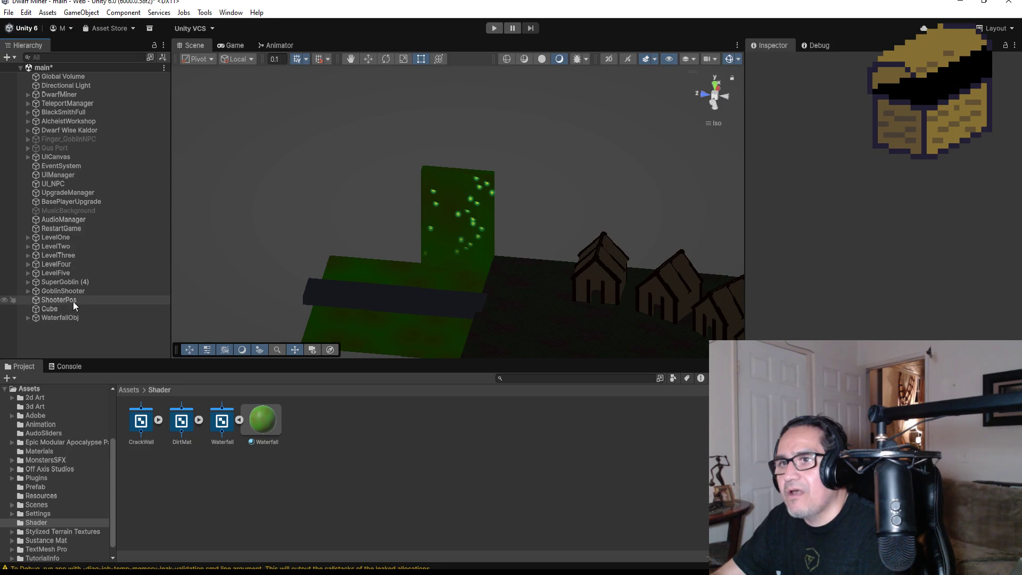